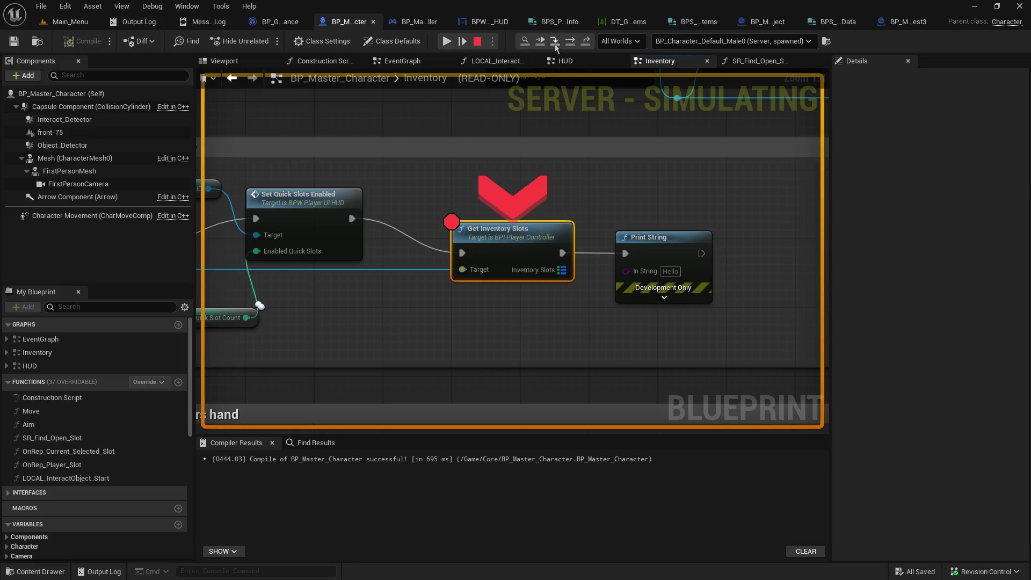
- Step into GetInventorySlots and the game instance's Player_Get_Inventory lookup, advancing to its return
left_click(555, 44)
left_click(556, 43)
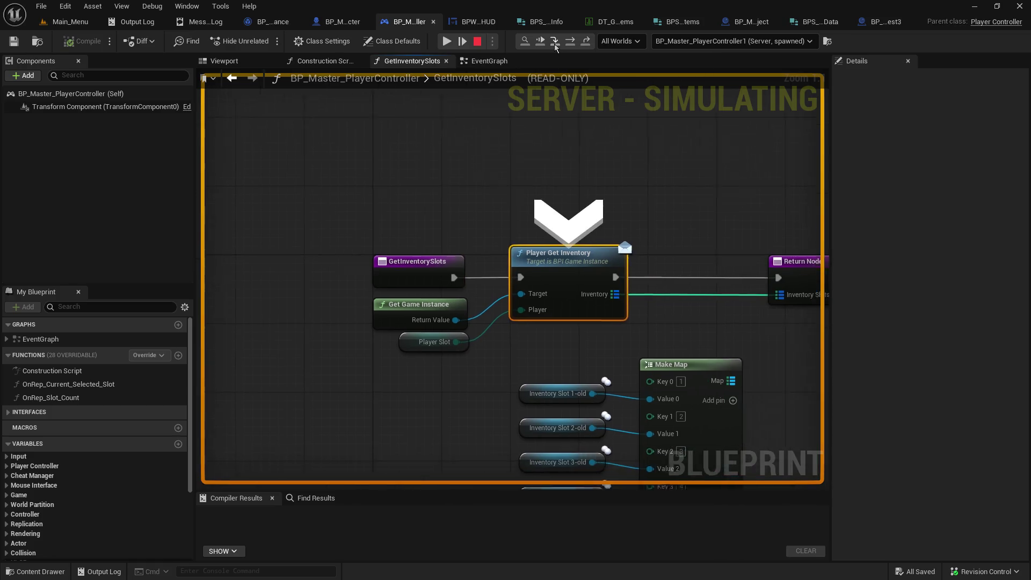
left_click(555, 43)
left_click(555, 44)
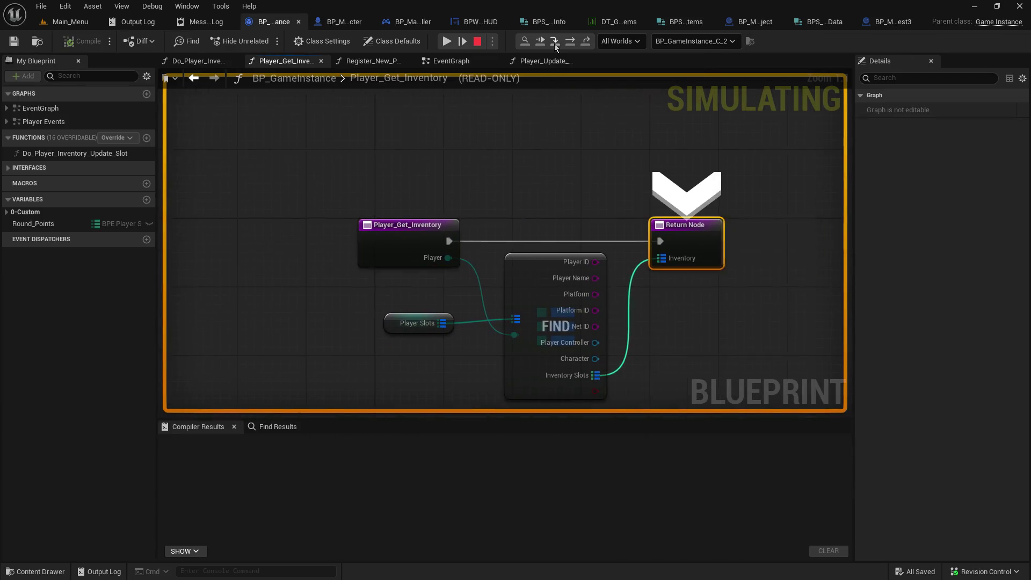
- Step back out to GetInventorySlots, expand the returned inventory to see its one item, then step into the Inventory graph
mouse_move(484, 261)
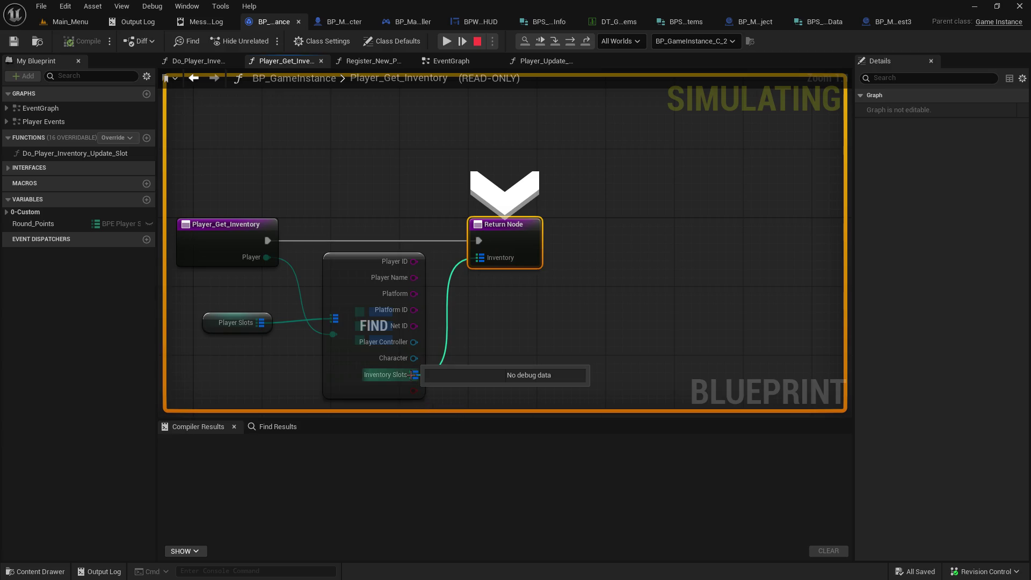
left_click(555, 42)
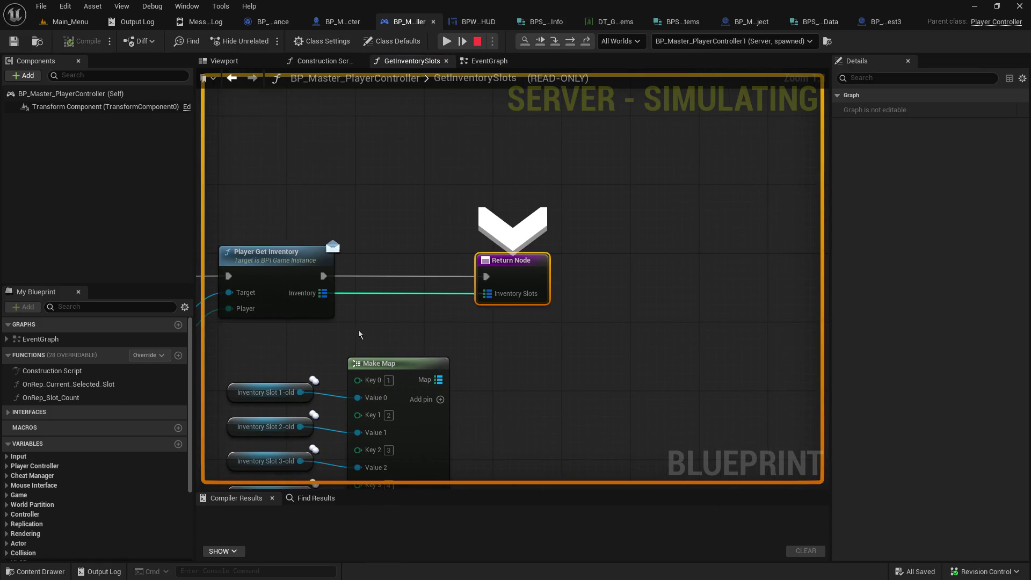
left_click(343, 305)
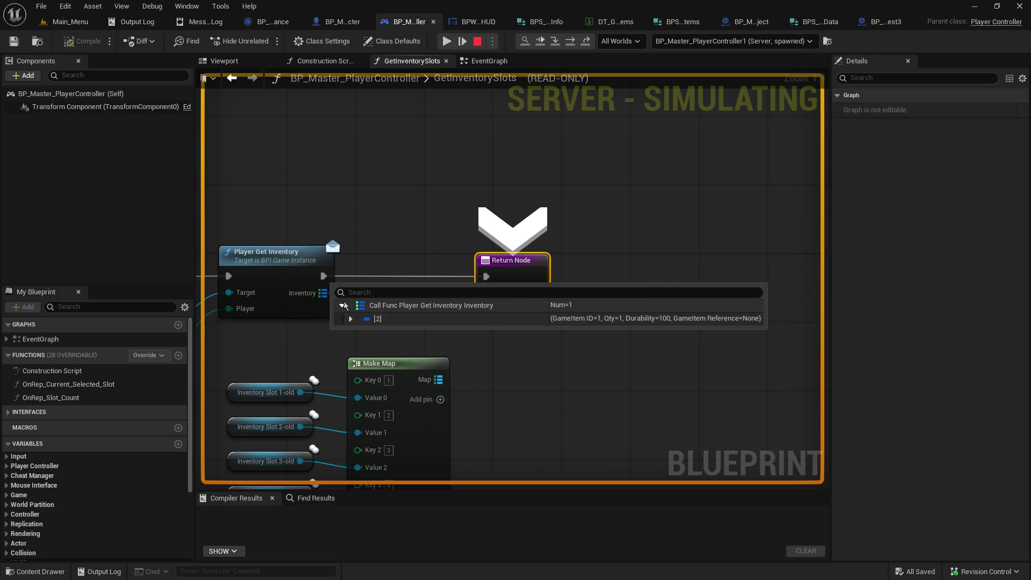
left_click(349, 318)
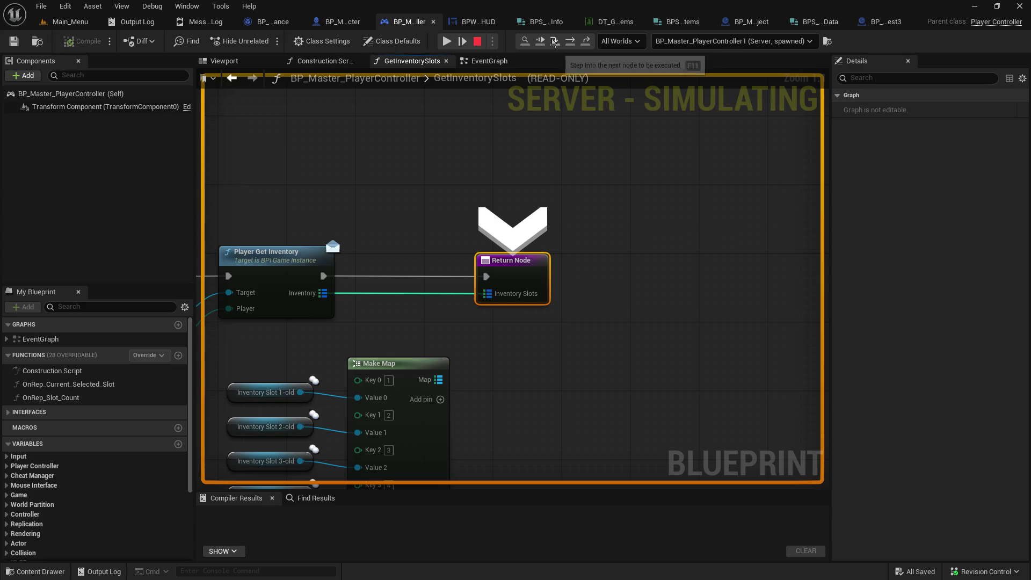
left_click(555, 42)
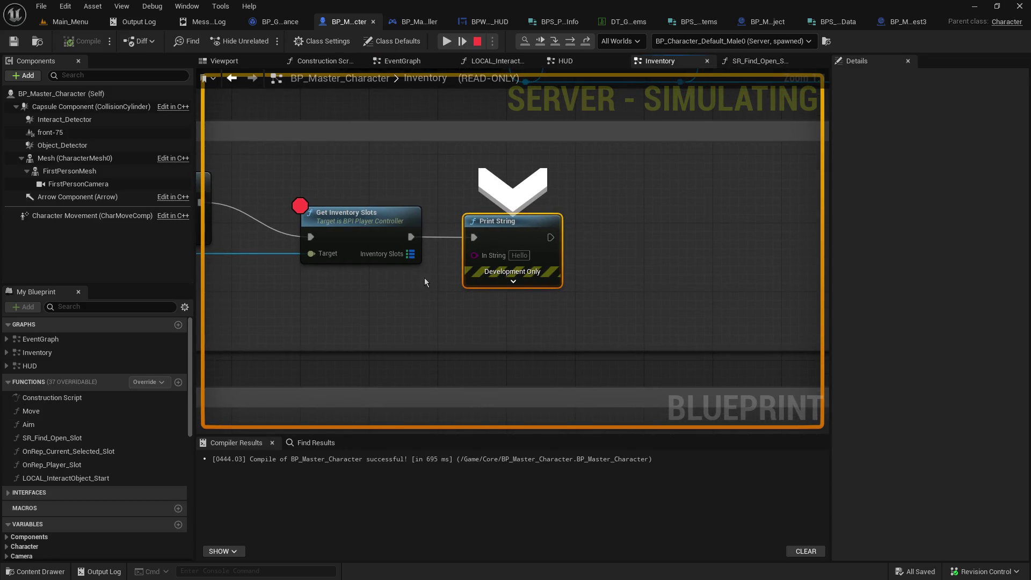
- Expand Inventory Slots to confirm one item (ID 1, Qty 1, Durability 100), then resume execution
mouse_move(409, 254)
left_click(430, 267)
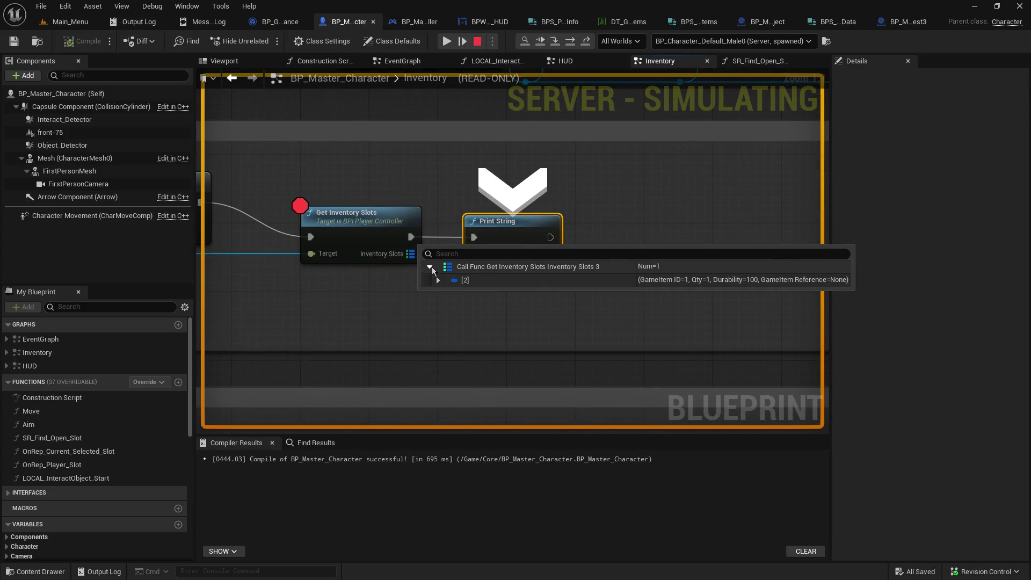
left_click(440, 281)
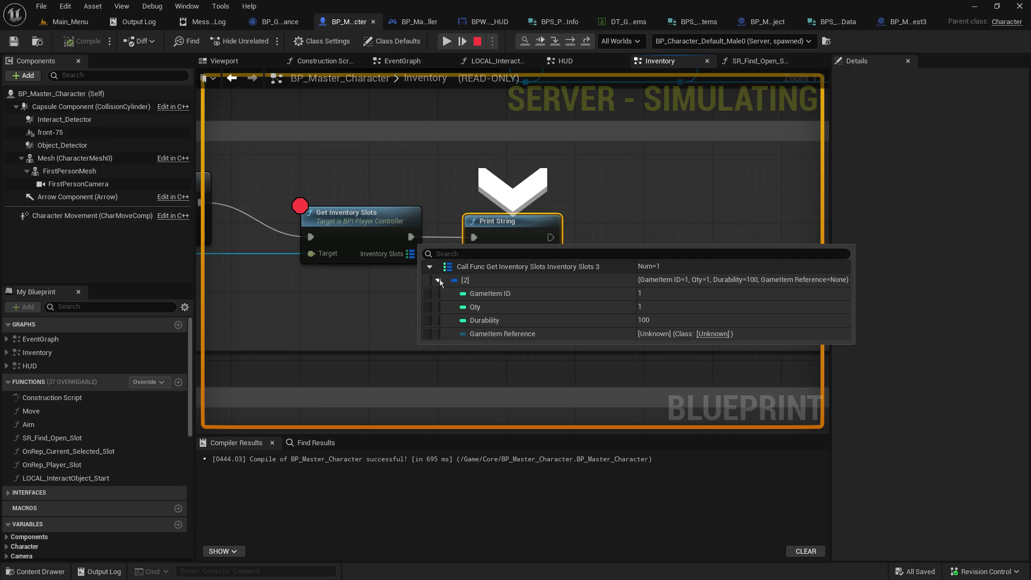
left_click(452, 42)
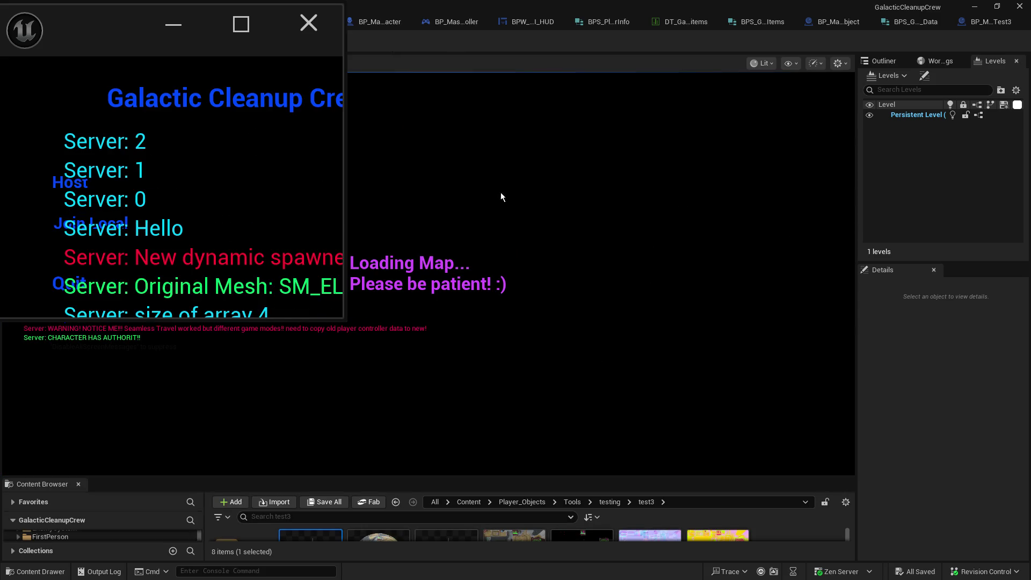
- Walk the player down the station corridor past the red console, then release control back to the editor
left_click(536, 271)
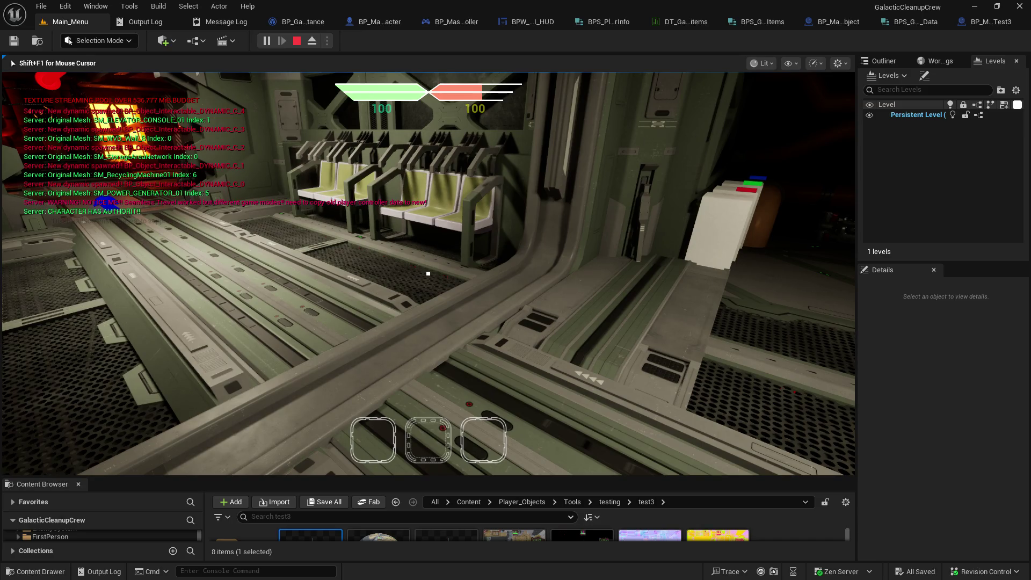
key("w")
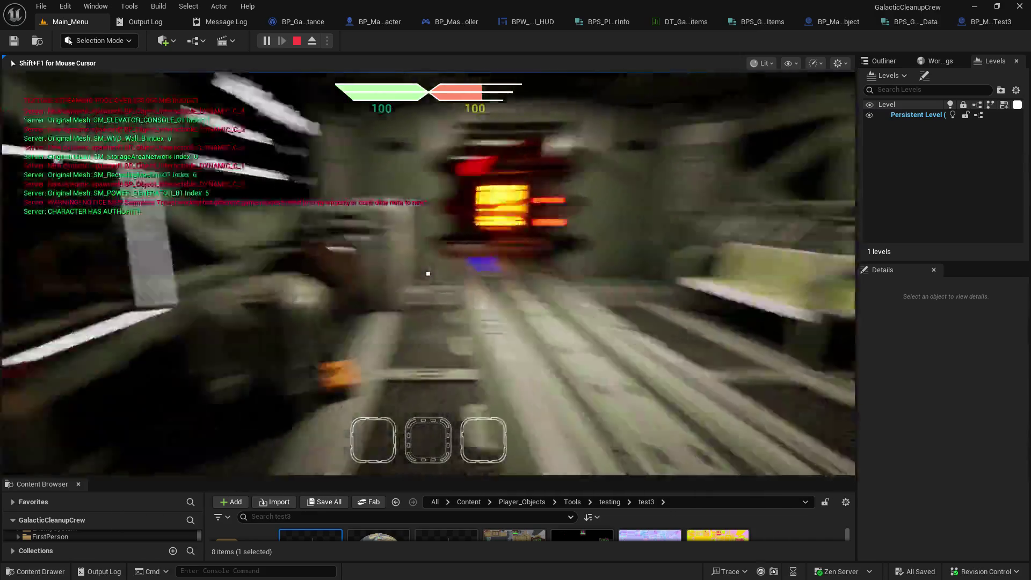
key("w")
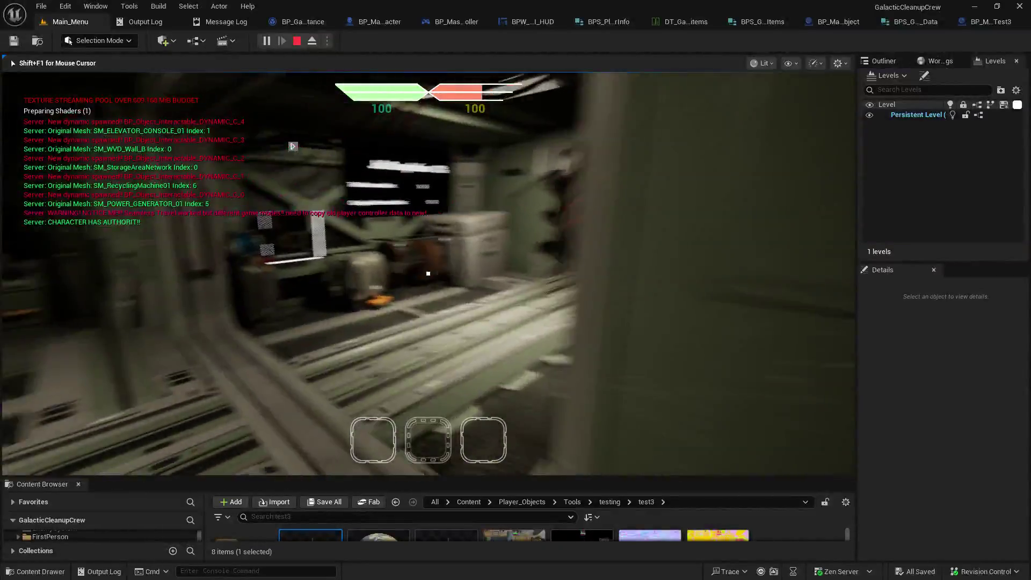
key("w")
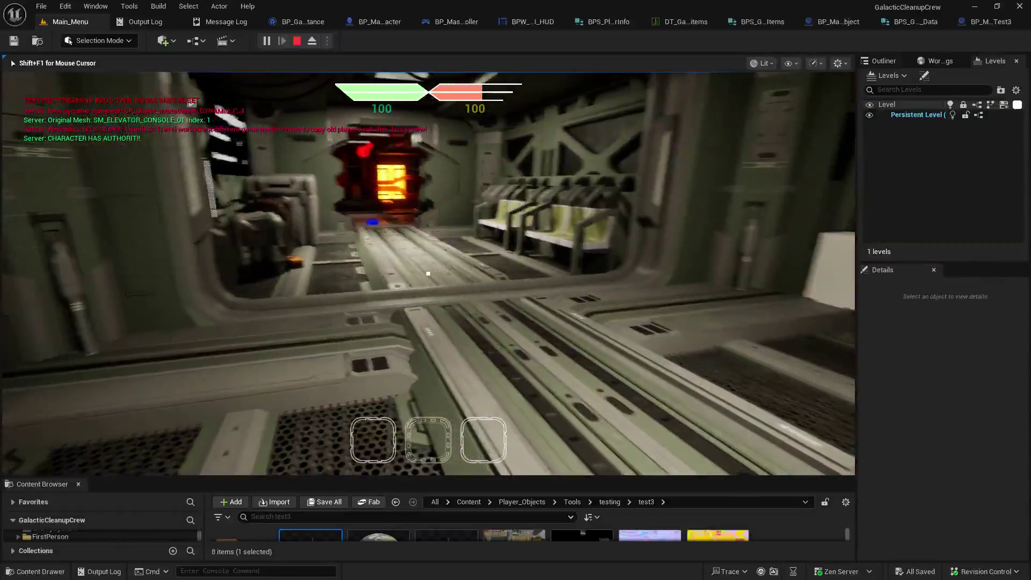
key("w")
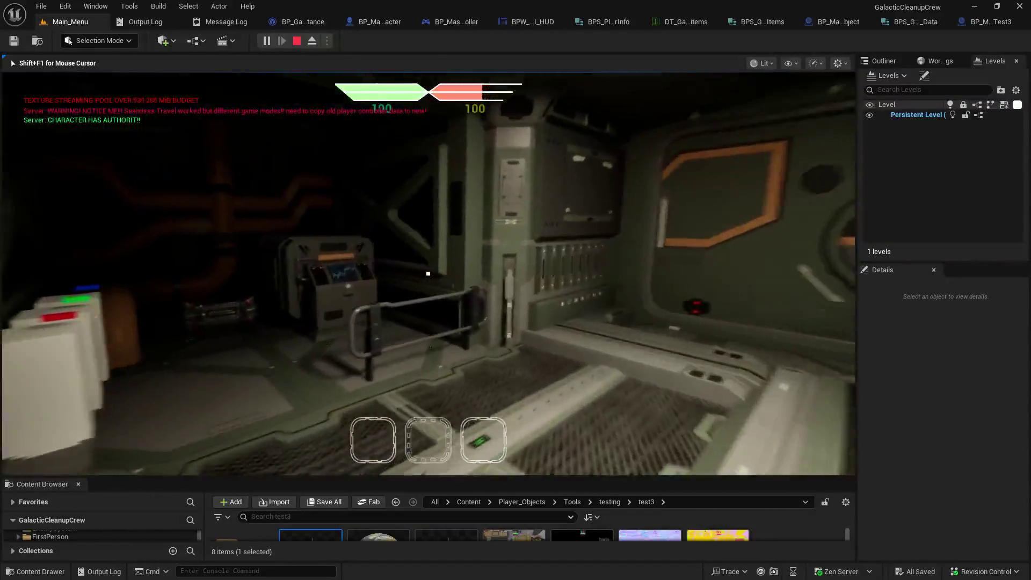
key("w")
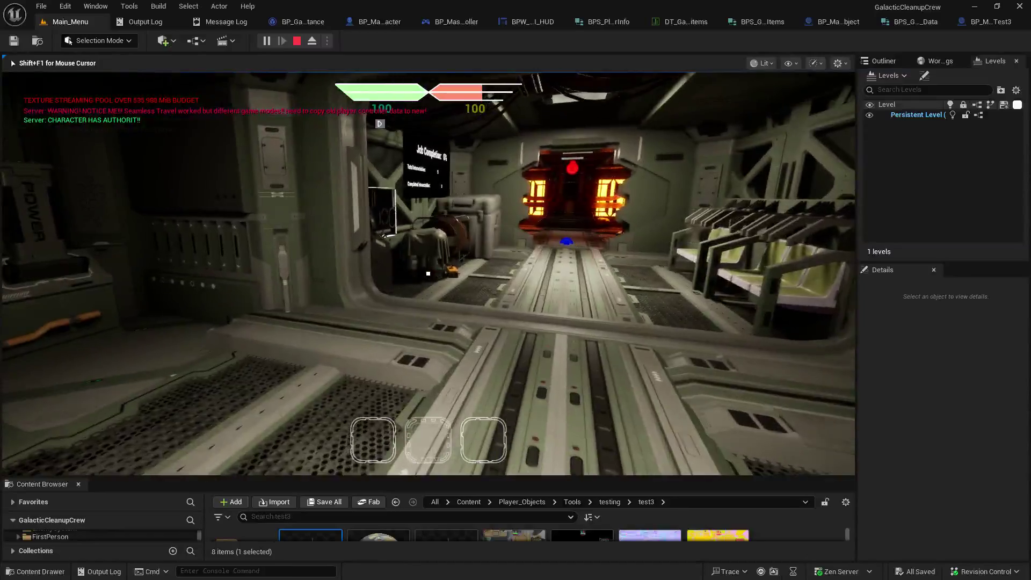
key("w")
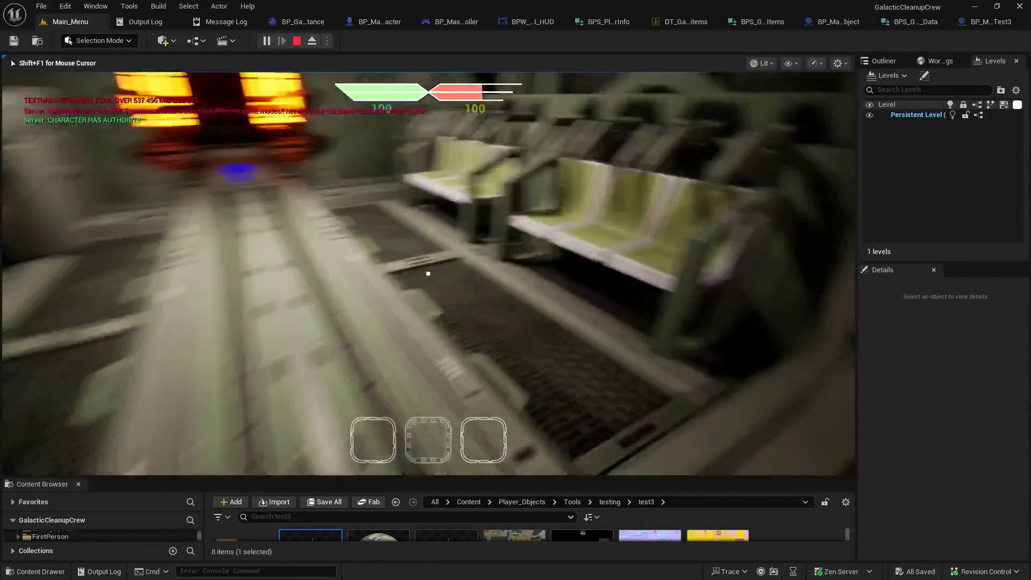
key("w")
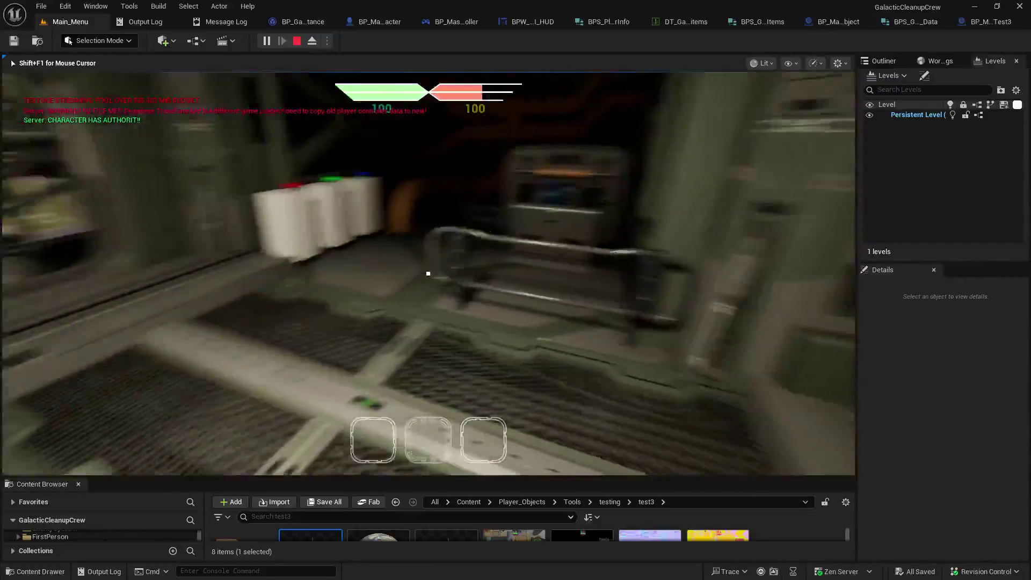
key("w")
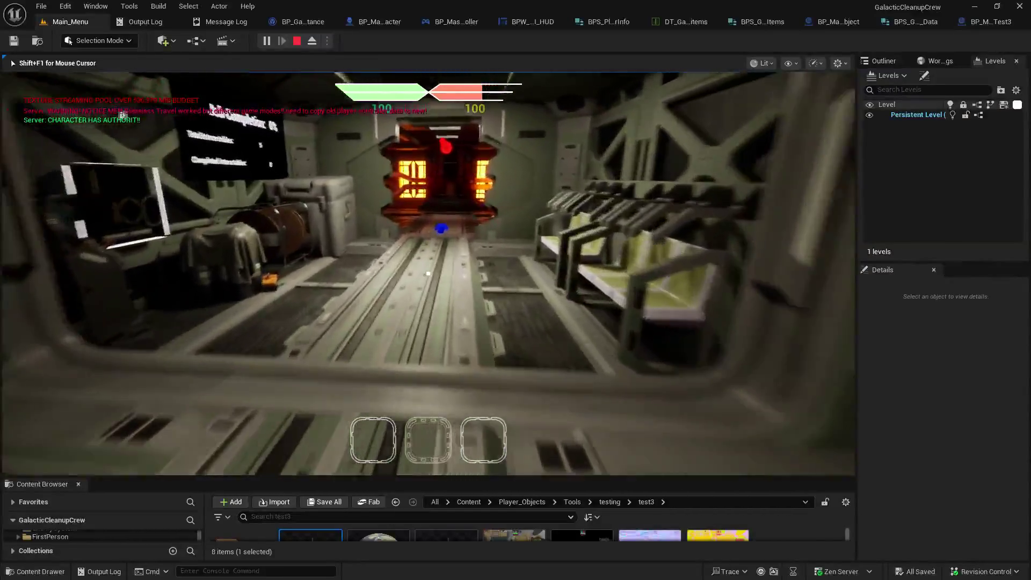
key("w")
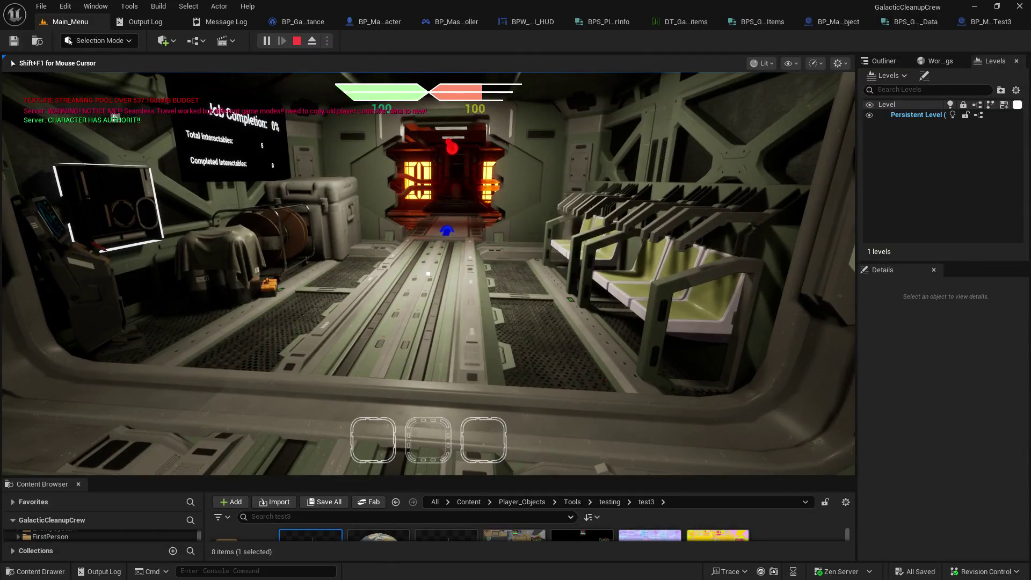
key("w")
key("shift+F1")
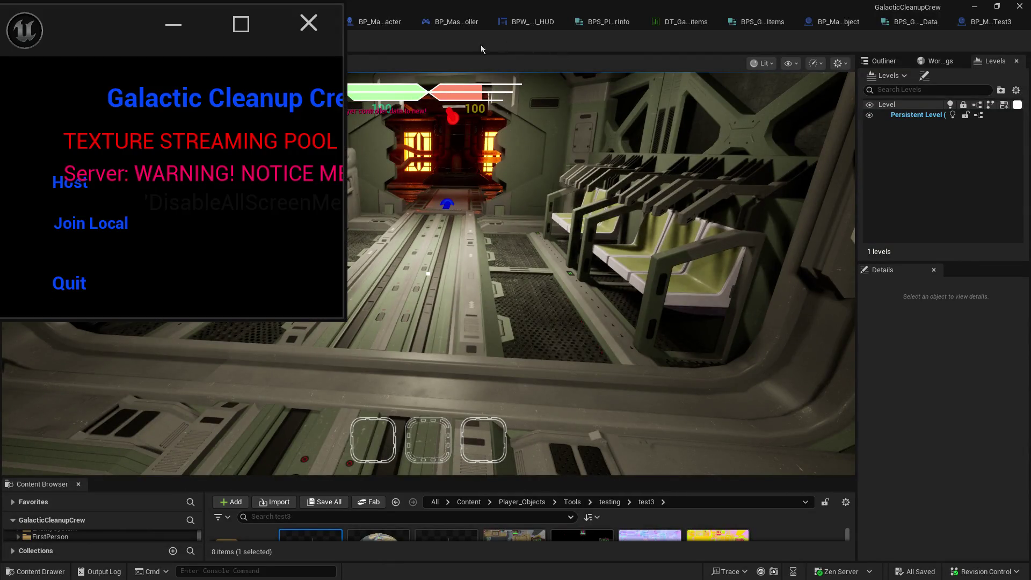
left_click(416, 46)
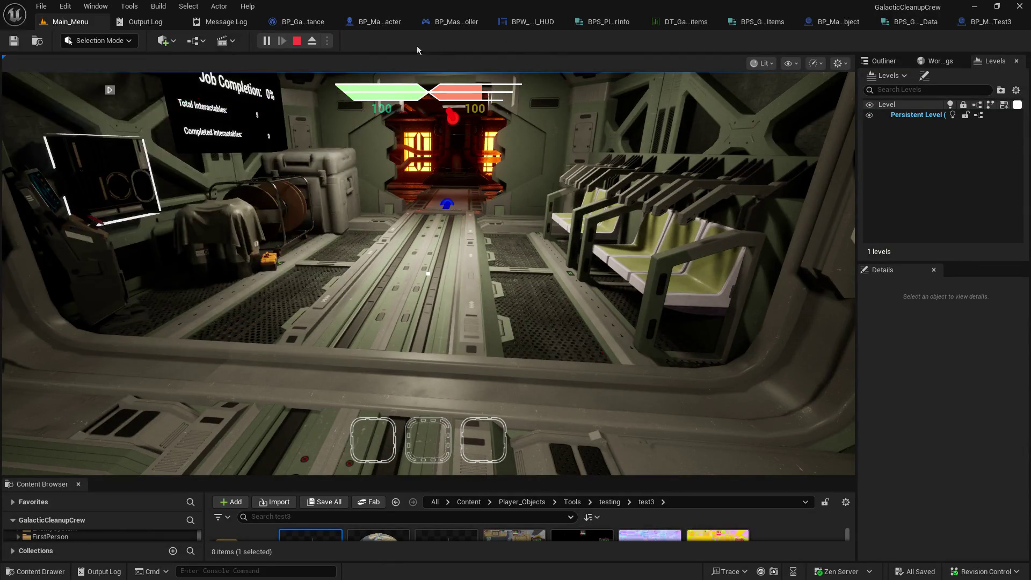
- Stop play, close the DT_GameItems, BPS_GameItems, BP_Master_Object, BPS_GameItem_Data and Test3 tabs, and return to BP_Master_Character
left_click(303, 45)
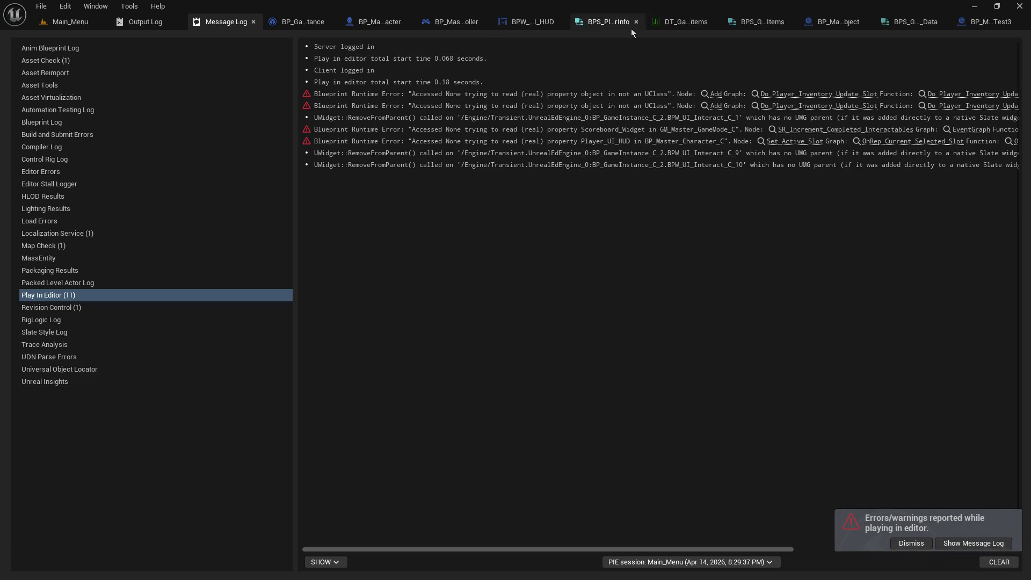
left_click(637, 26)
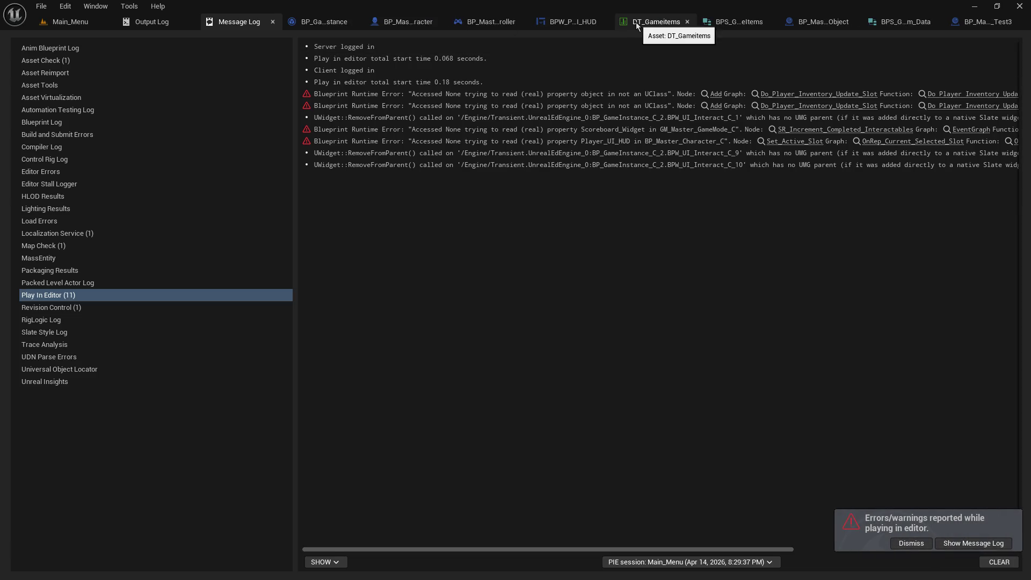
left_click(687, 24)
left_click(747, 22)
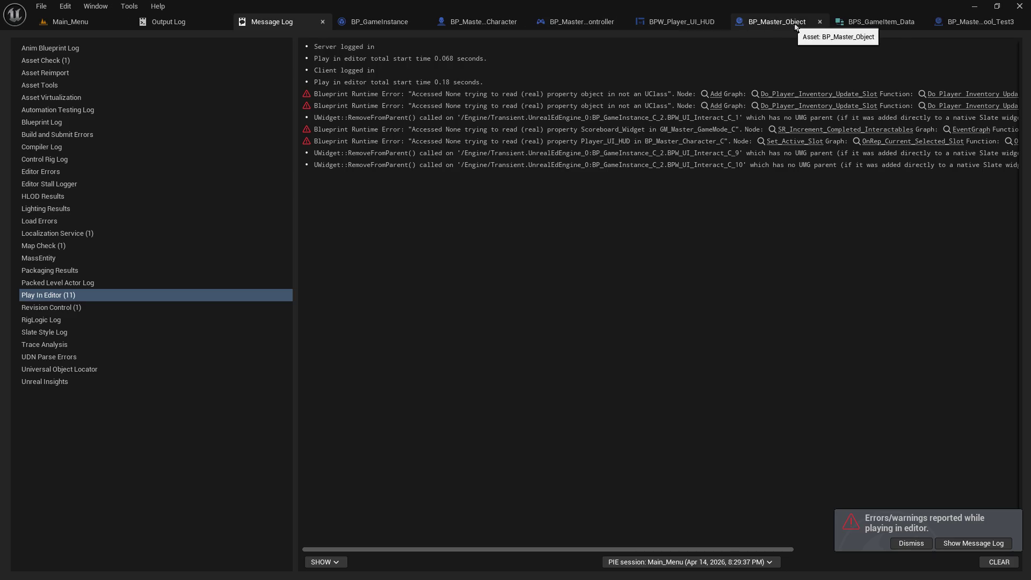
left_click(824, 23)
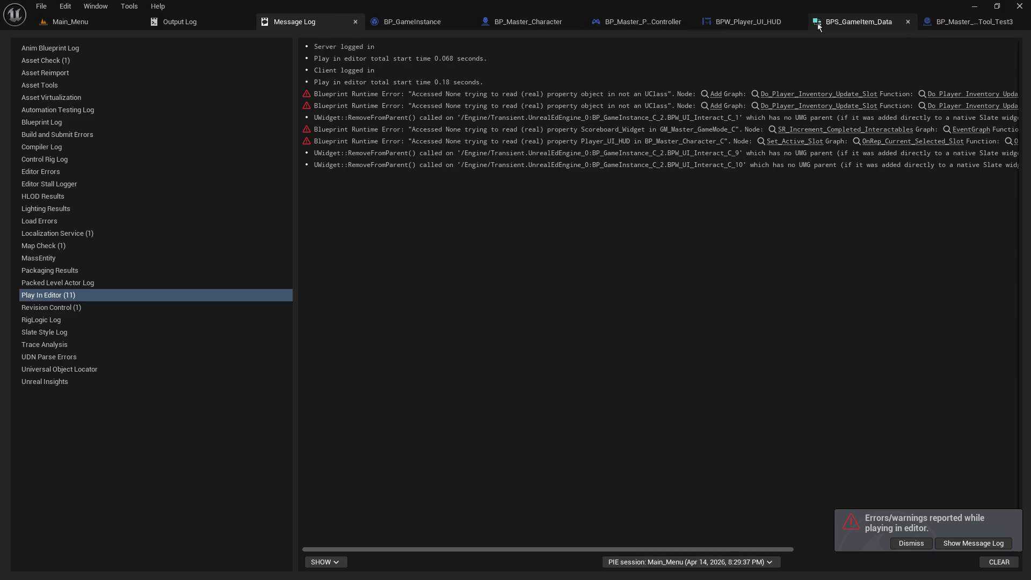
left_click(914, 22)
left_click(935, 22)
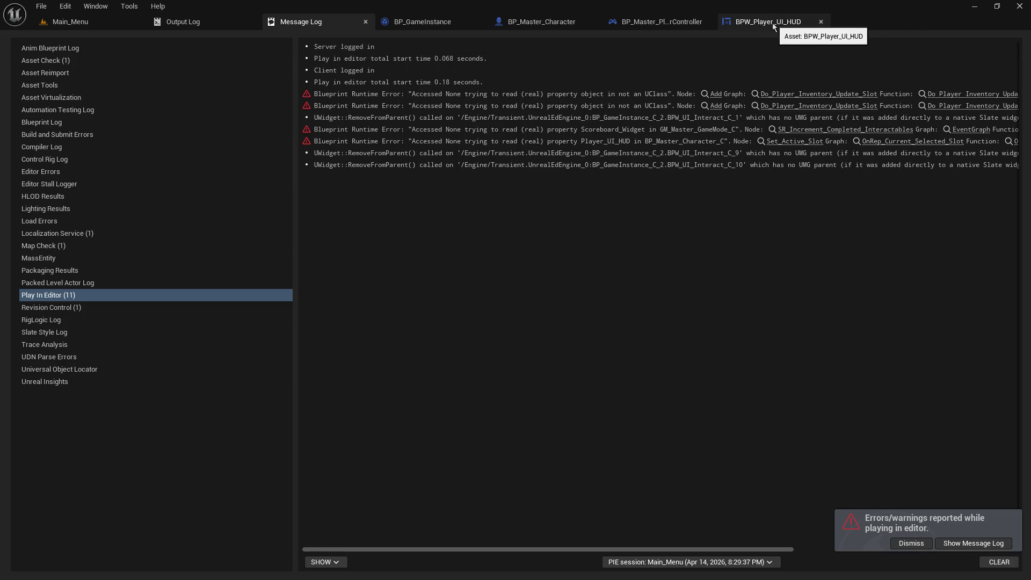
left_click(541, 22)
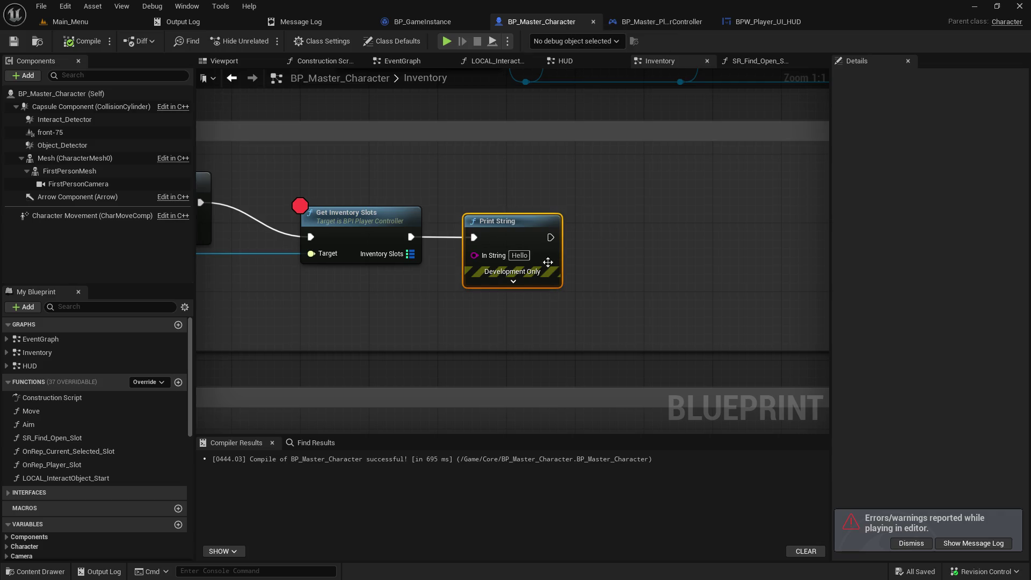
- Pan and zoom the Inventory graph to review the beginplay setup and hold-object nodes
mouse_move(406, 276)
left_mouse_down()
mouse_move(716, 239)
mouse_move(684, 279)
mouse_move(445, 295)
mouse_move(758, 306)
mouse_move(743, 303)
left_mouse_up()
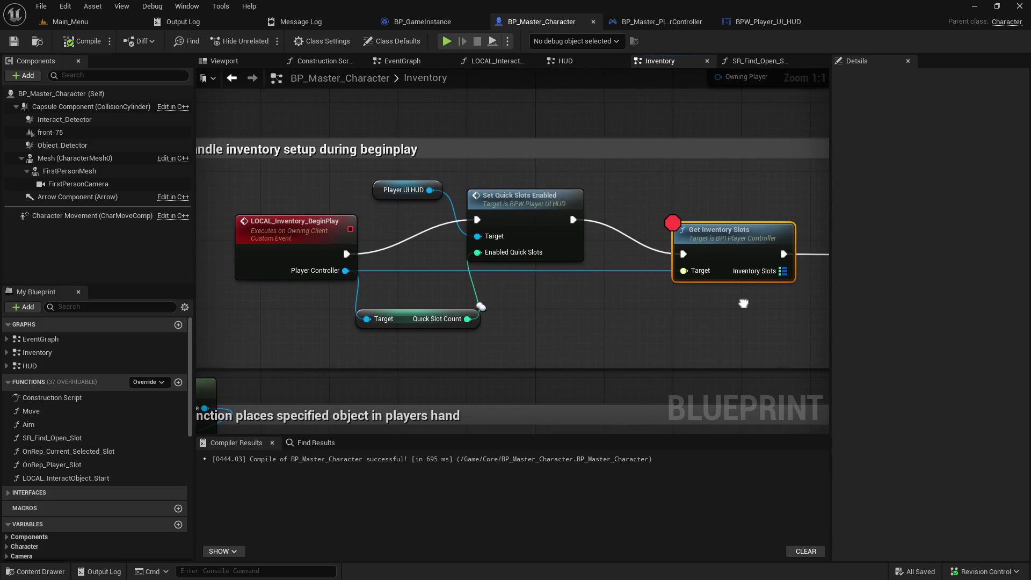
scroll(622, 304, "down", 3)
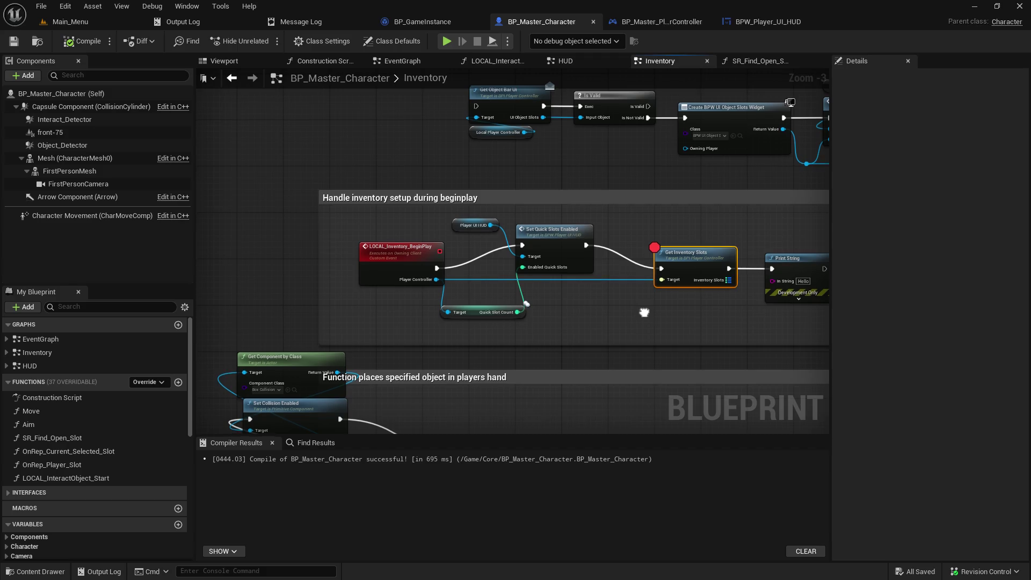
mouse_move(647, 307)
left_mouse_down()
mouse_move(602, 162)
mouse_move(675, 278)
mouse_move(716, 292)
mouse_move(699, 271)
mouse_move(495, 270)
left_mouse_up()
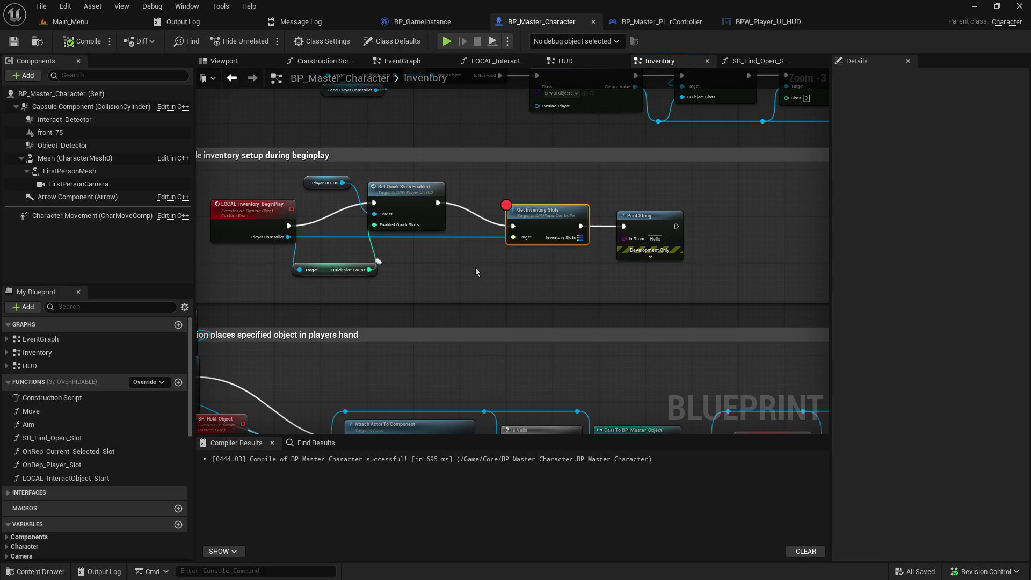
scroll(476, 272, "down", 5)
mouse_move(598, 381)
left_mouse_down()
mouse_move(588, 120)
mouse_move(534, 214)
left_mouse_up()
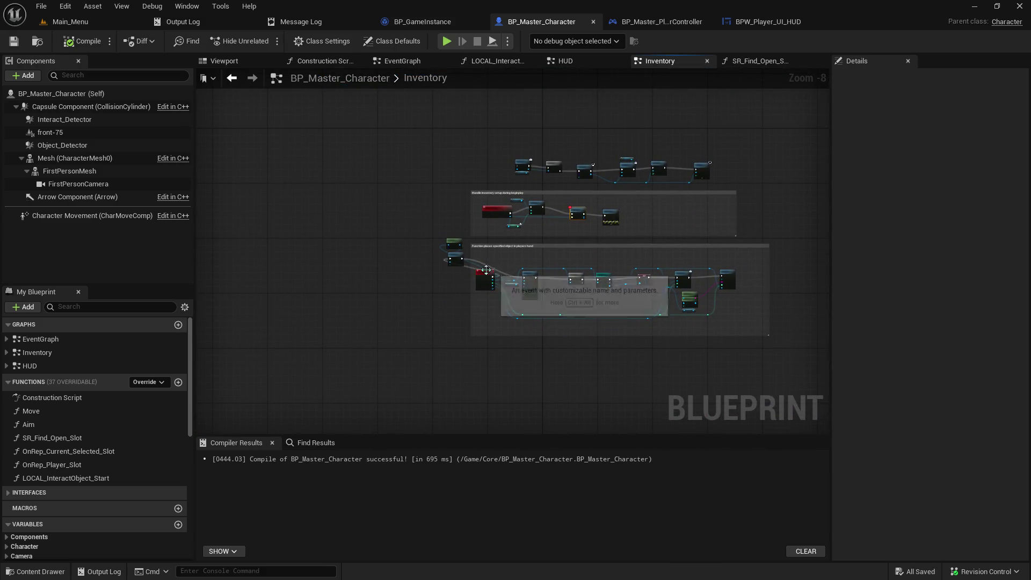
scroll(495, 270, "up", 3)
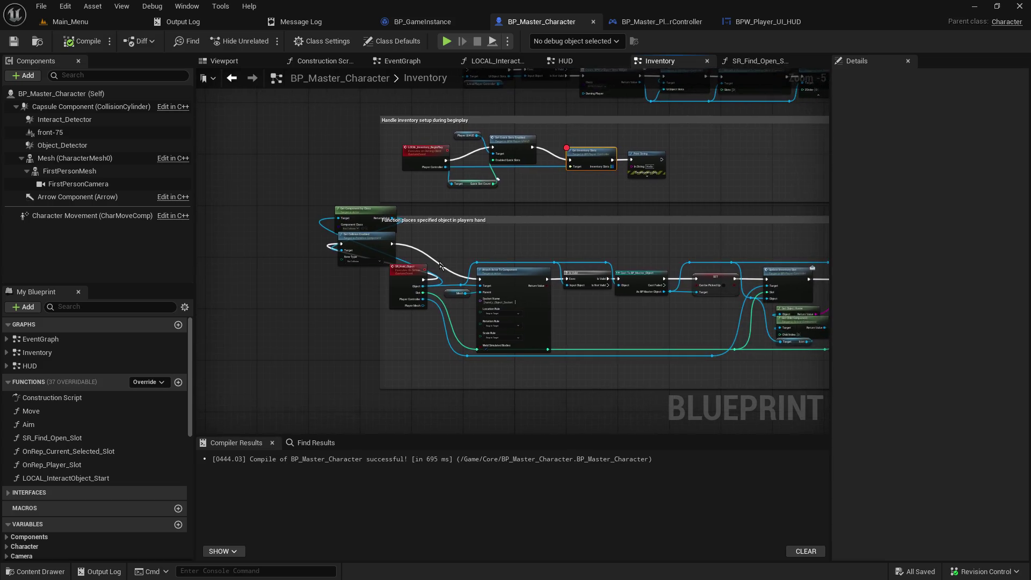
scroll(569, 271, "up", 3)
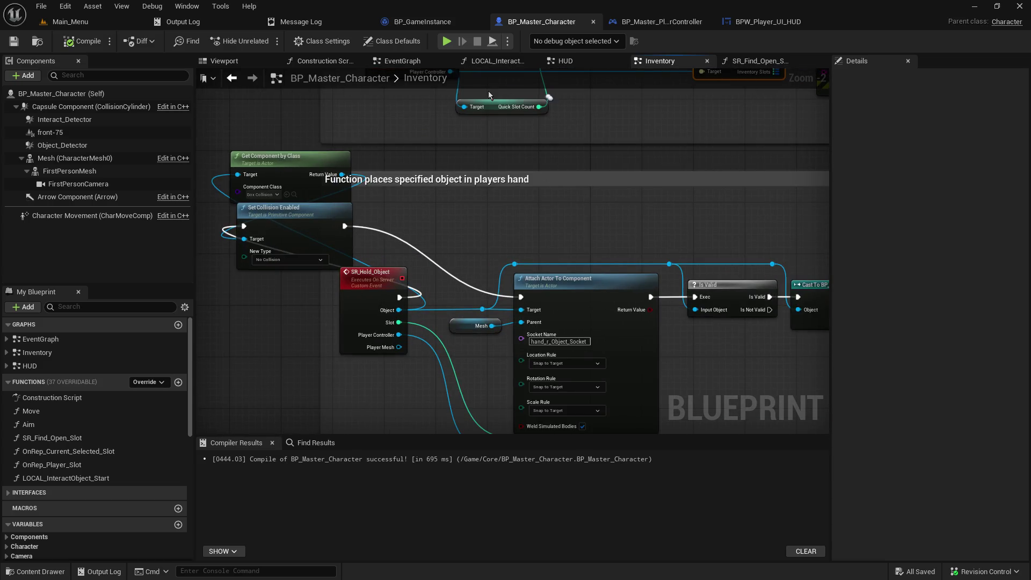
- Close the HUD, SR_Find_Open_Slot and LOCAL_InteractObject_Start graph tabs
left_click(609, 64)
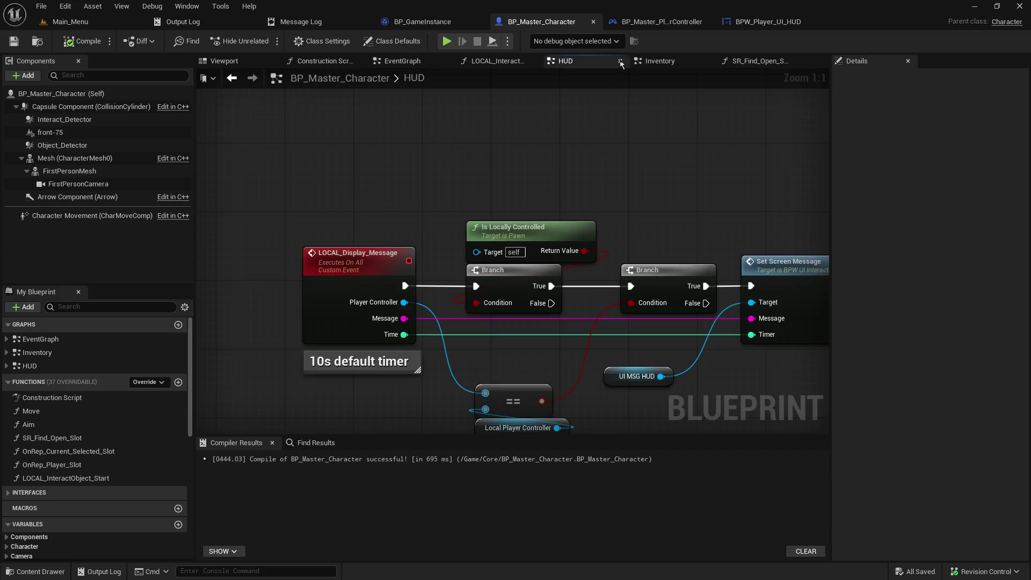
left_click(620, 61)
left_click(691, 63)
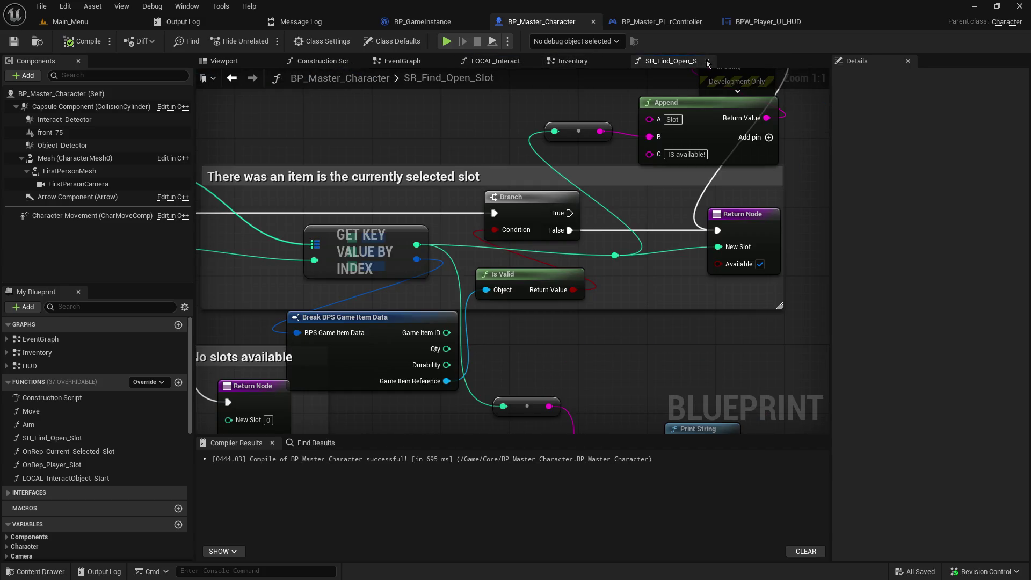
left_click(707, 62)
left_click(504, 66)
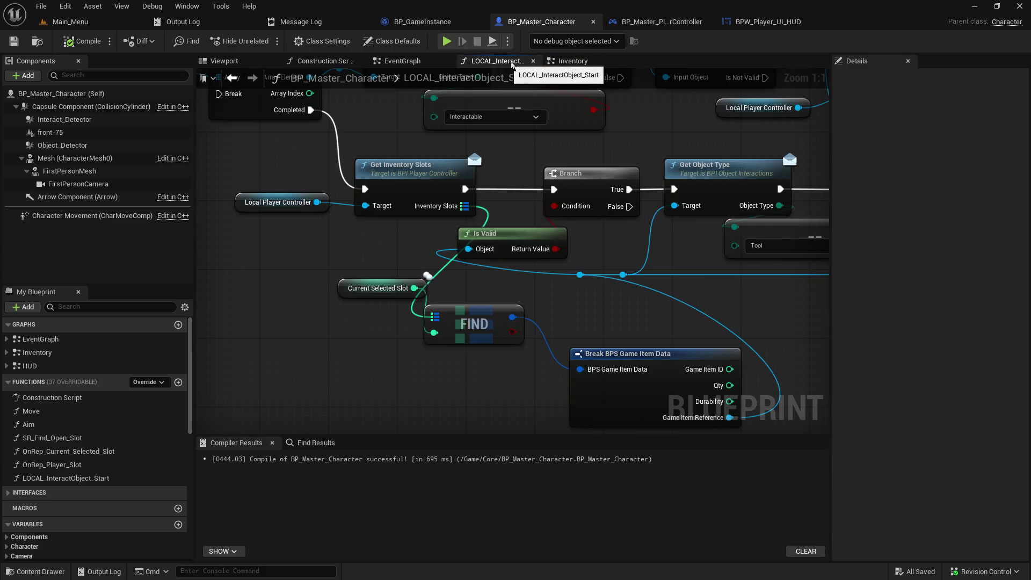
left_click(533, 62)
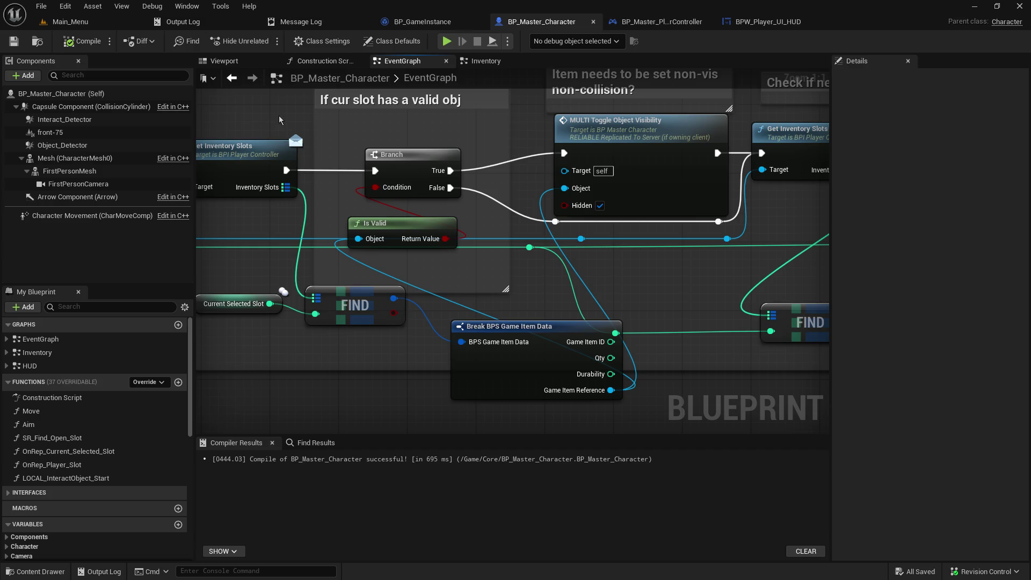
- Pan the EventGraph along the current-slot validity check and slot-change logic
scroll(397, 102, "up", 2)
scroll(525, 127, "down", 2)
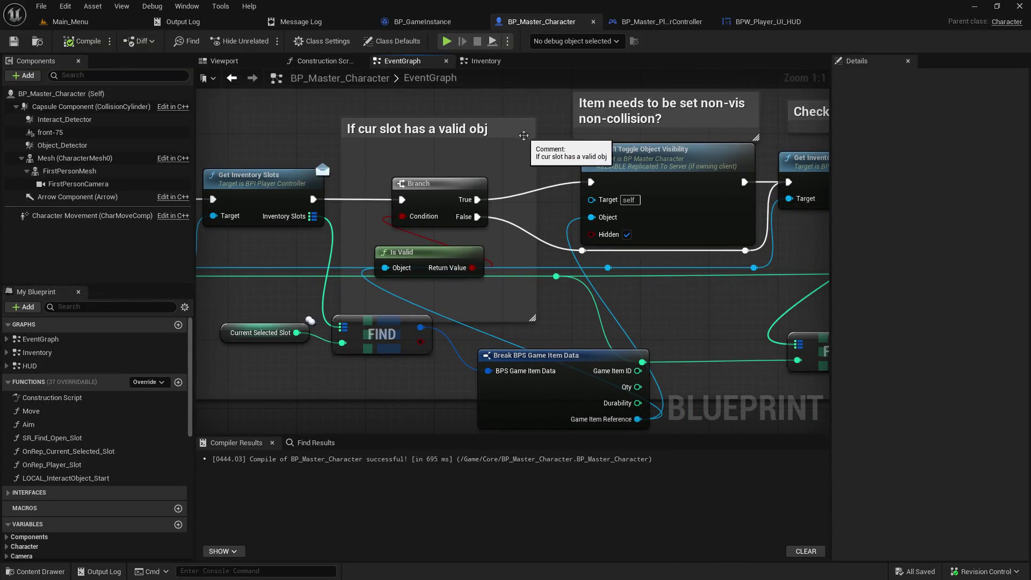
mouse_move(554, 170)
left_mouse_down()
mouse_move(457, 157)
mouse_move(435, 176)
left_mouse_up()
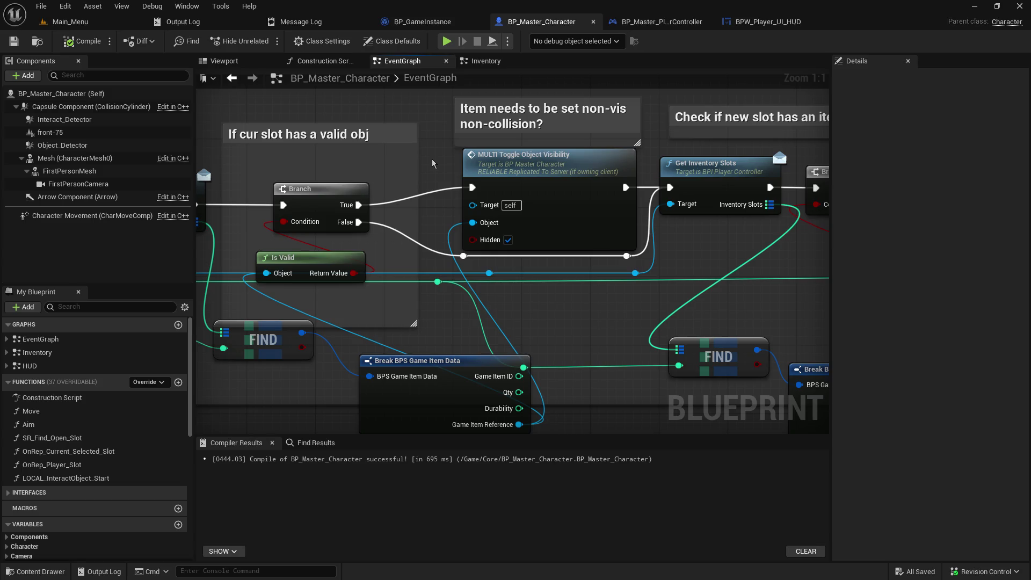
mouse_move(447, 151)
left_mouse_down()
mouse_move(452, 123)
mouse_move(432, 116)
left_mouse_up()
mouse_move(424, 246)
left_mouse_down()
mouse_move(248, 257)
mouse_move(591, 247)
mouse_move(644, 253)
mouse_move(639, 293)
mouse_move(638, 270)
left_mouse_up()
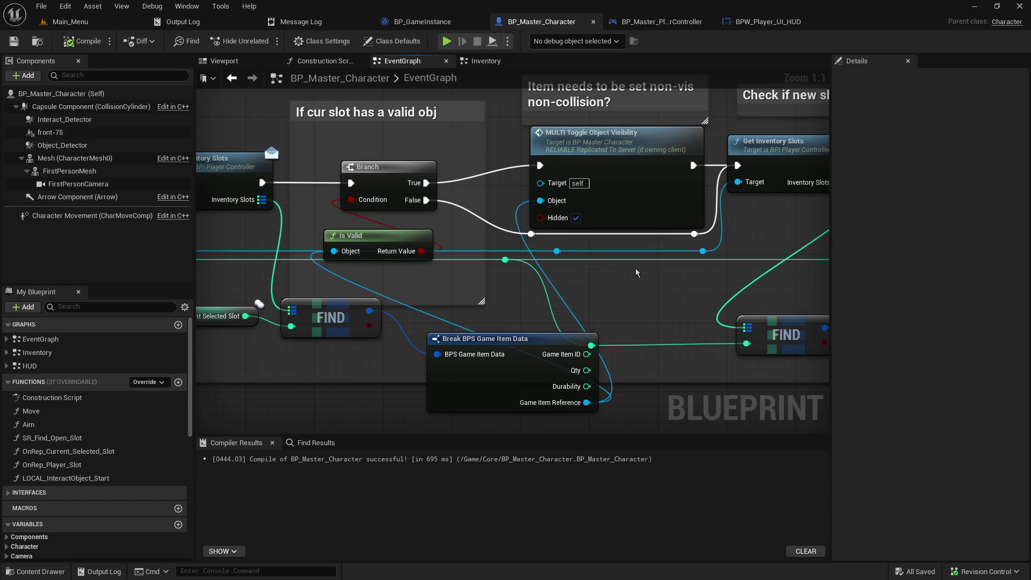
left_click_drag(491, 307, 822, 309)
- Pan past the slot key events and interaction nodes, centering the Change_Selected_Slot logic
scroll(488, 307, "down", 5)
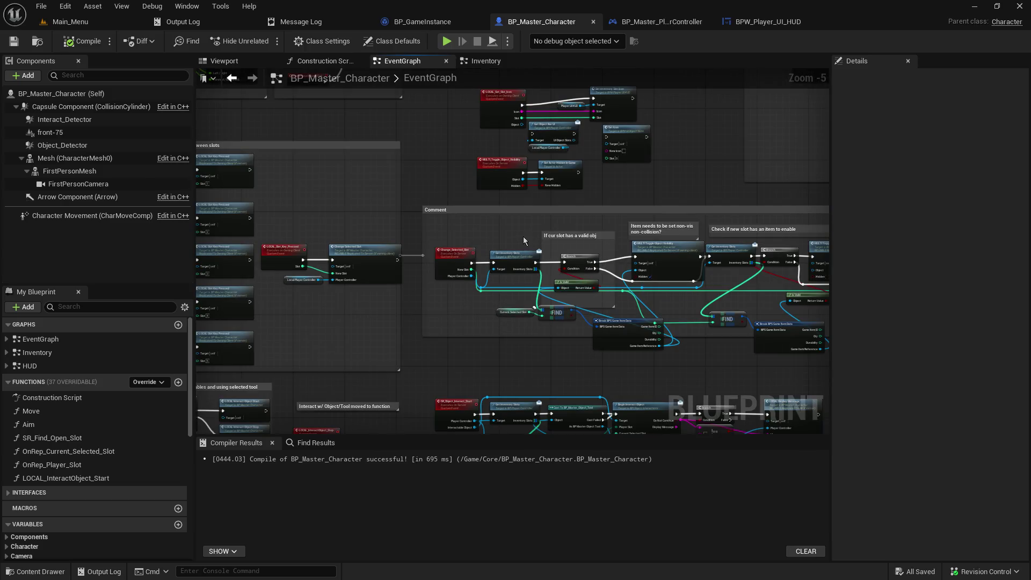
mouse_move(523, 236)
left_mouse_down()
mouse_move(421, 349)
mouse_move(455, 265)
mouse_move(446, 389)
mouse_move(569, 378)
mouse_move(610, 315)
mouse_move(875, 349)
mouse_move(875, 179)
left_mouse_up()
left_click_drag(776, 206, 782, 139)
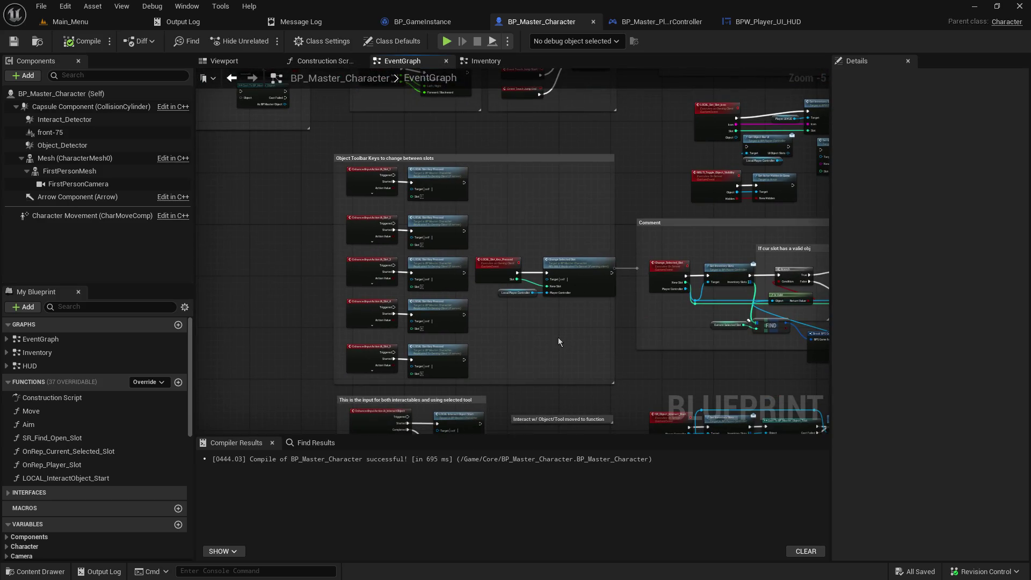
mouse_move(558, 361)
left_mouse_down()
mouse_move(571, 250)
mouse_move(299, 233)
left_mouse_up()
scroll(401, 302, "up", 3)
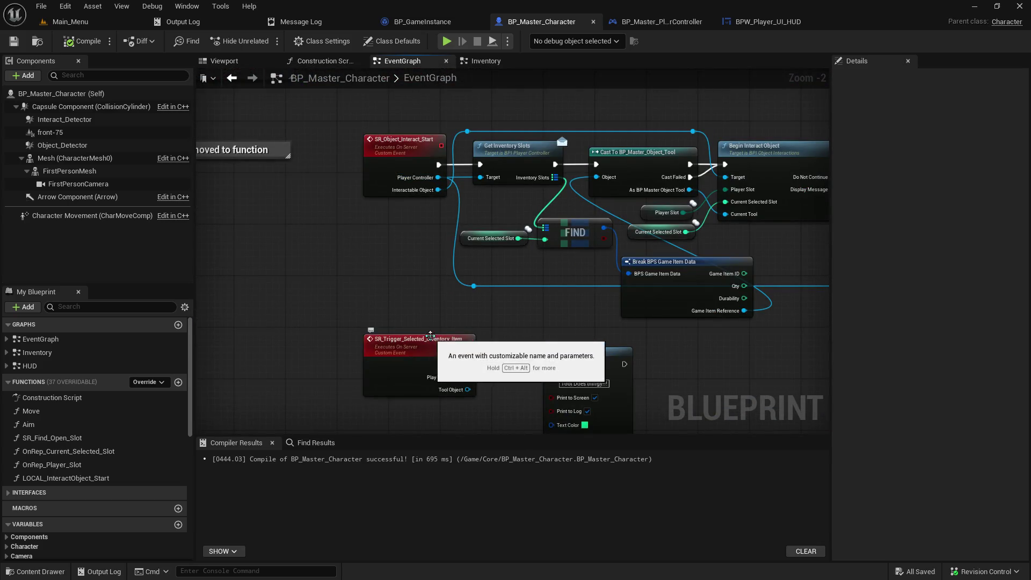
left_click_drag(443, 250, 421, 384)
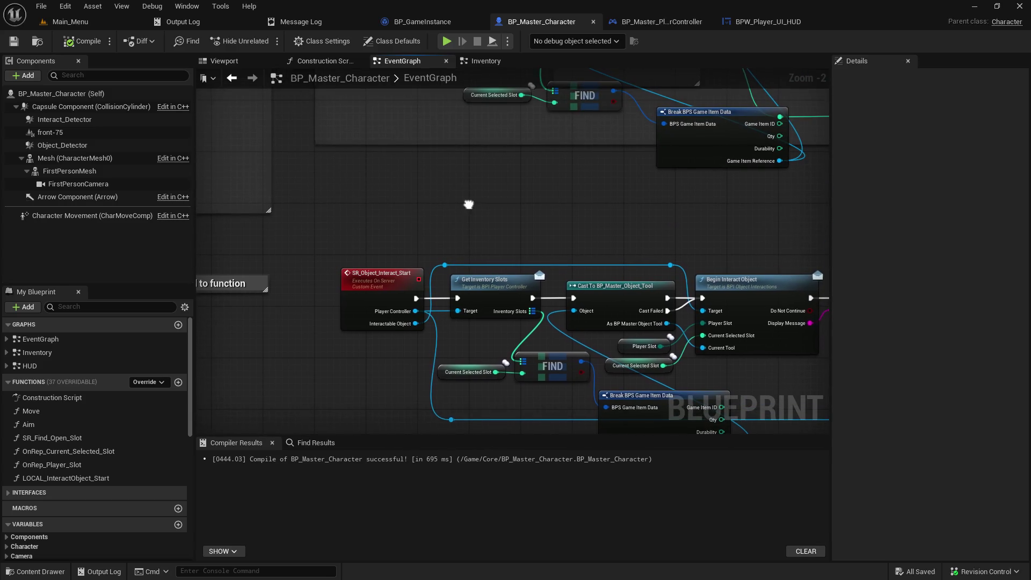
left_click_drag(470, 100, 464, 428)
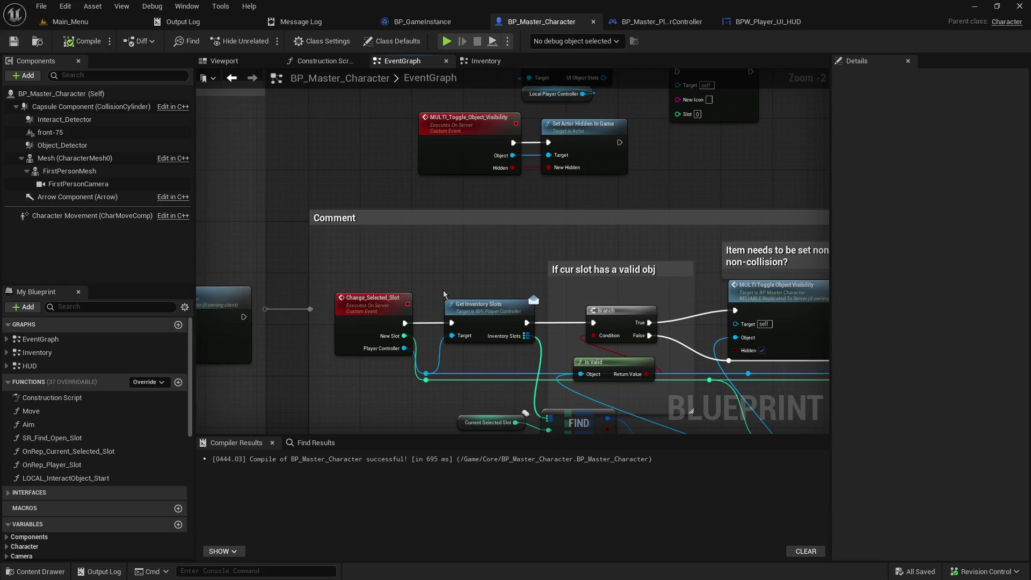
mouse_move(470, 277)
left_mouse_down()
mouse_move(204, 172)
mouse_move(392, 194)
left_mouse_up()
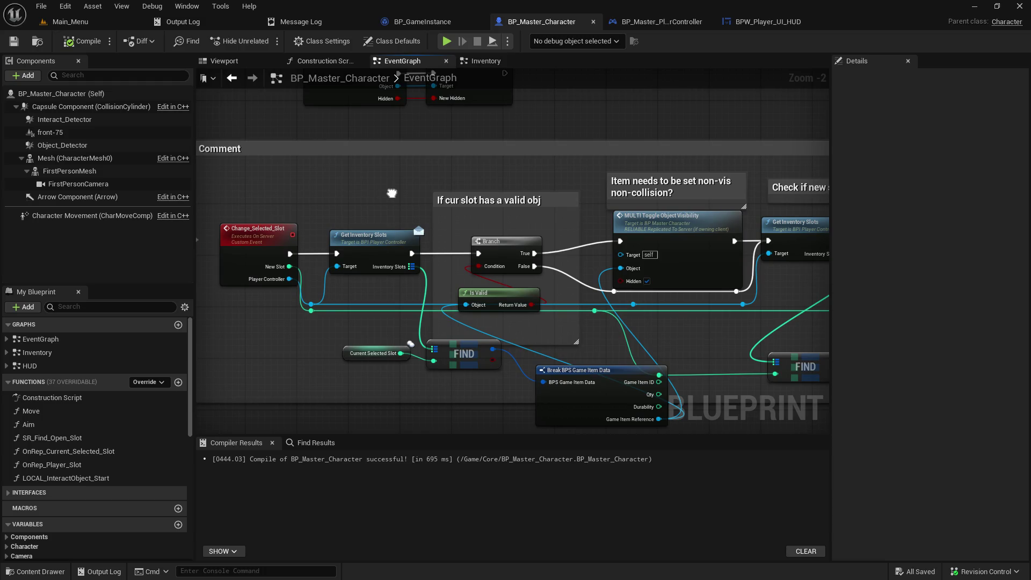
left_click_drag(392, 194, 387, 417)
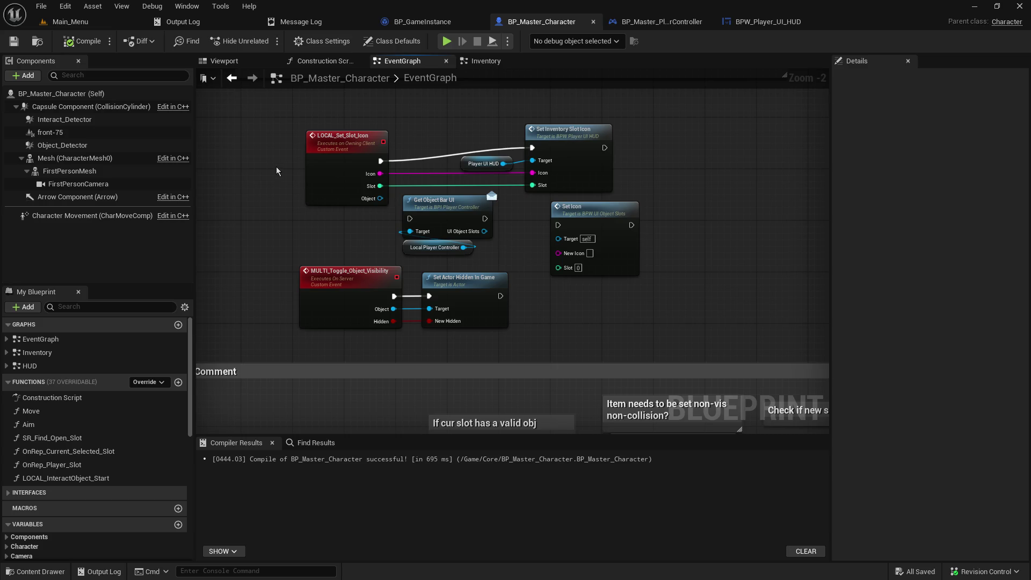
- Pan the EventGraph past the Jump, pickup/drop nodes and SR_Trigger_Selected_Inventory_Item's Print String
mouse_move(276, 166)
left_mouse_down()
mouse_move(671, 64)
mouse_move(680, 107)
mouse_move(589, 177)
left_mouse_up()
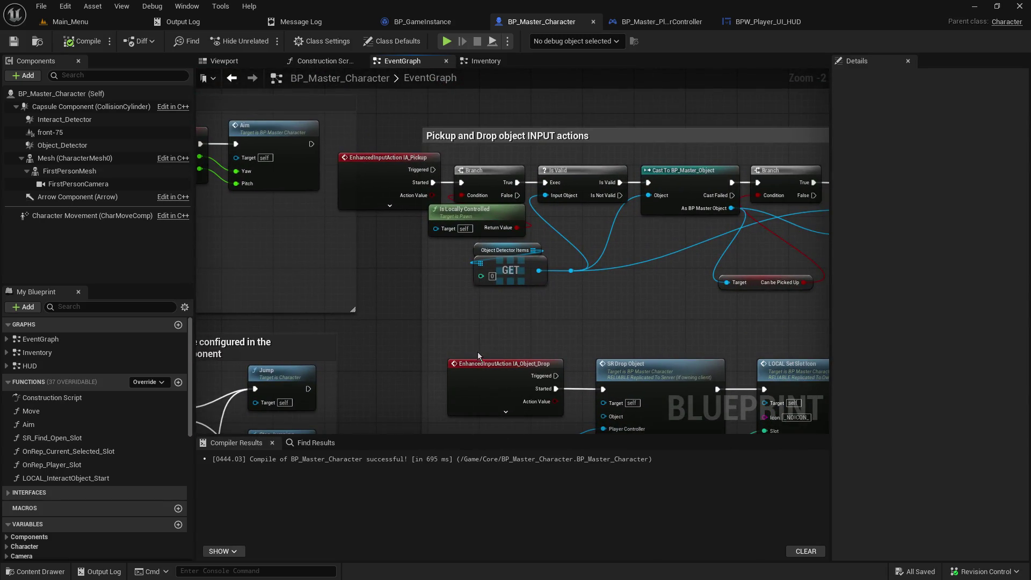
mouse_move(497, 343)
left_mouse_down()
mouse_move(581, 422)
mouse_move(408, 408)
mouse_move(516, 301)
mouse_move(430, 375)
mouse_move(392, 161)
mouse_move(393, 404)
mouse_move(404, 405)
mouse_move(466, 268)
mouse_move(483, 263)
left_mouse_up()
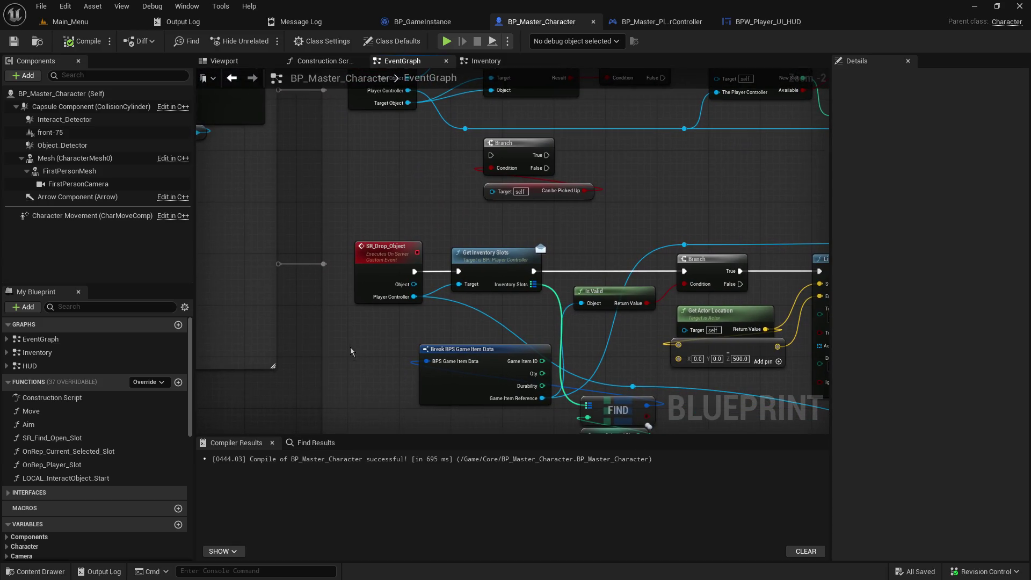
mouse_move(354, 352)
left_mouse_down()
mouse_move(322, 309)
mouse_move(215, 242)
mouse_move(204, 139)
left_mouse_up()
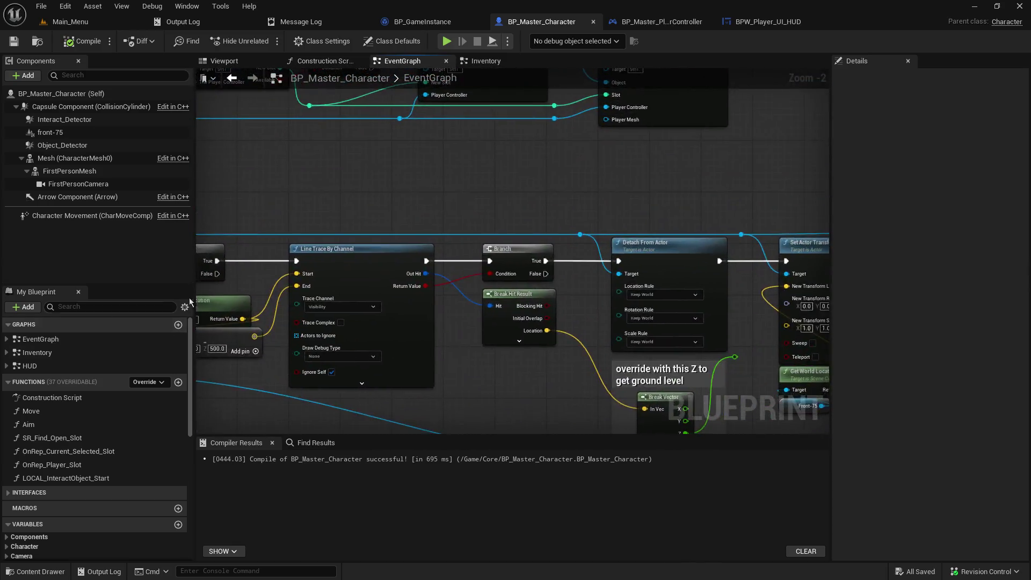
scroll(360, 287, "down", 5)
left_click_drag(360, 286, 652, 235)
scroll(652, 231, "up", 2)
scroll(574, 289, "up", 2)
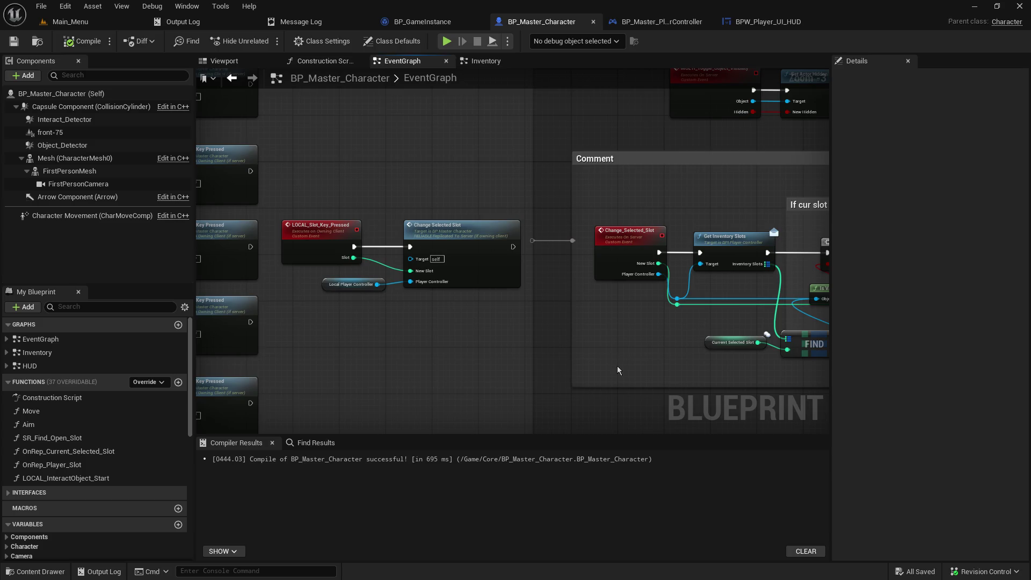
mouse_move(575, 289)
left_mouse_down()
mouse_move(838, 169)
mouse_move(953, 173)
left_mouse_up()
mouse_move(535, 225)
left_mouse_down()
mouse_move(477, 256)
mouse_move(389, 194)
left_mouse_up()
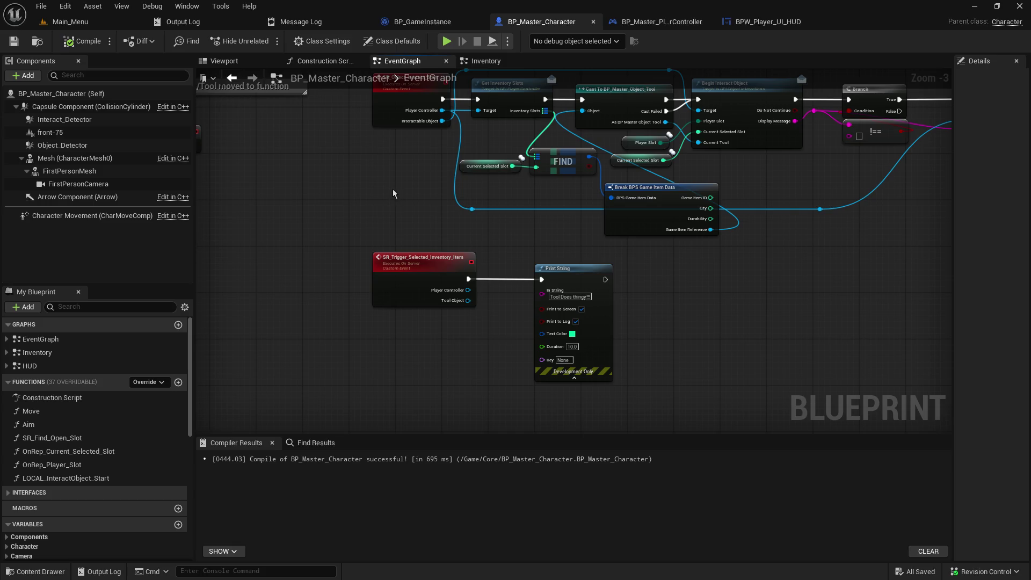
- Pan through the UI messages and HUD setup to the LOCAL Inventory Begin Play call
mouse_move(392, 192)
left_mouse_down()
mouse_move(360, 326)
mouse_move(400, 510)
left_mouse_up()
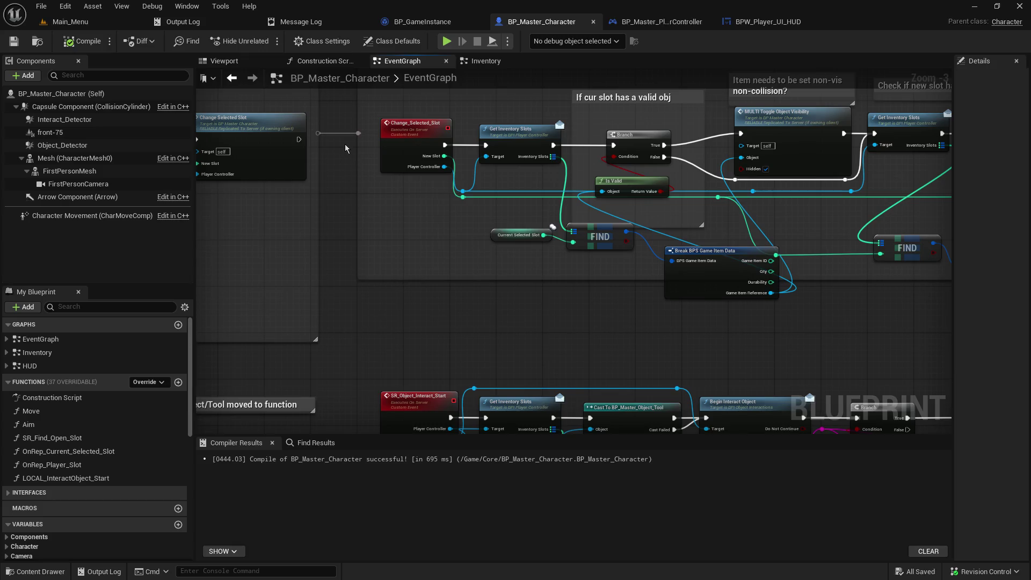
left_click_drag(344, 119, 409, 495)
mouse_move(467, 180)
left_mouse_down()
mouse_move(513, 411)
mouse_move(558, 429)
left_mouse_up()
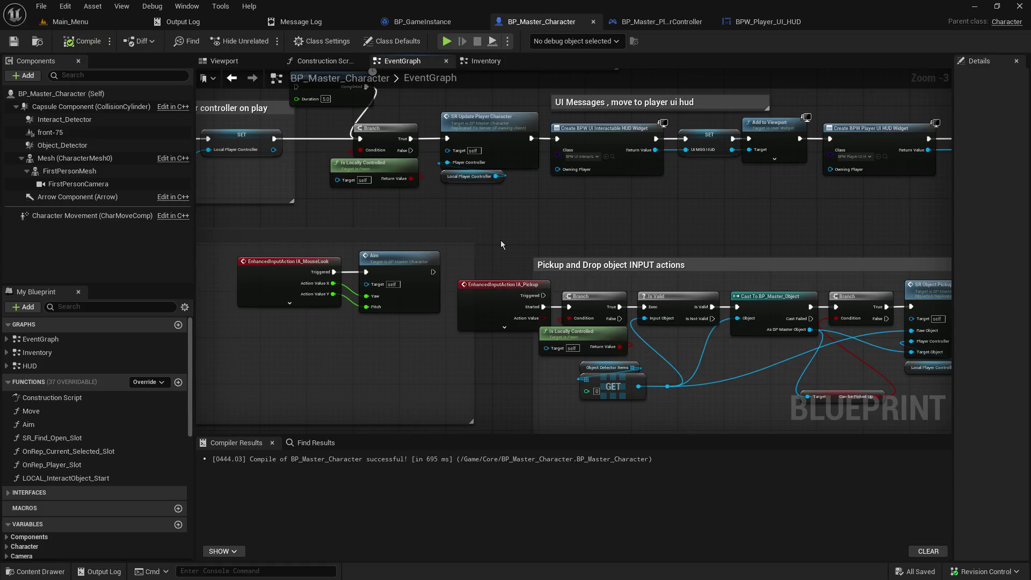
mouse_move(550, 239)
left_mouse_down()
mouse_move(527, 332)
mouse_move(879, 338)
mouse_move(574, 392)
mouse_move(351, 326)
mouse_move(362, 330)
left_mouse_up()
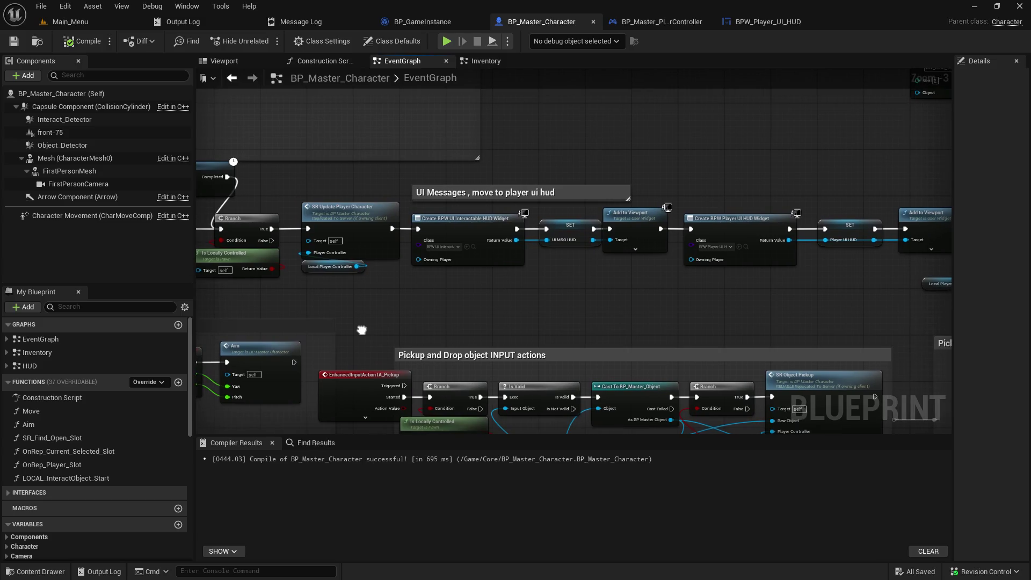
left_click_drag(625, 316, 368, 304)
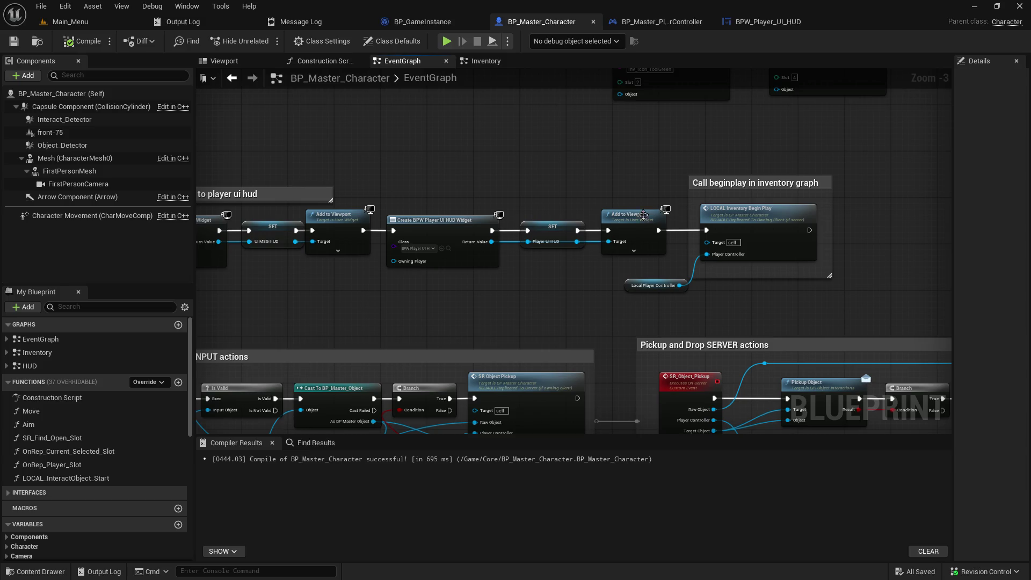
- Jump to LOCAL_Inventory_BeginPlay in the Inventory graph and view Get Inventory Slots and Print String
double_click(734, 220)
mouse_move(750, 363)
left_mouse_down()
mouse_move(449, 320)
mouse_move(539, 311)
mouse_move(550, 294)
mouse_move(550, 401)
left_mouse_up()
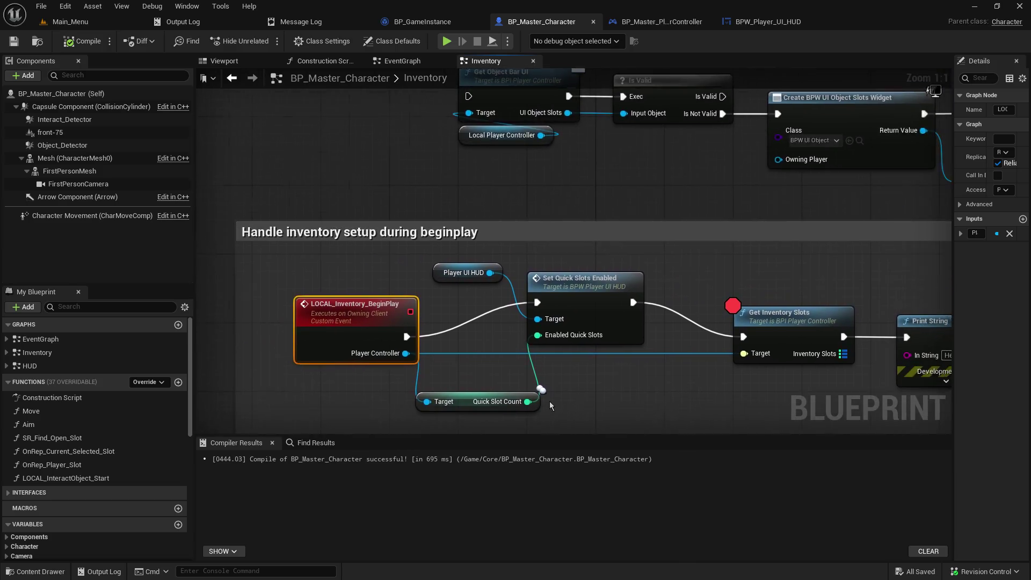
scroll(549, 401, "down", 5)
- Move the beginplay nodes up and enlarge the 'Handle inventory setup during beginplay' comment
left_click_drag(350, 133, 826, 228)
left_click_drag(716, 199, 709, 123)
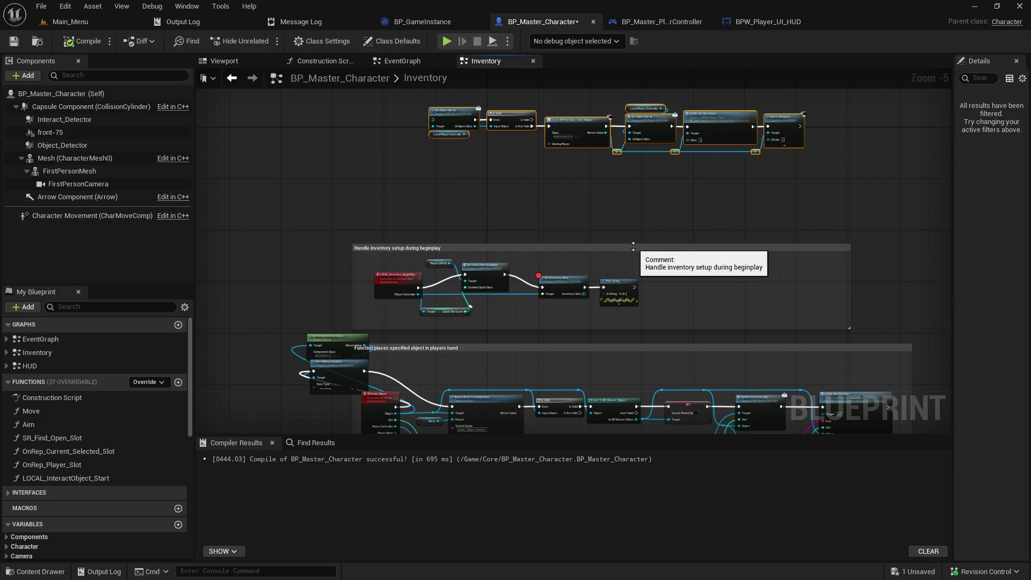
left_click_drag(633, 246, 628, 176)
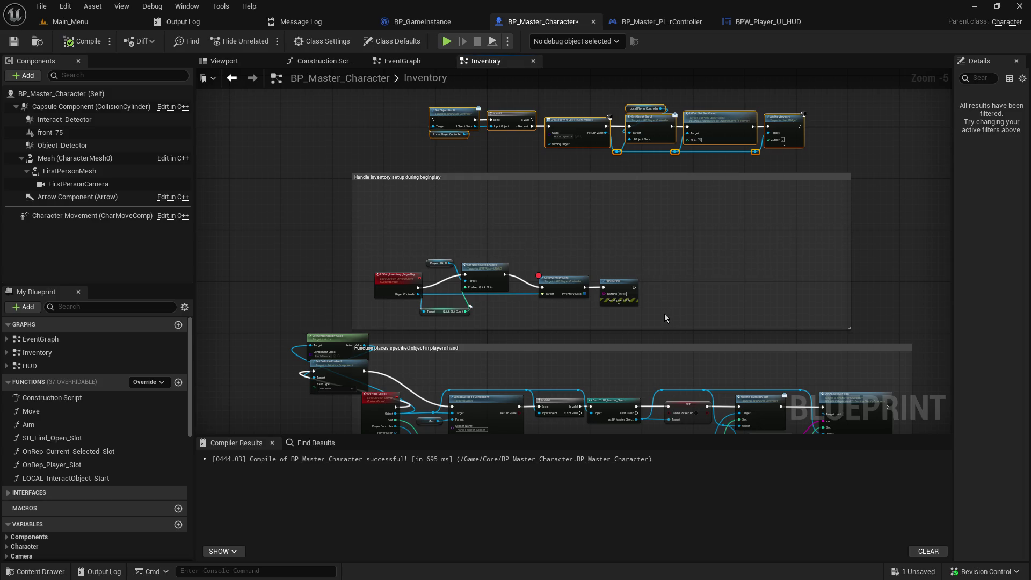
mouse_move(665, 313)
left_mouse_down()
mouse_move(372, 257)
mouse_move(387, 211)
mouse_move(386, 221)
left_mouse_up()
left_click(385, 291)
- Create a custom event named SR_Load_Existing_Inventory below the beginplay chain
right_click(384, 292)
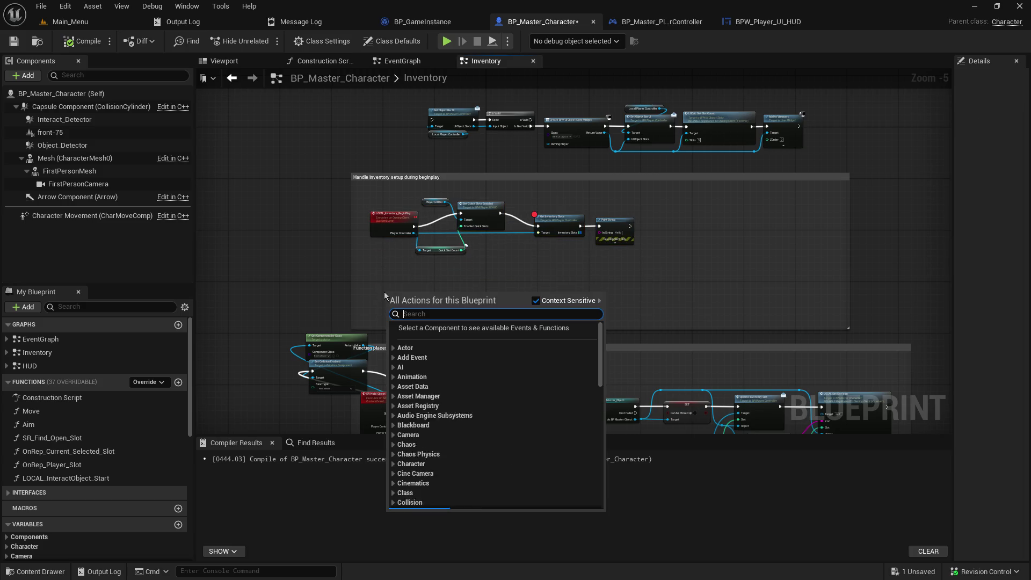
left_click(320, 267)
scroll(322, 285, "up", 5)
scroll(371, 296, "down", 2)
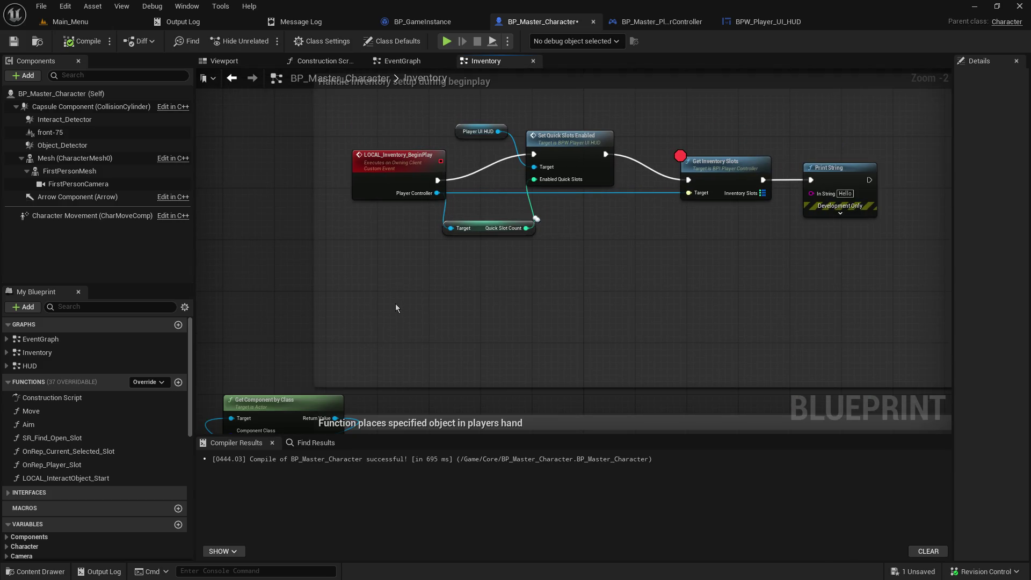
right_click(395, 306)
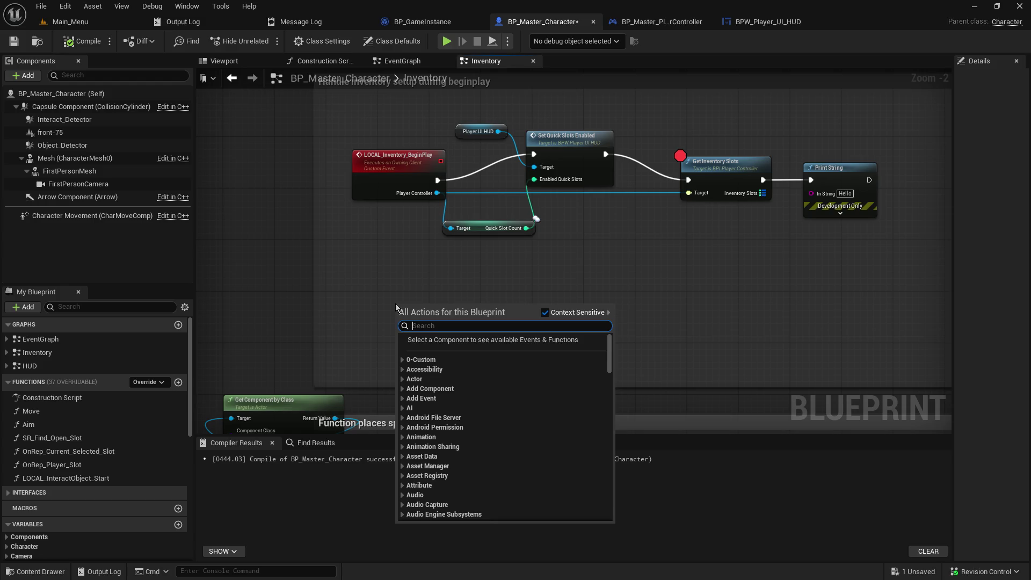
type("add even")
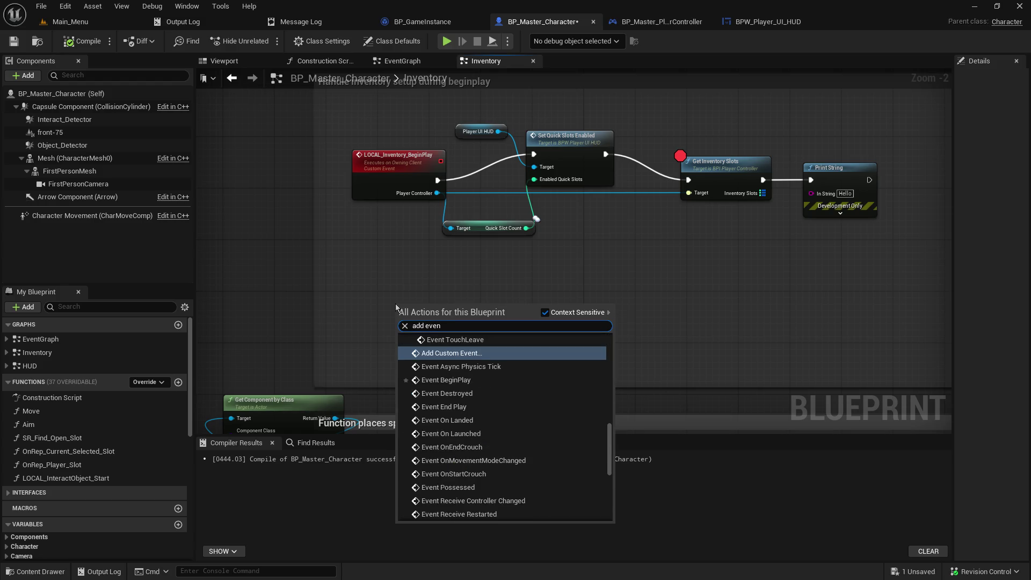
key("Return")
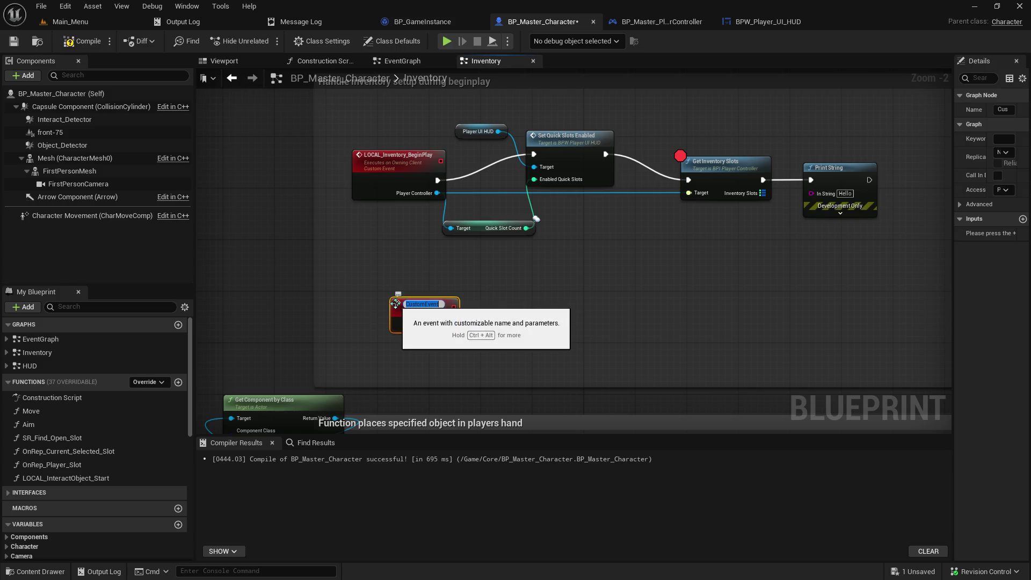
type("SR_L")
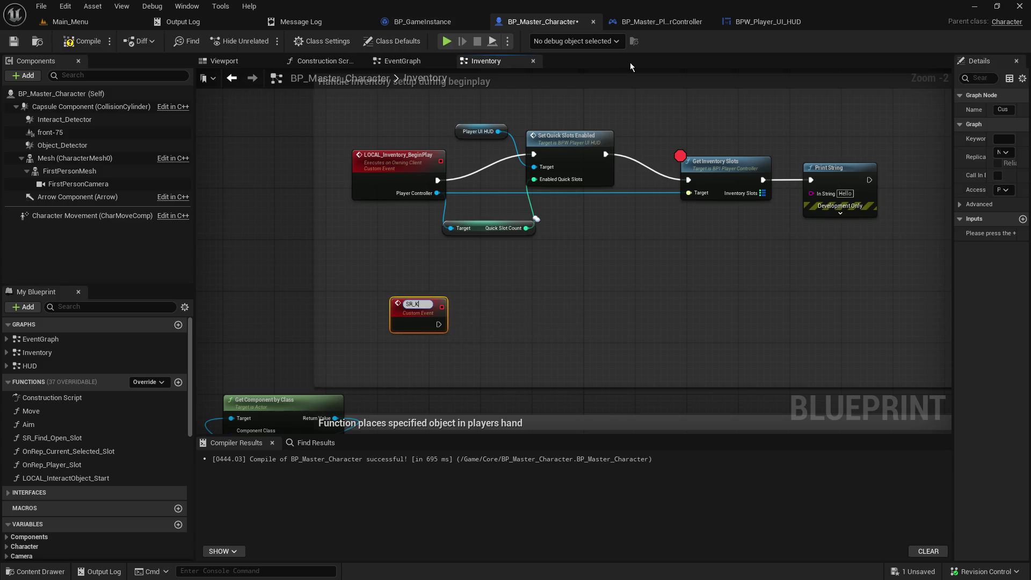
type("oad")
type("_Exist")
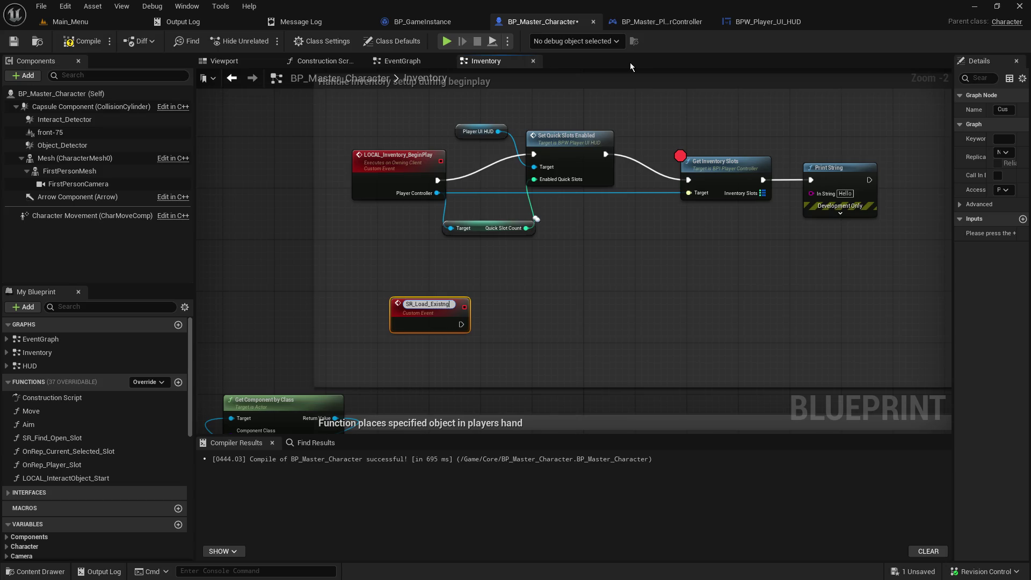
type("ing_")
type("Inventory")
key("Return")
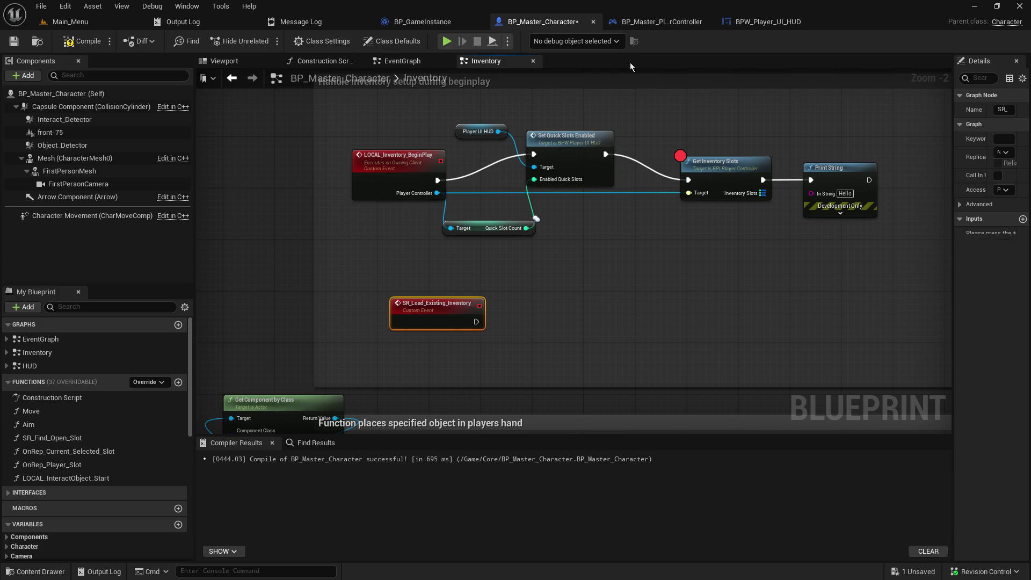
mouse_move(427, 299)
left_mouse_down()
mouse_move(389, 286)
mouse_move(408, 308)
left_mouse_up()
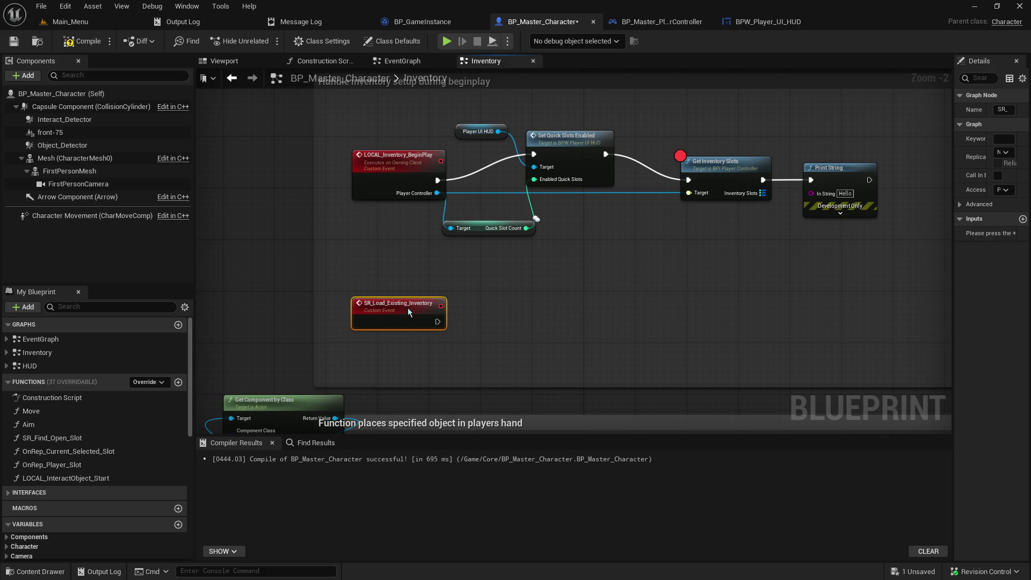
- Add a comment reading 'load both, quickitems and inventory' and widen it to one line
left_click(462, 276)
key("c")
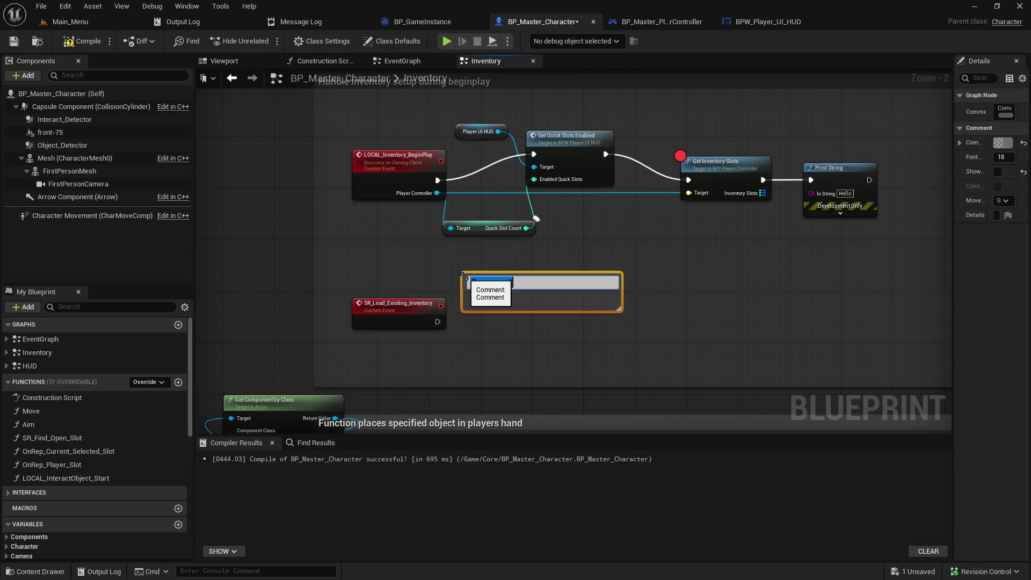
key("BackSpace")
type("load both, ")
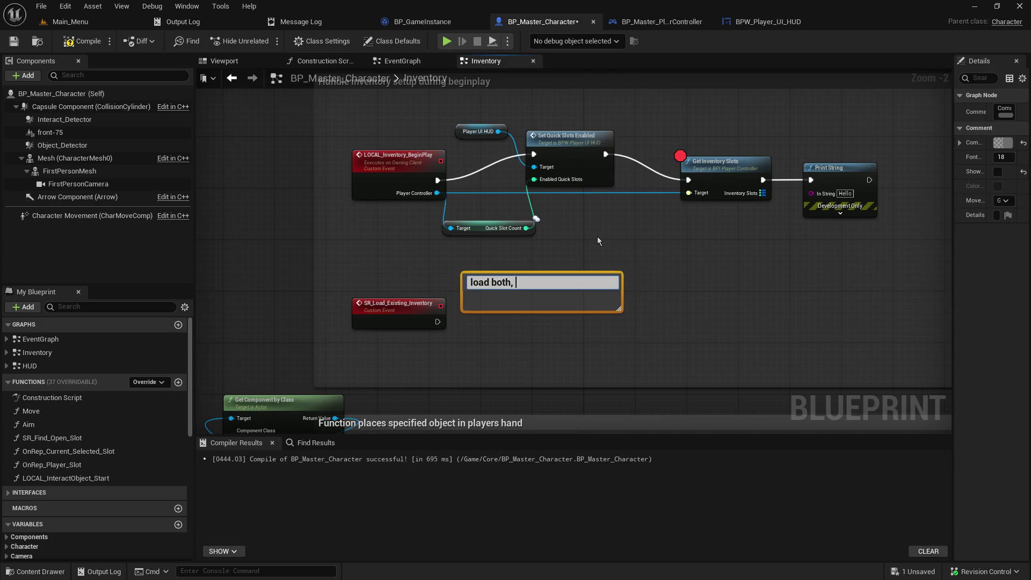
type("quick")
type("items and invent")
type("ory")
key("Return")
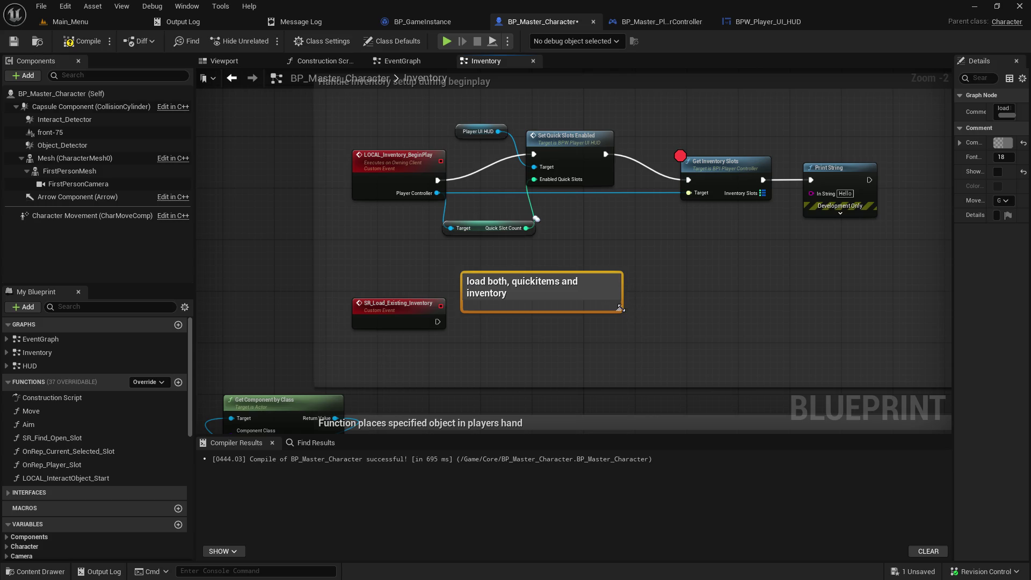
left_click_drag(619, 310, 706, 285)
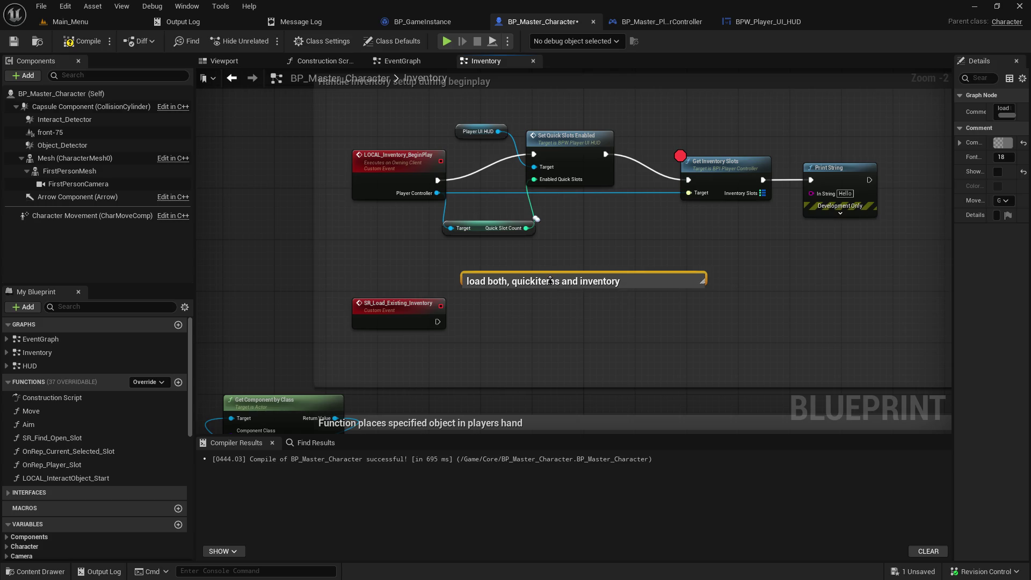
- Correct the comment's word 'quickitems' to 'quickslots'
double_click(688, 285)
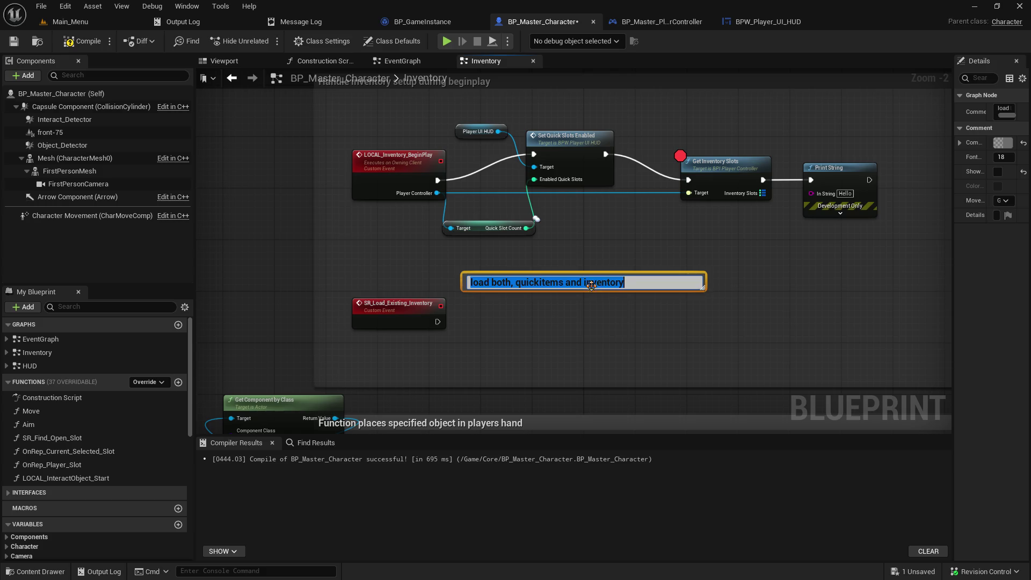
left_click(564, 282)
key("BackSpace")
key("BackSpace")
key("BackSpace")
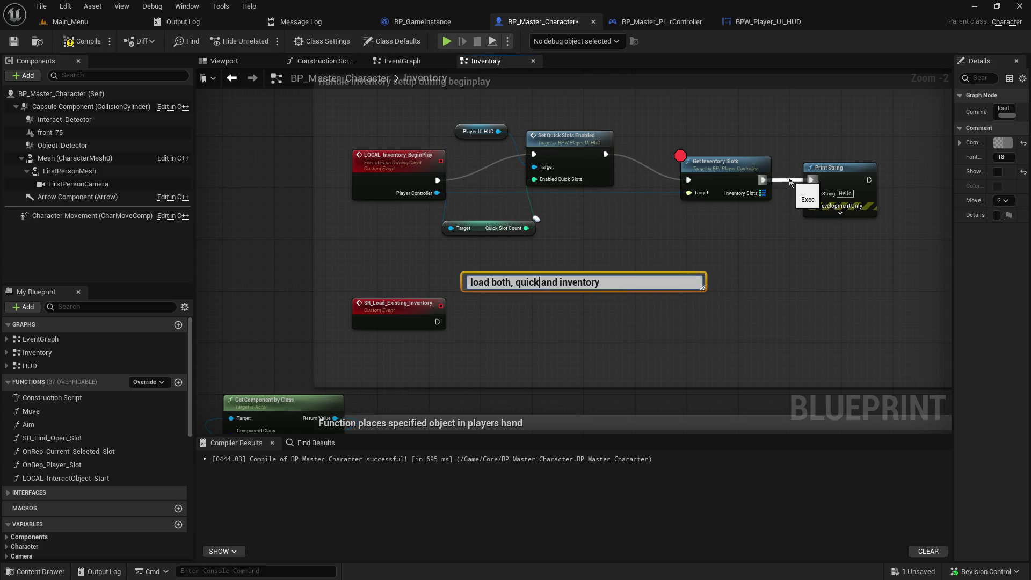
type("ski")
key("BackSpace")
key("BackSpace")
type("lots")
key("Return")
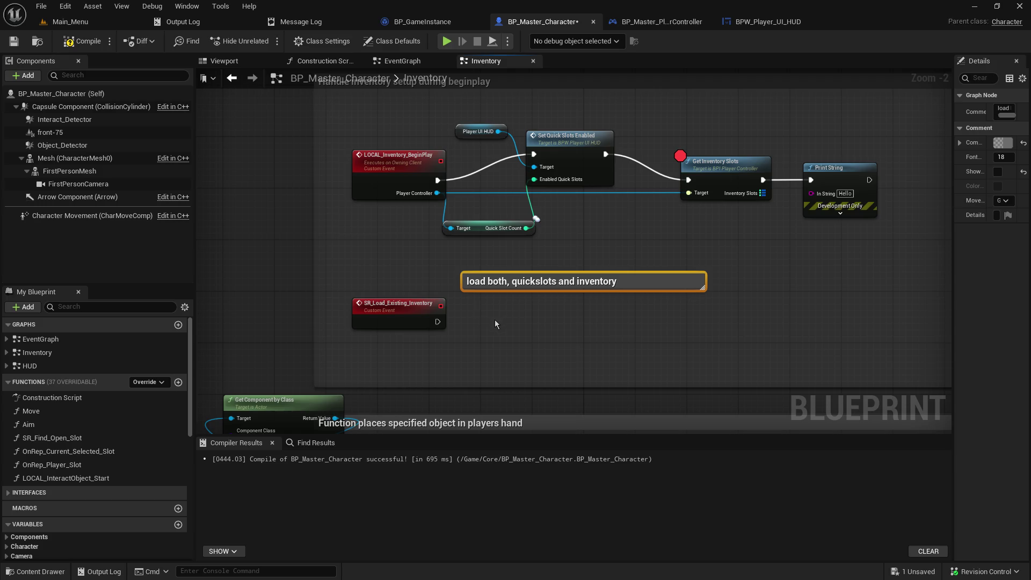
- Detach Get Inventory Slots and Print String, move them below the comment, and wire SR_Load_Existing_Inventory into them
mouse_move(494, 322)
left_mouse_down()
mouse_move(424, 265)
mouse_move(432, 300)
left_mouse_up()
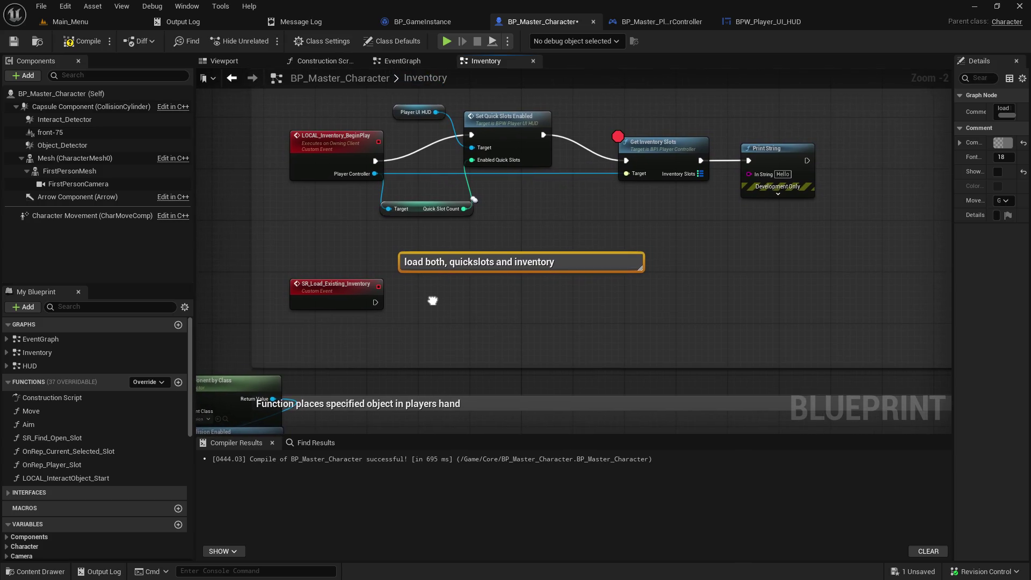
left_click(543, 135, "alt")
left_click(375, 174, "alt")
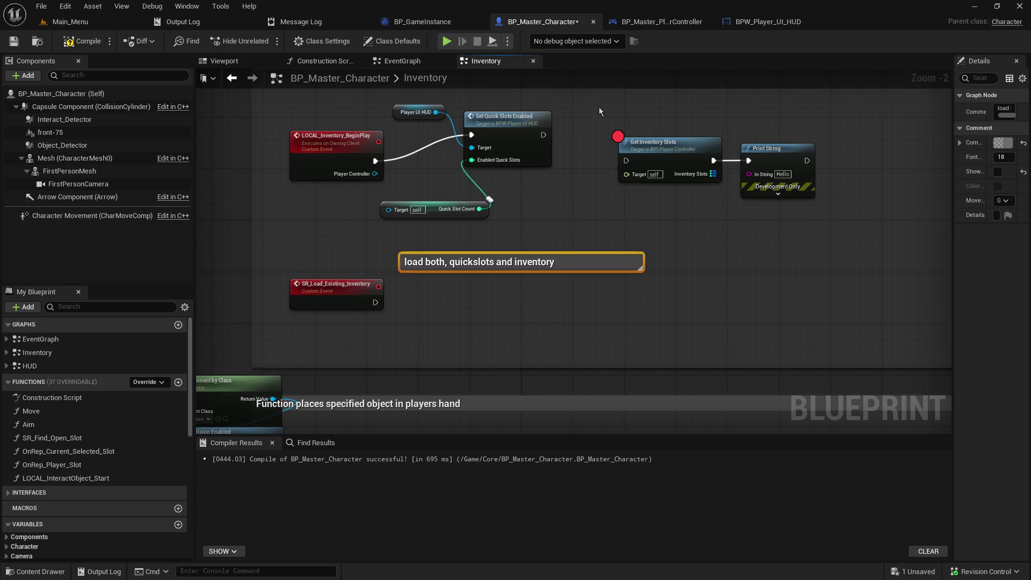
left_click_drag(598, 107, 842, 205)
mouse_move(652, 159)
left_mouse_down()
mouse_move(451, 338)
mouse_move(458, 296)
mouse_move(486, 293)
left_mouse_up()
left_click_drag(376, 303, 465, 303)
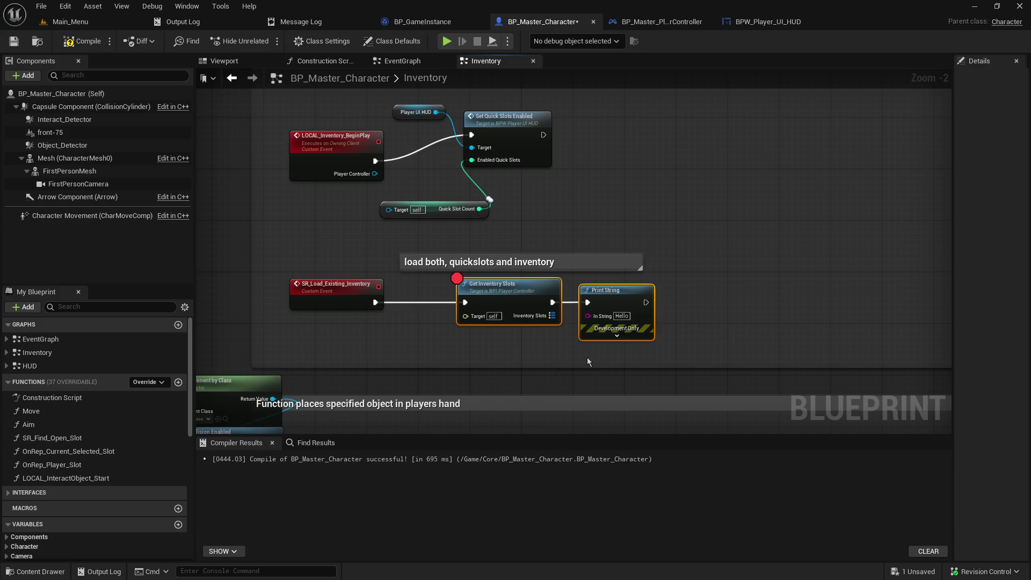
- Add a new Boolean input, NewParam, to the SR_Load_Existing_Inventory event
left_click(351, 301)
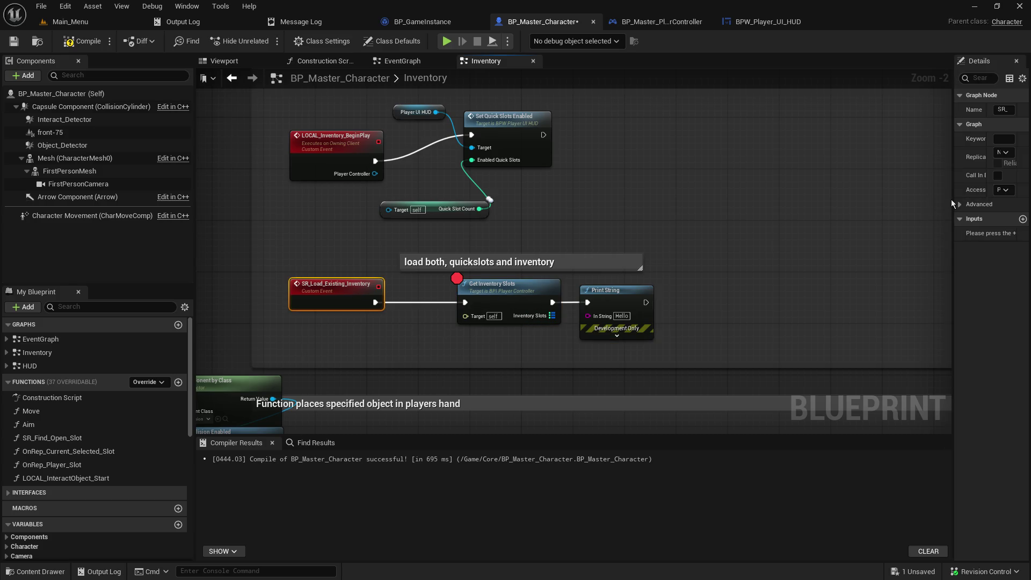
left_click_drag(957, 205, 747, 207)
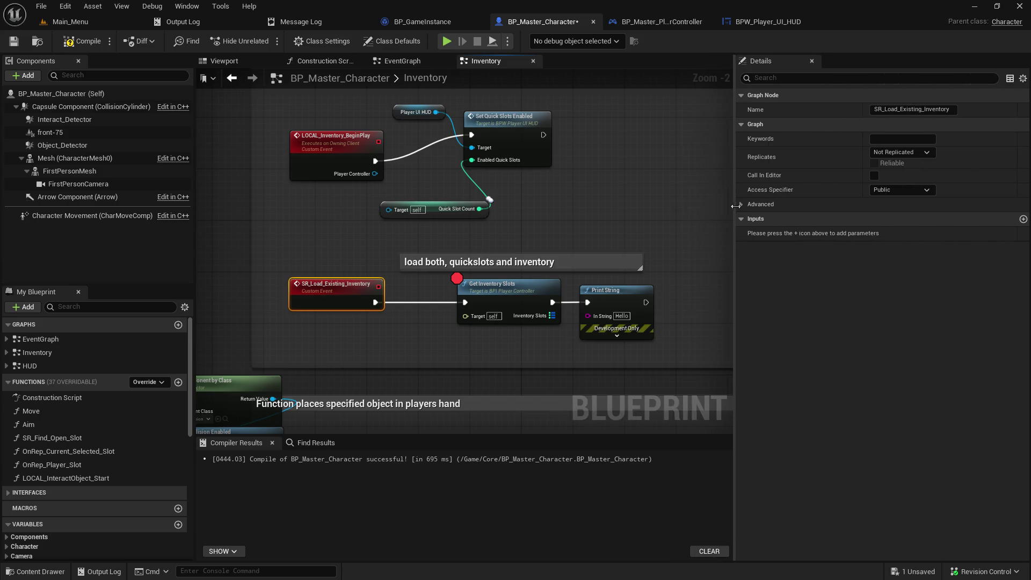
left_click(1023, 218)
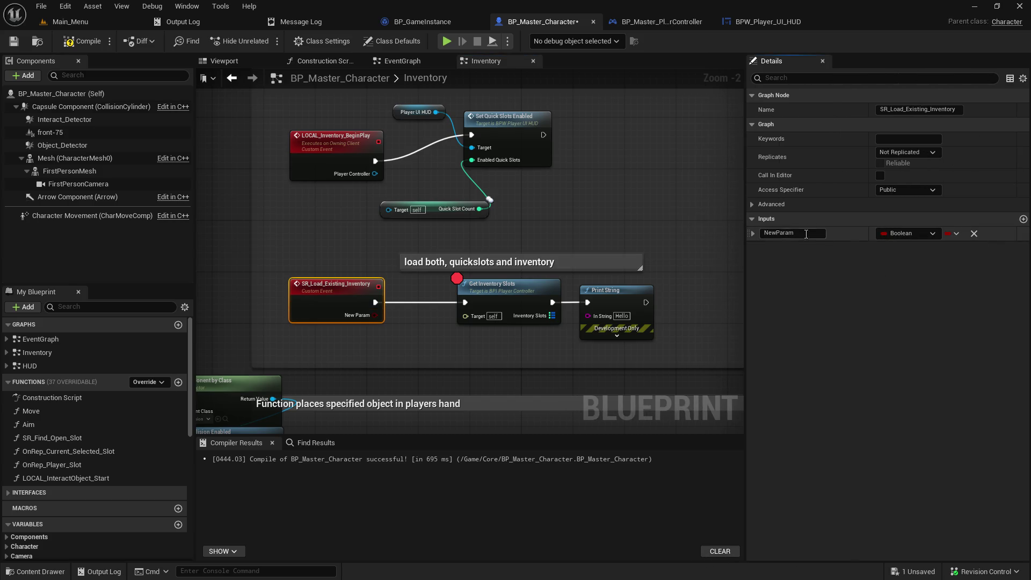
- Rename the event's NewParam input to Player Controller
key("ctrl+a")
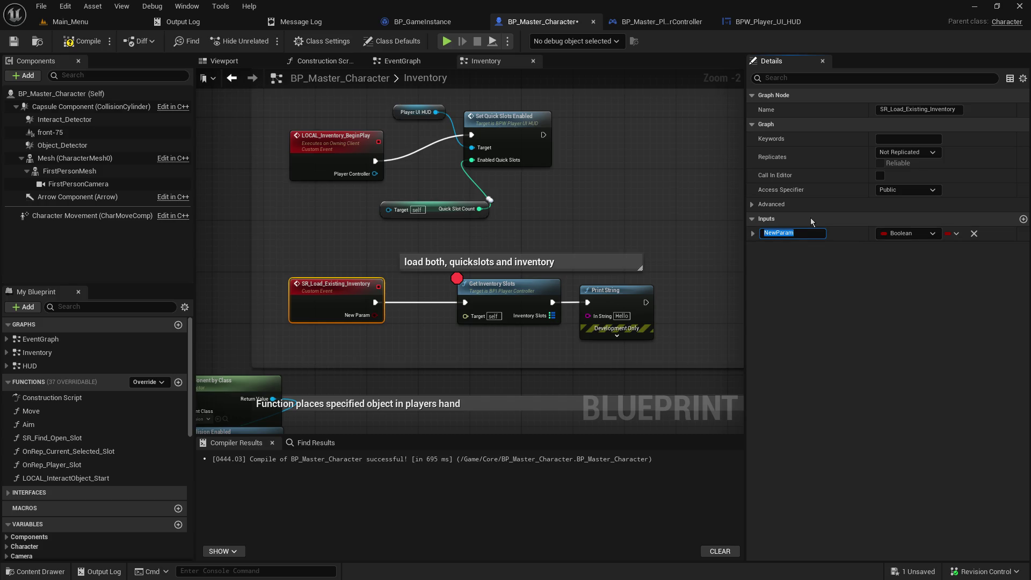
type("Pl")
type("ayer Controller")
key("Return")
- Change the Player Controller input's type to a BP Master Player Controller object reference
left_click(916, 234)
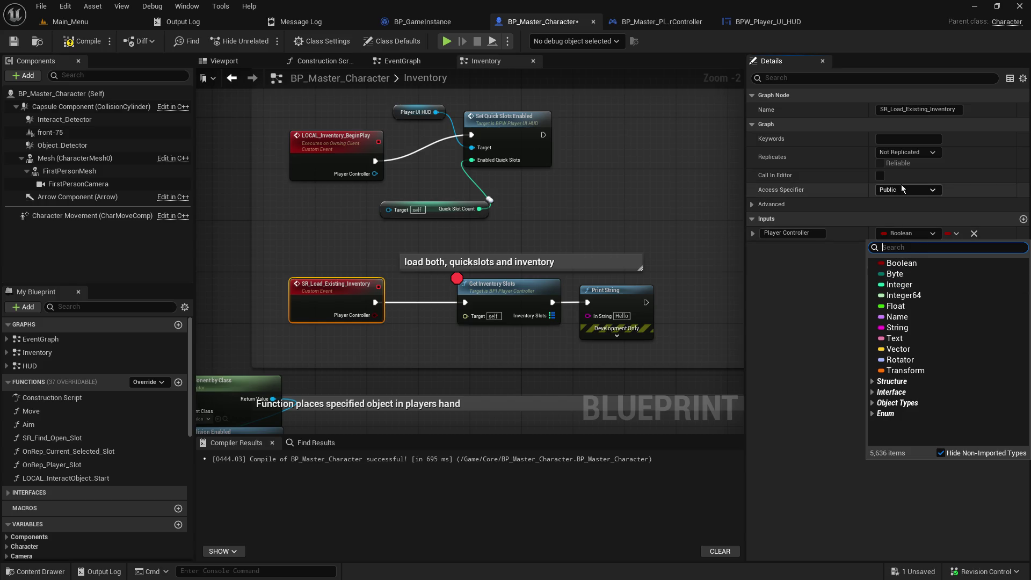
type("player co")
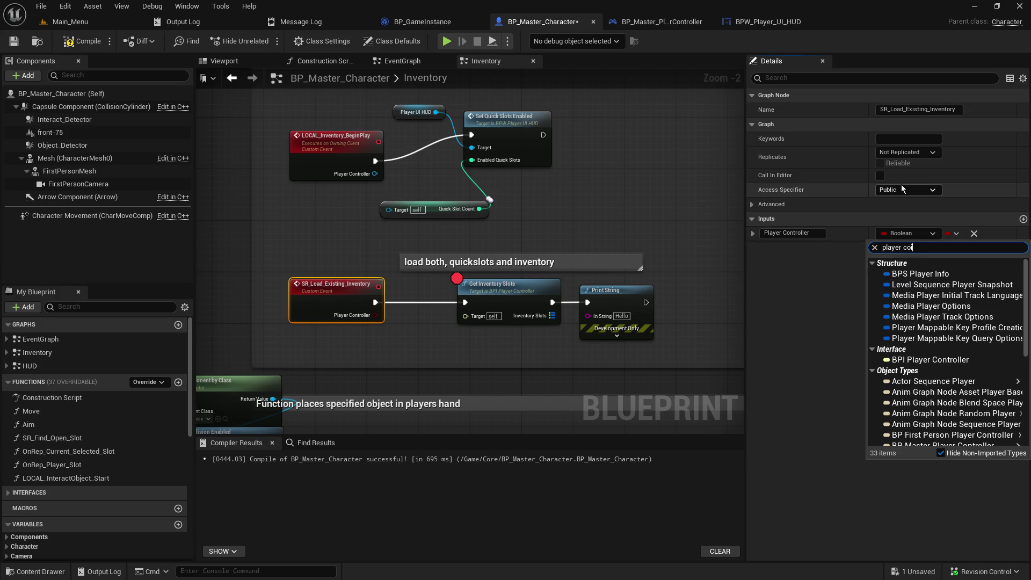
type("ntro")
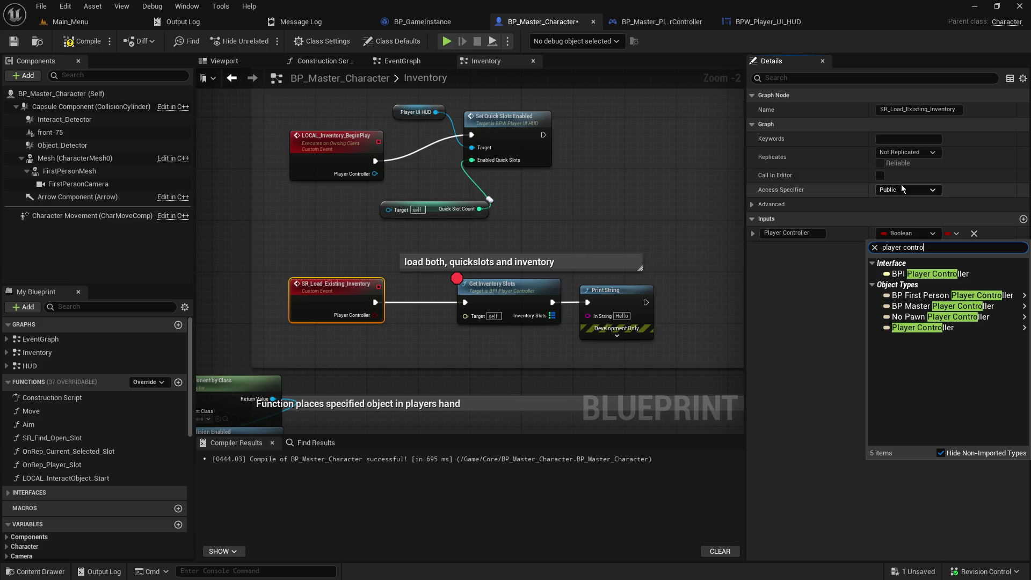
mouse_move(917, 336)
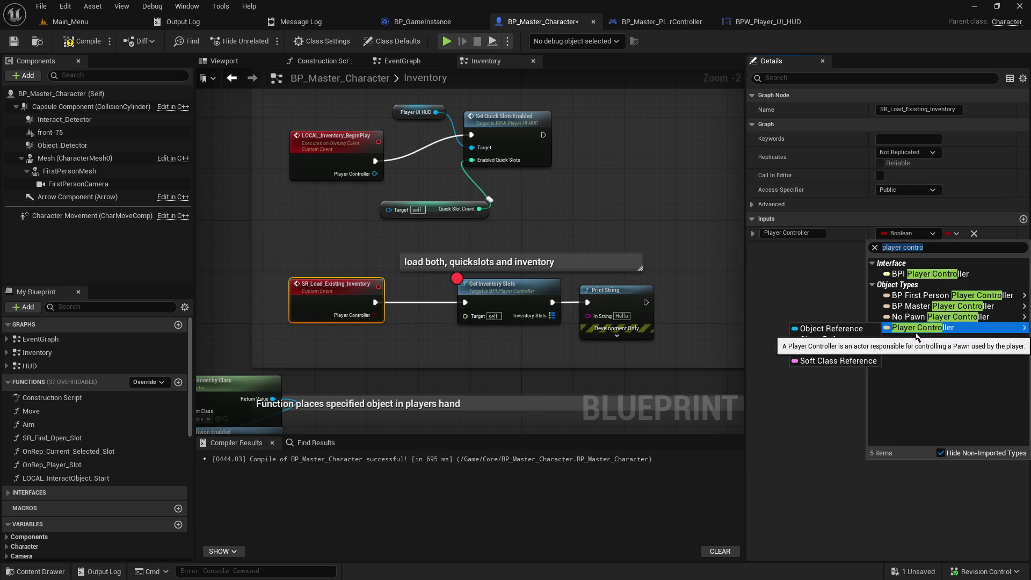
mouse_move(931, 297)
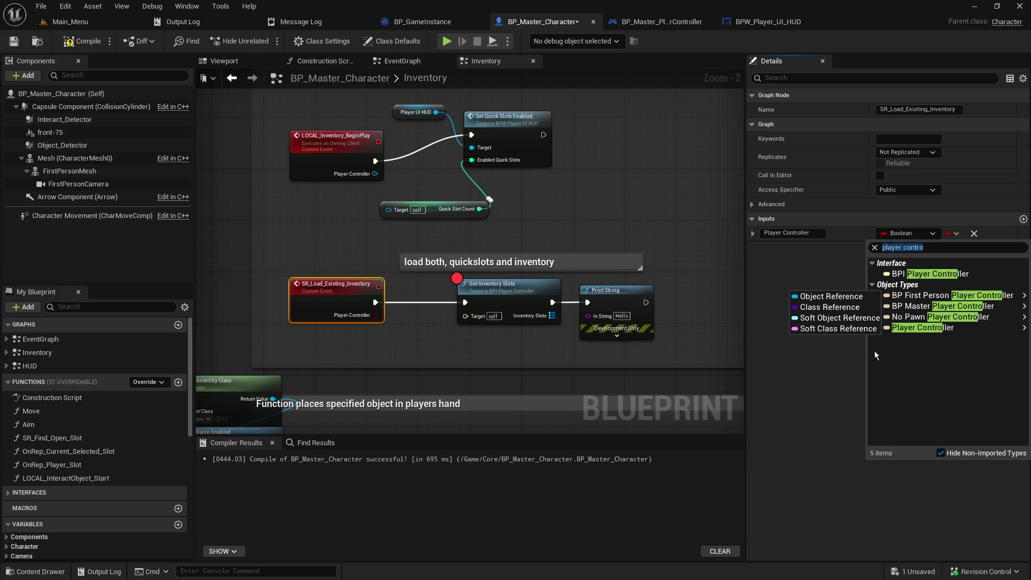
left_click(875, 306)
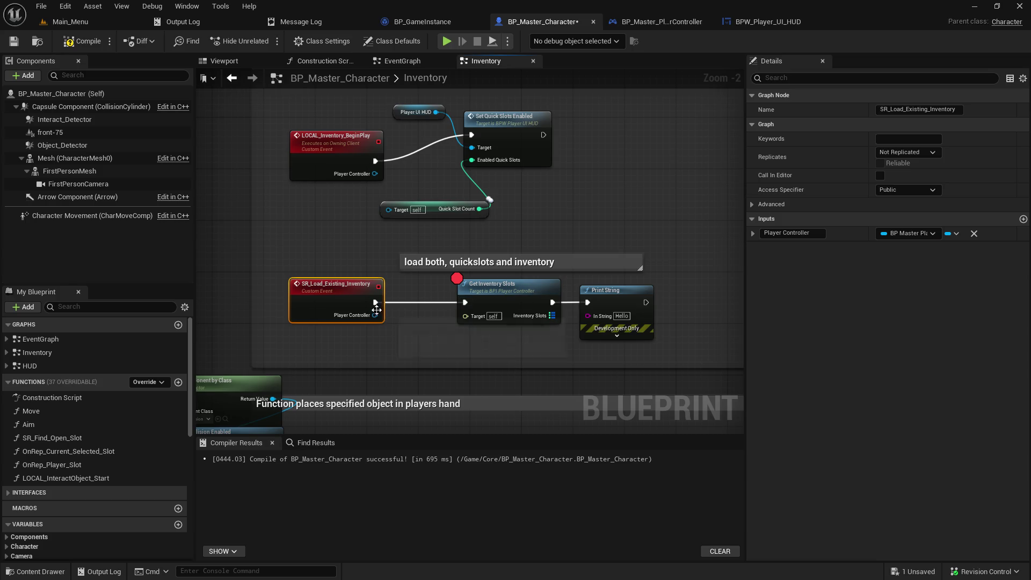
- Wire Player Controller into Get Inventory Slots' Target, compile, and set the event to run on server
left_click_drag(375, 315, 466, 316)
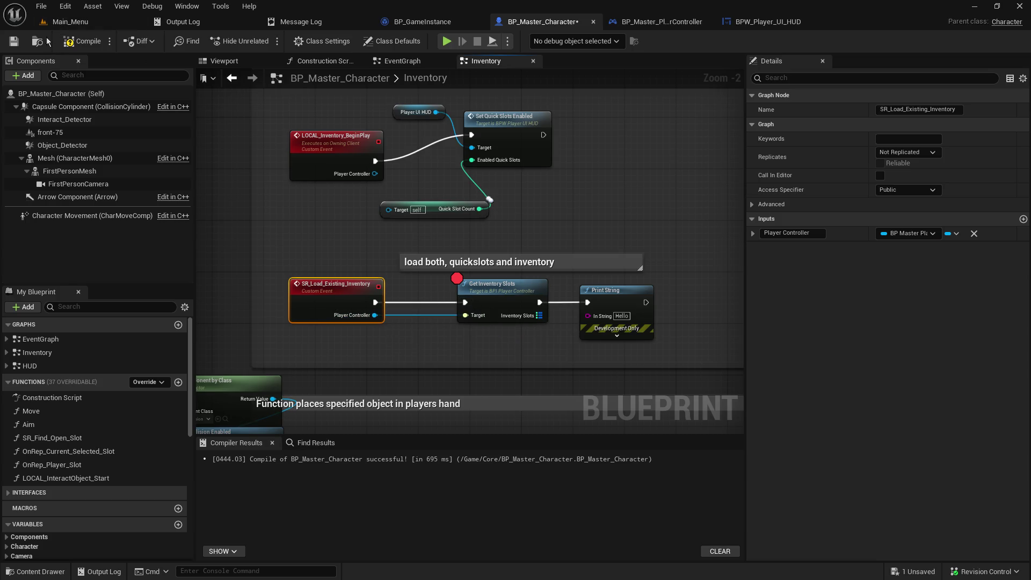
left_click(13, 41)
mouse_move(597, 165)
left_mouse_down()
mouse_move(477, 192)
mouse_move(581, 199)
left_mouse_up()
left_click(908, 152)
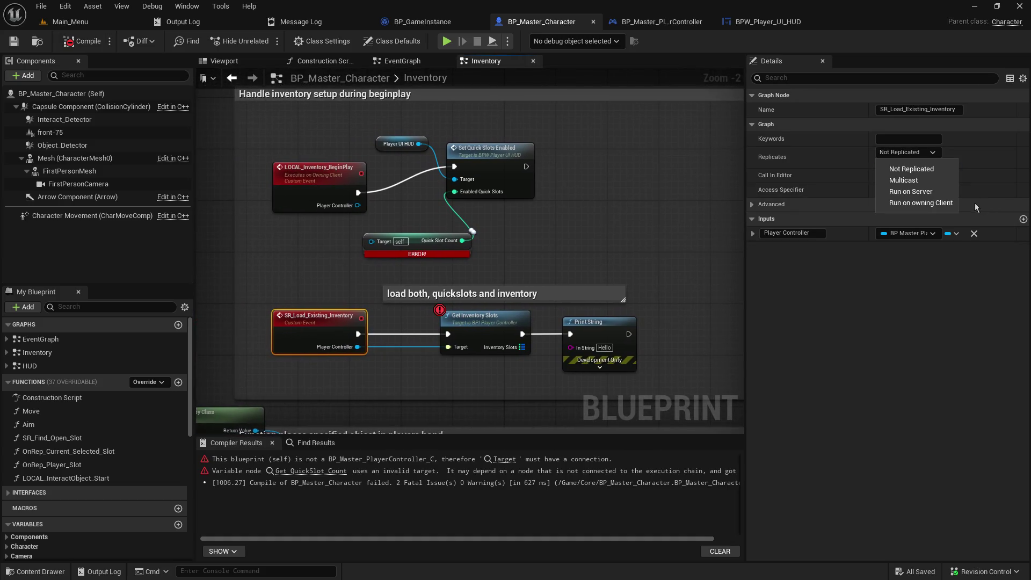
left_click(911, 191)
- Connect the event's Player Controller to Quick Slot Count's Target, recompile, and shift the two nodes left
left_click(578, 234)
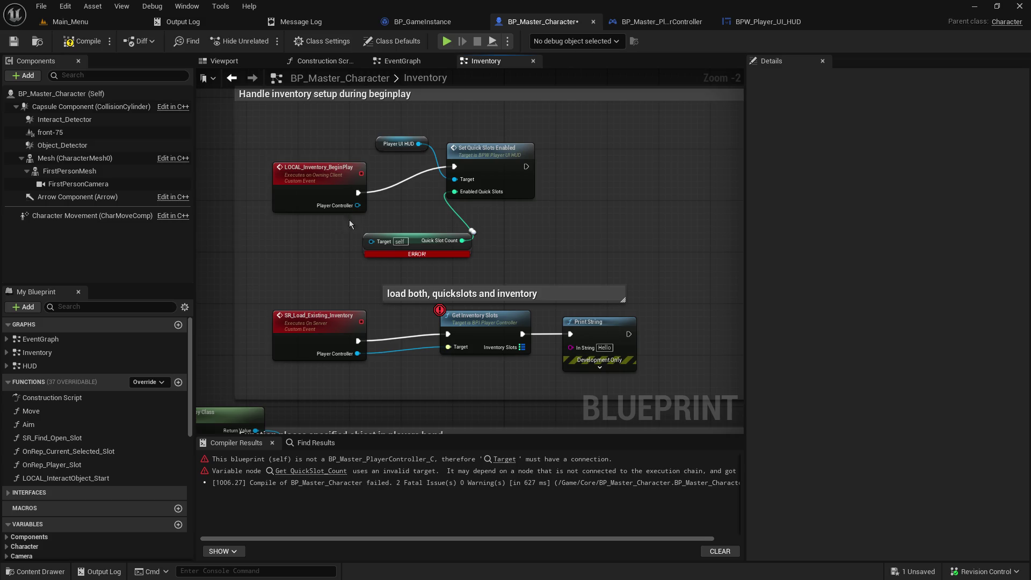
left_click_drag(357, 205, 371, 240)
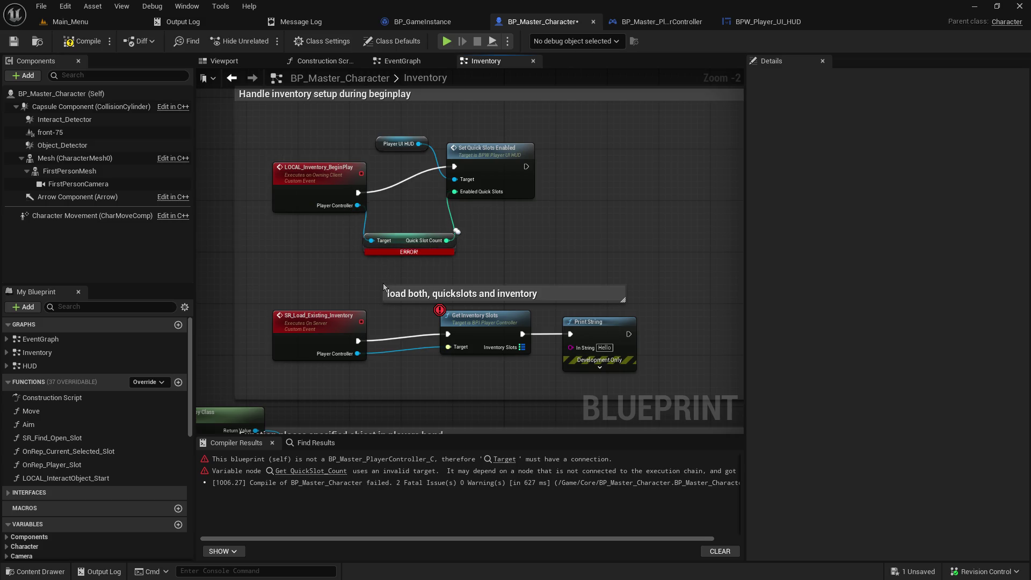
left_click(13, 41)
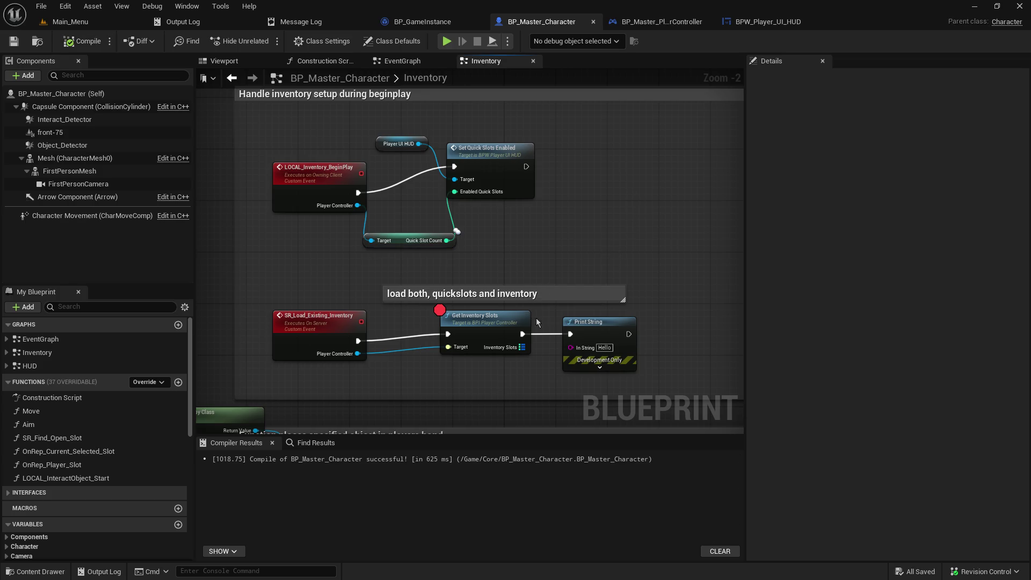
mouse_move(584, 392)
left_mouse_down()
mouse_move(486, 325)
mouse_move(463, 328)
left_mouse_up()
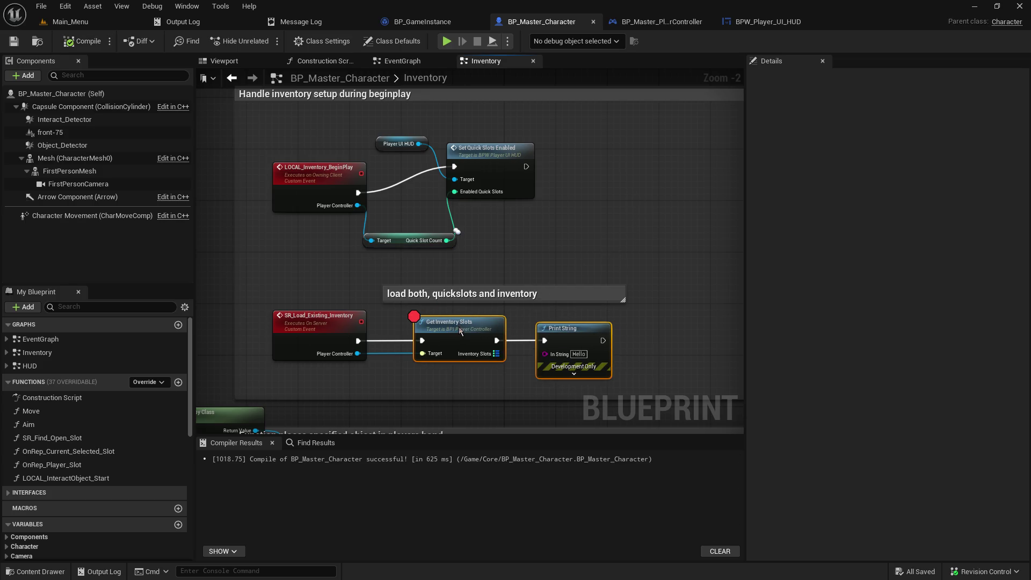
left_click(600, 308)
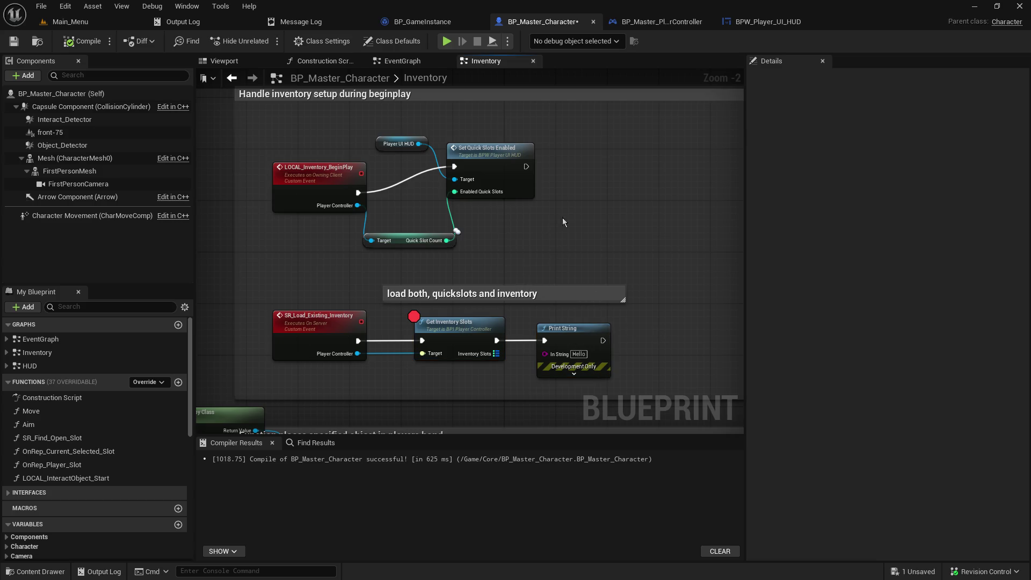
- Add an SR Load Existing Inventory call after Set Quick Slots Enabled
left_click_drag(527, 167, 582, 166)
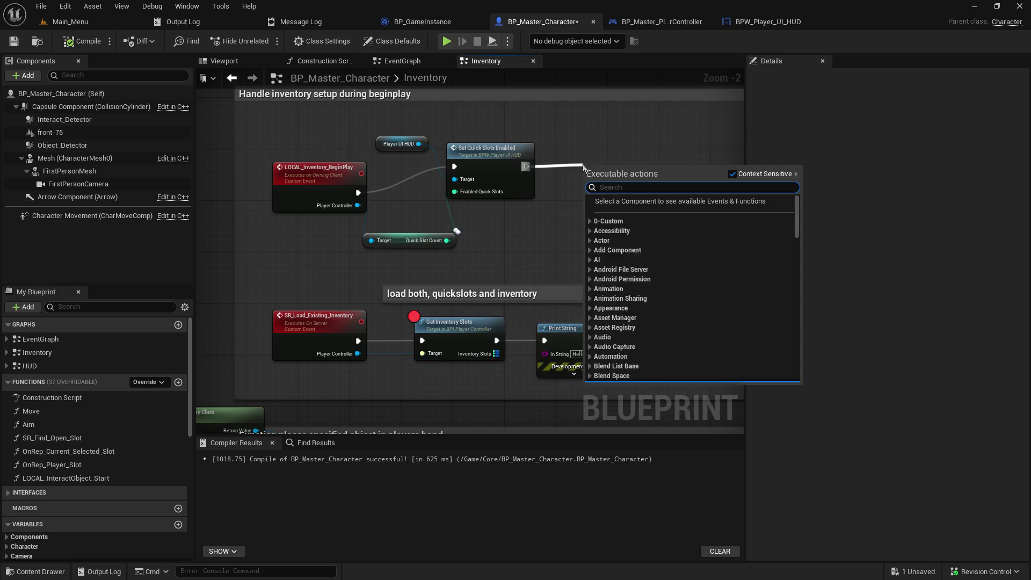
type("ae")
key("BackSpace")
key("BackSpace")
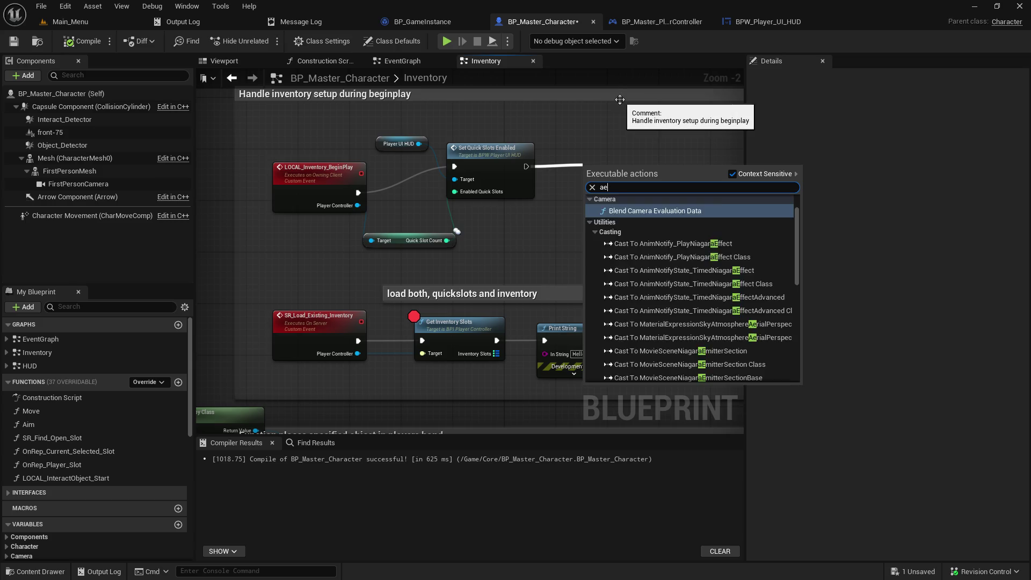
type("sr load")
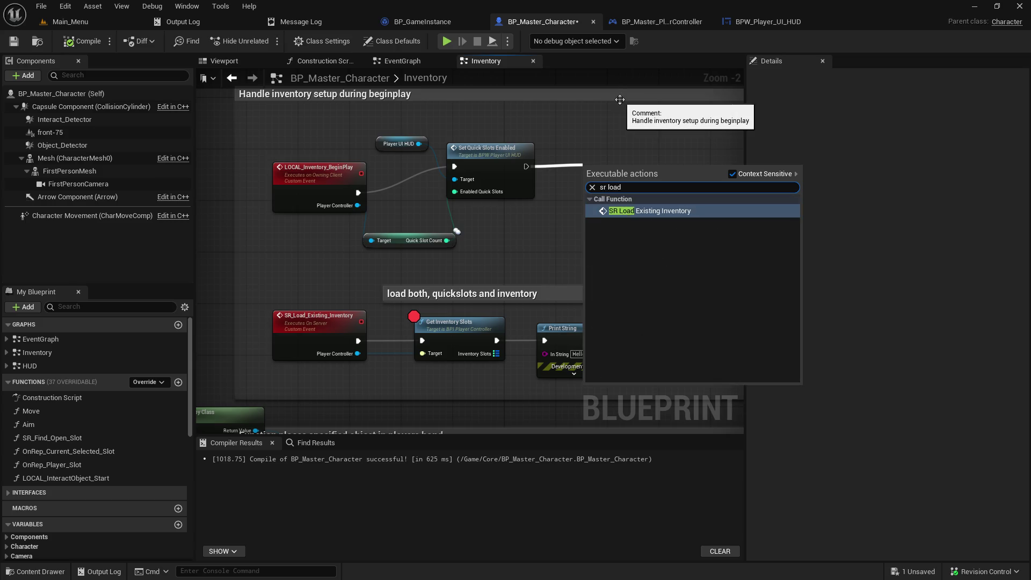
left_click(687, 211)
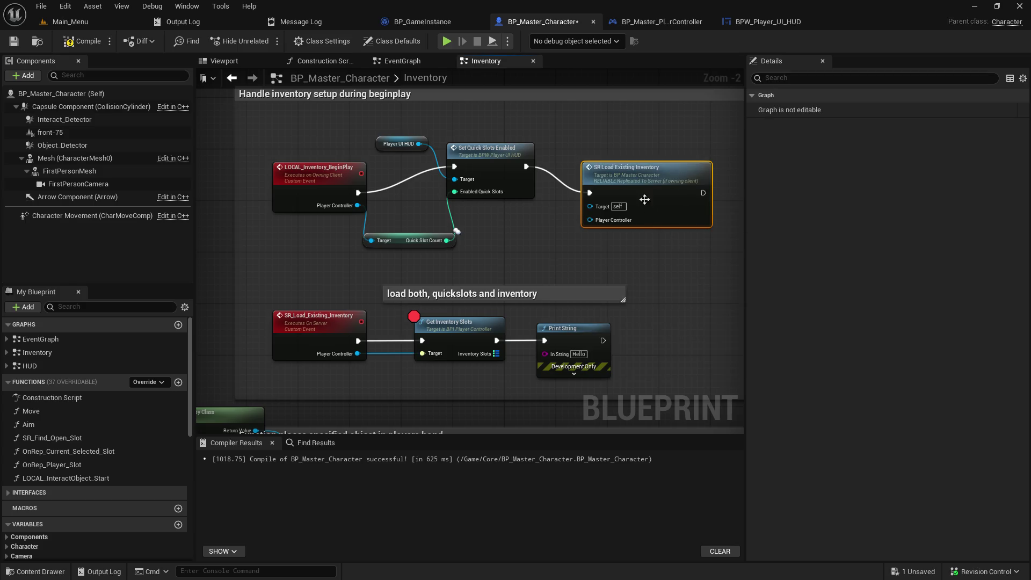
- Rearrange Set Quick Slots Enabled, Player UI HUD and Quick Slot Count nodes, then save and compile
left_click_drag(487, 152, 493, 177)
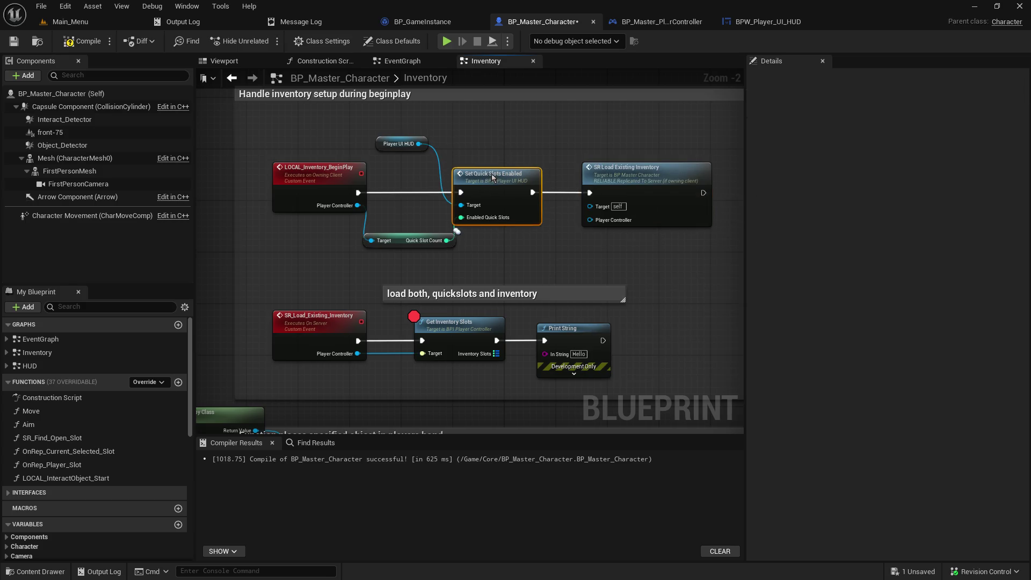
left_click_drag(381, 149, 391, 213)
left_click_drag(327, 172, 308, 176)
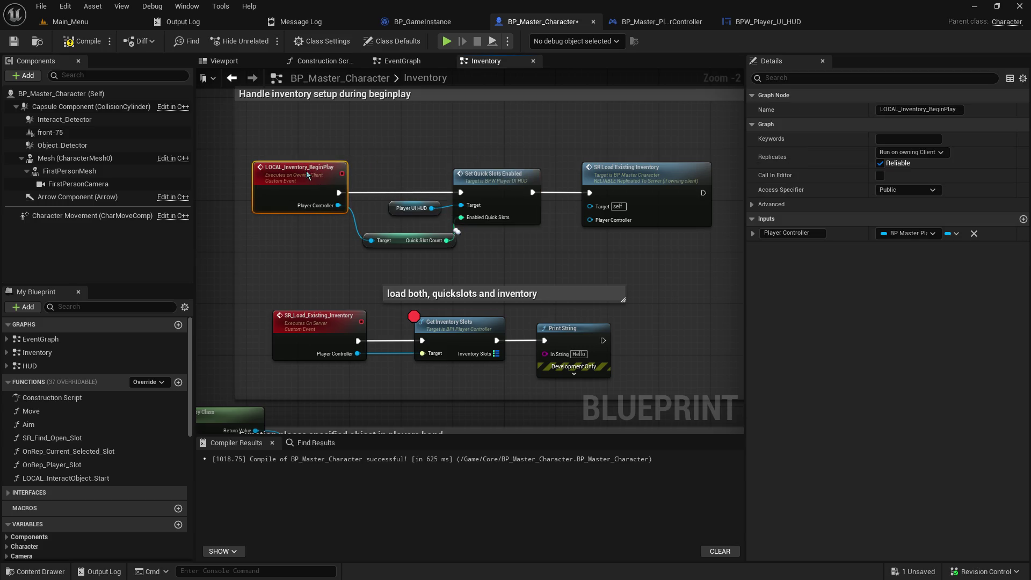
left_click_drag(398, 238, 385, 238)
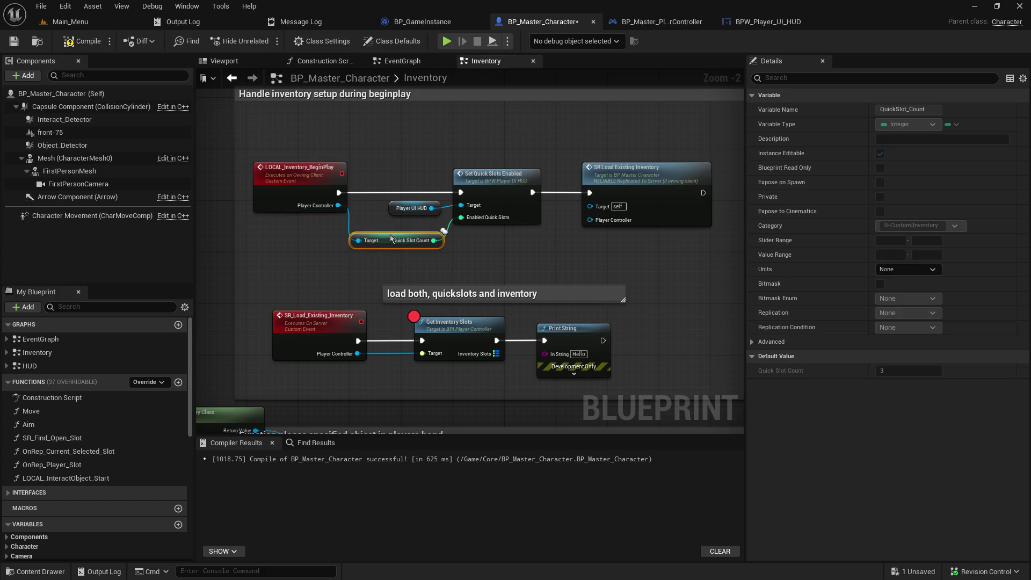
left_click(634, 262)
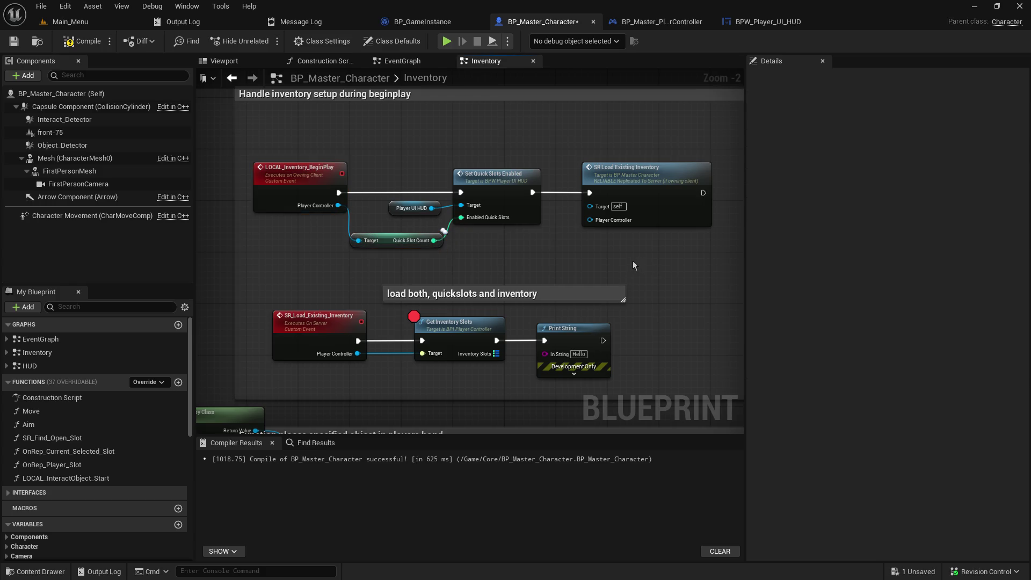
mouse_move(633, 262)
left_mouse_down()
mouse_move(597, 205)
mouse_move(595, 214)
left_mouse_up()
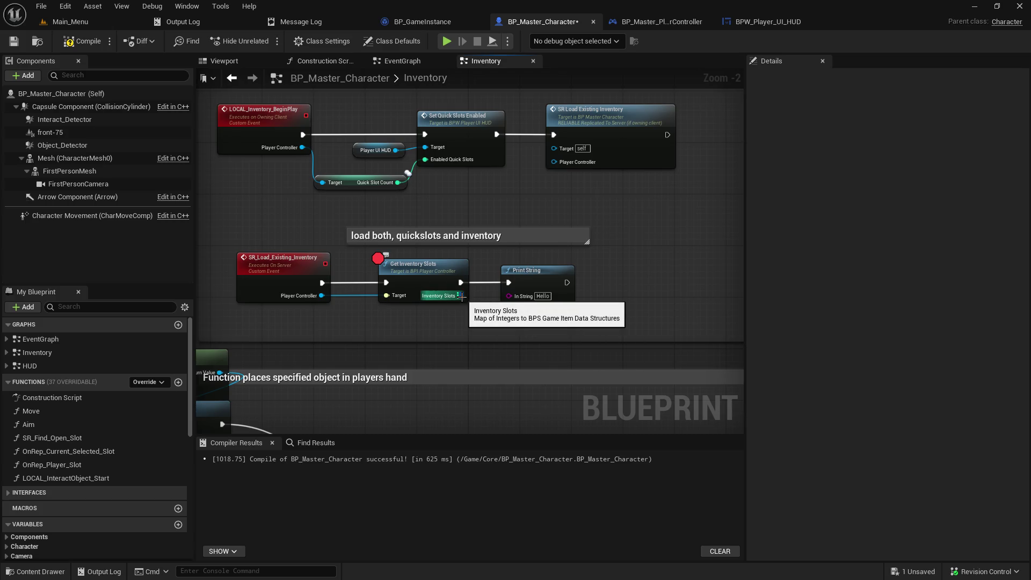
left_click(9, 43)
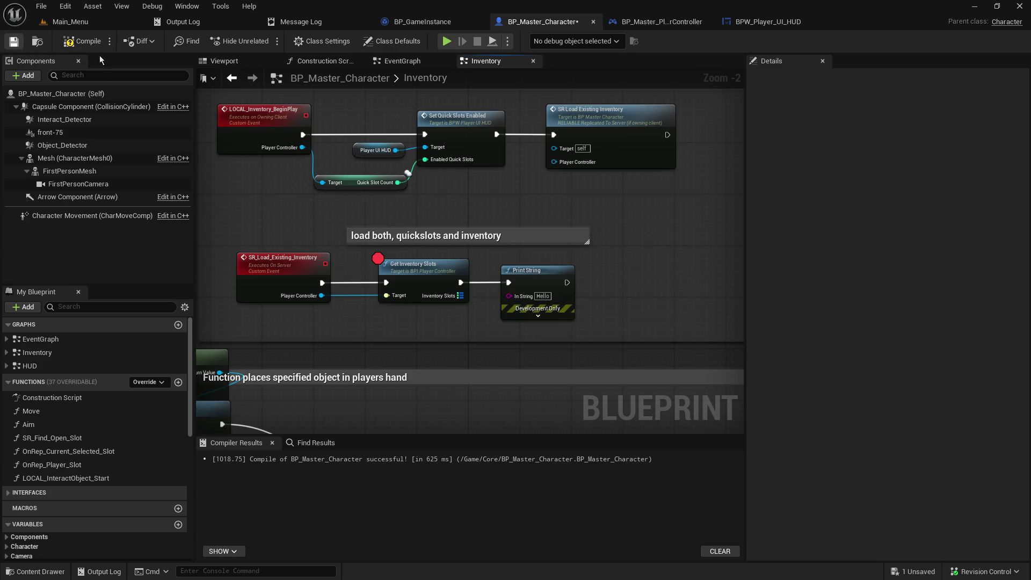
key("F7")
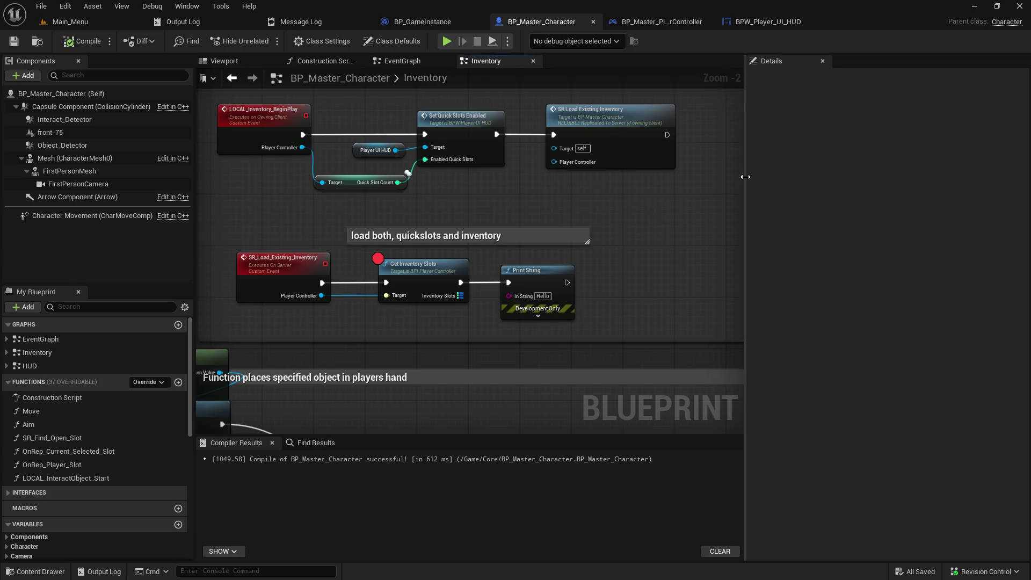
- Drag the Details splitter right to enlarge the Inventory graph and recenter the view
left_click_drag(745, 199, 973, 207)
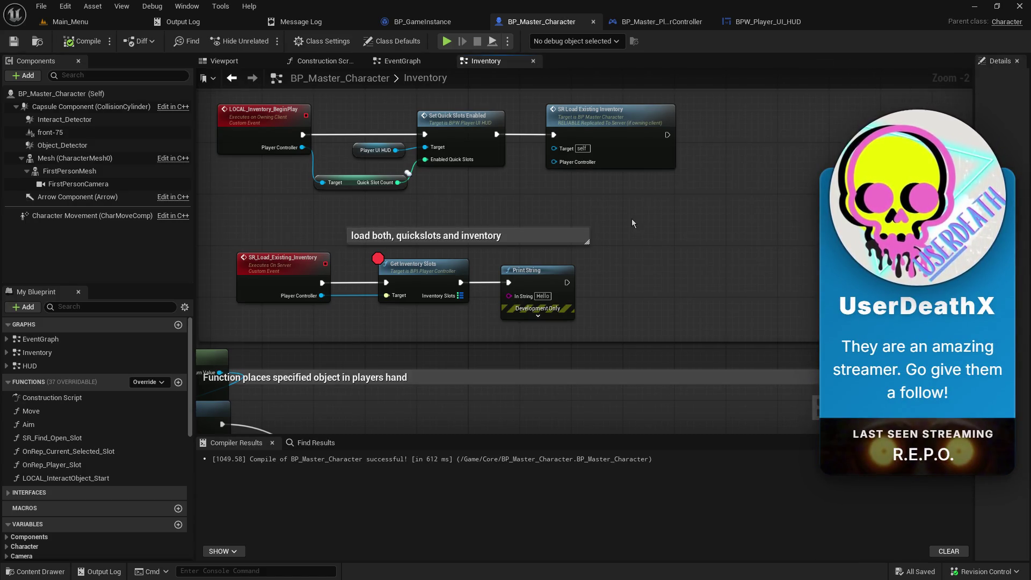
mouse_move(632, 218)
left_mouse_down()
mouse_move(697, 239)
mouse_move(621, 224)
left_mouse_up()
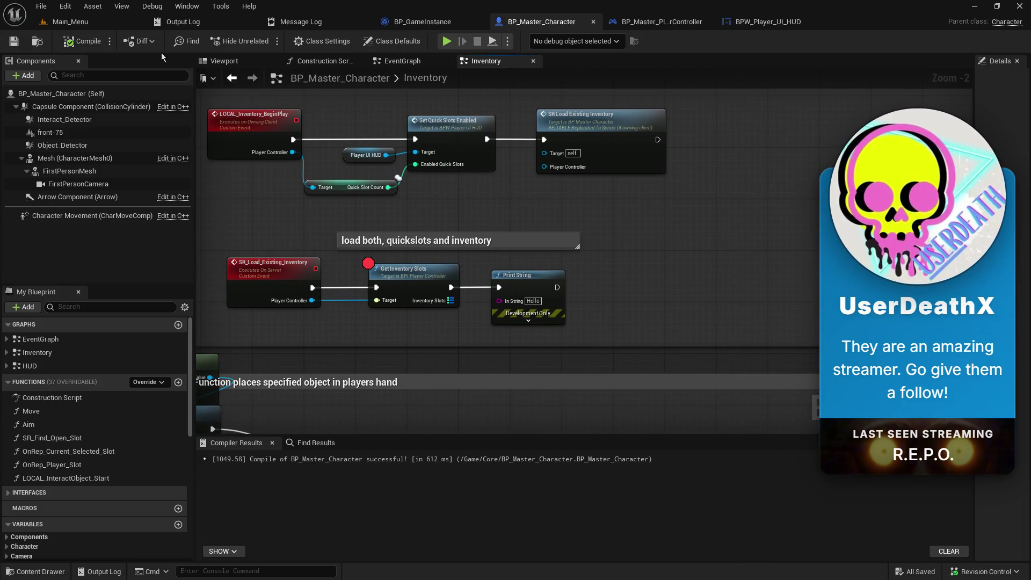
right_click(47, 25)
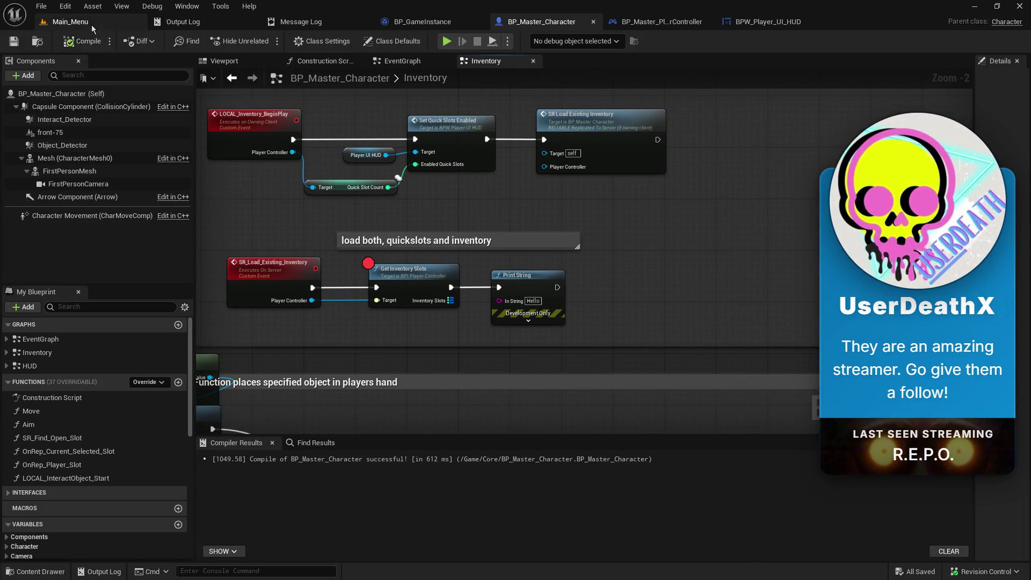
- Play from the Main_Menu level, host a game, and resume past the breakpoint
left_click(92, 25)
left_click(269, 40)
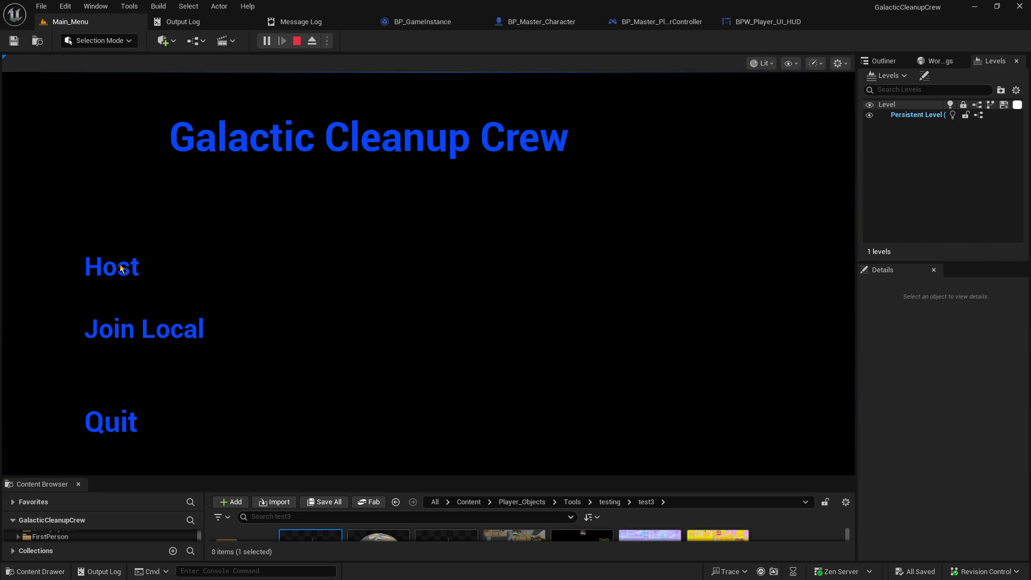
left_click(120, 264)
left_click(440, 41)
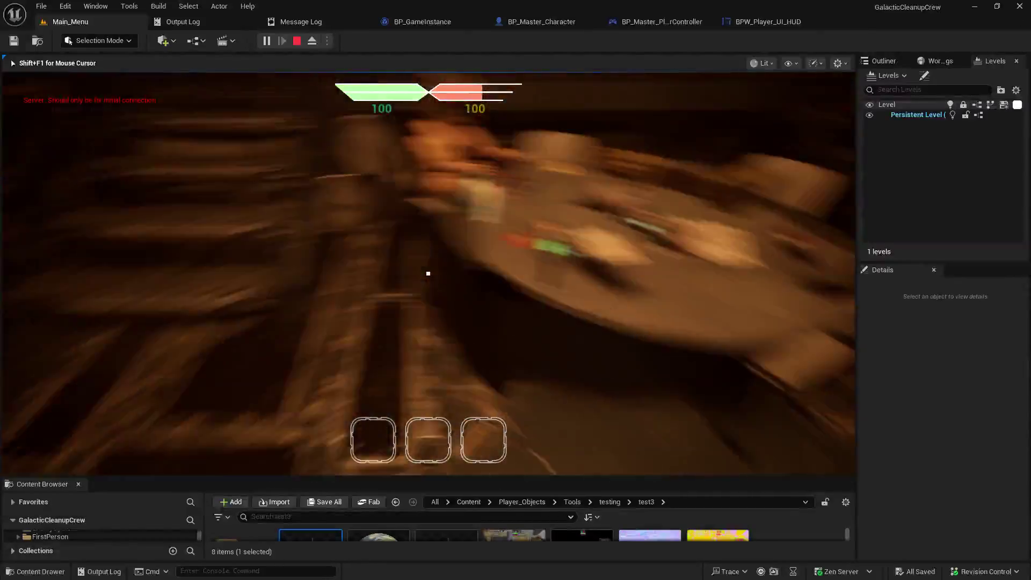
- Walk around in-game to check quickslot 1, then end the play session
key("e")
key("w")
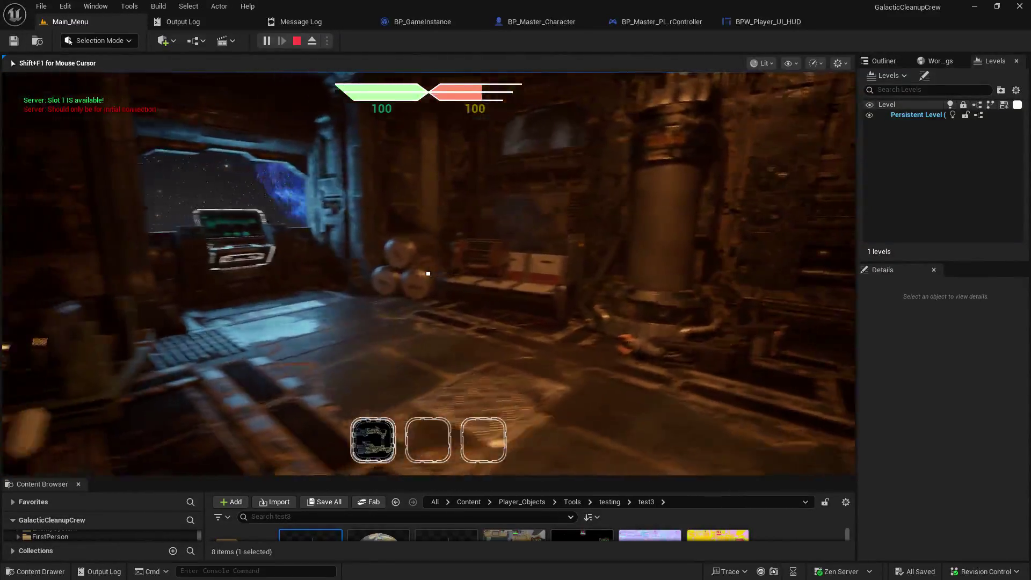
key("w")
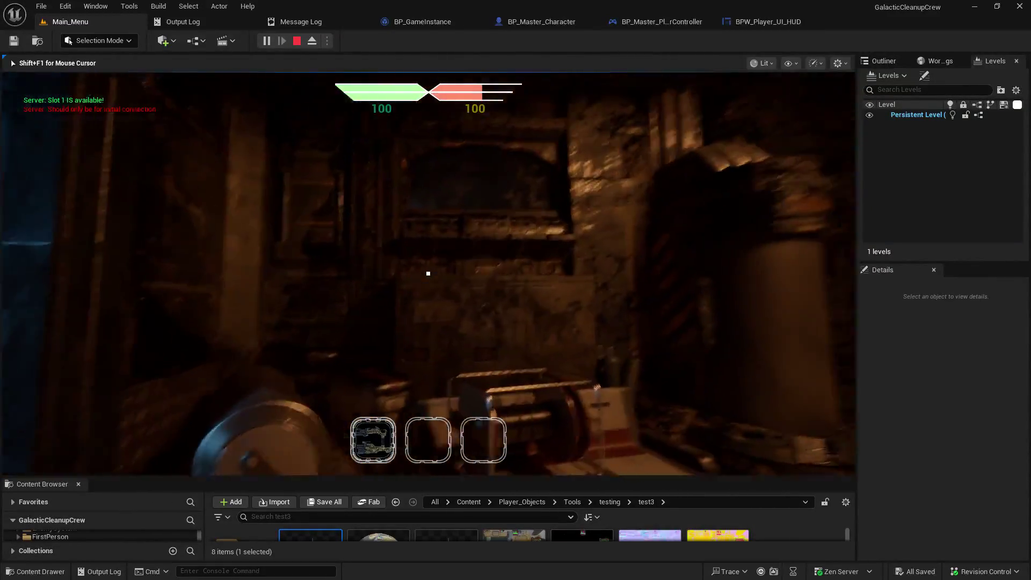
key("w")
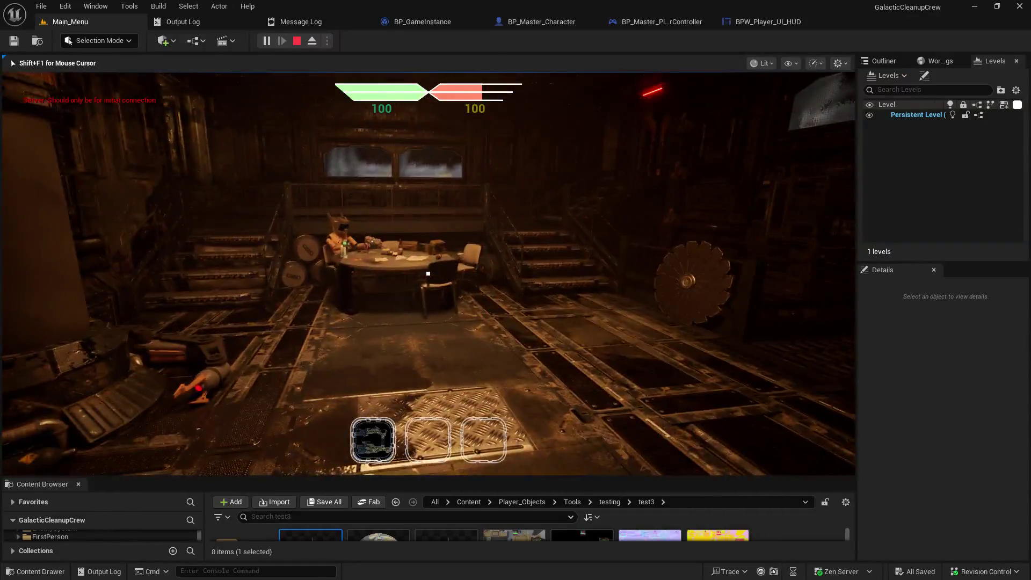
key("Escape")
- Return to BP_Master_Character's Inventory graph and delete the Print String node
left_click(749, 22)
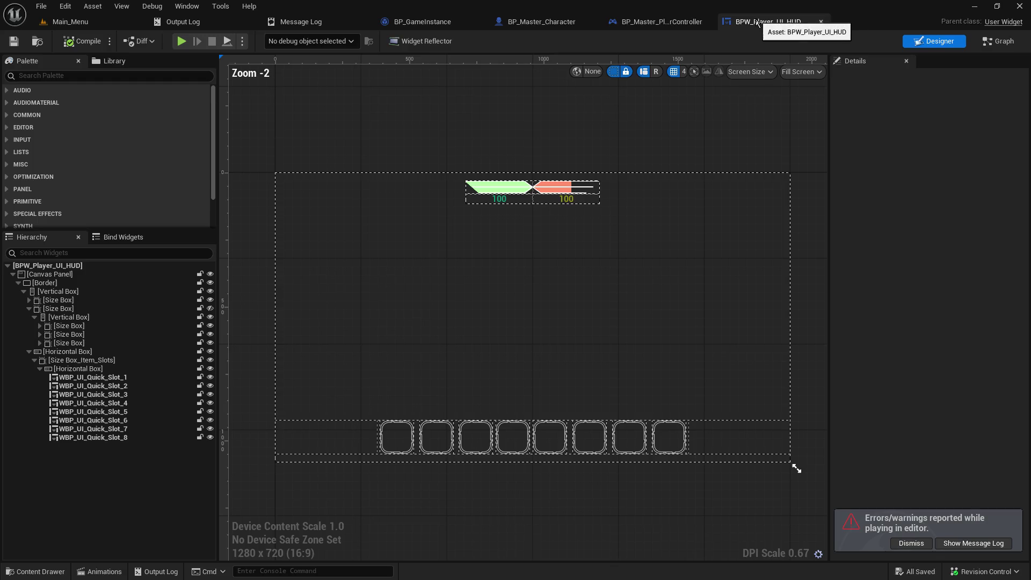
left_click(563, 22)
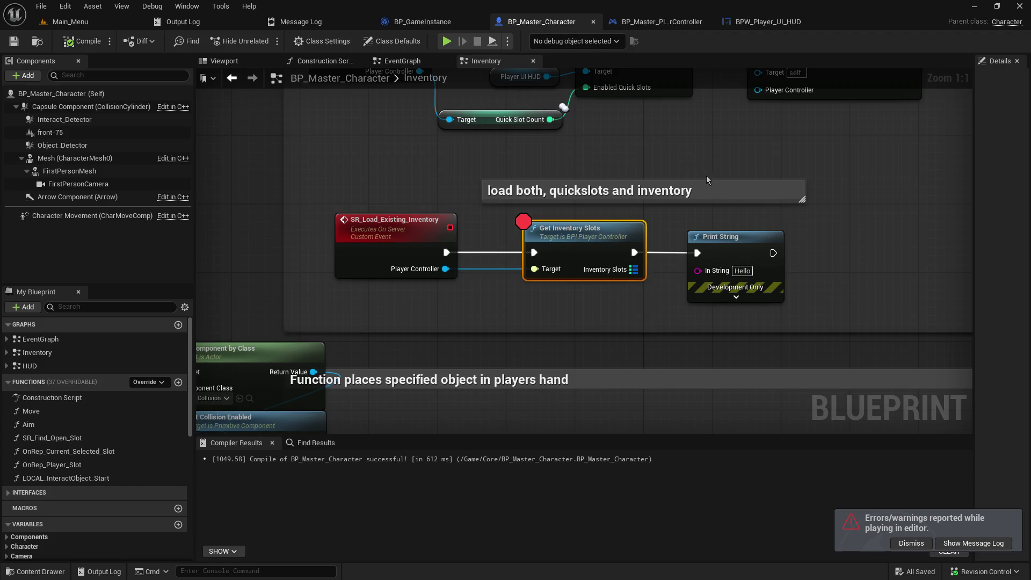
mouse_move(895, 263)
left_mouse_down()
mouse_move(854, 255)
mouse_move(670, 286)
left_mouse_up()
left_click(534, 271)
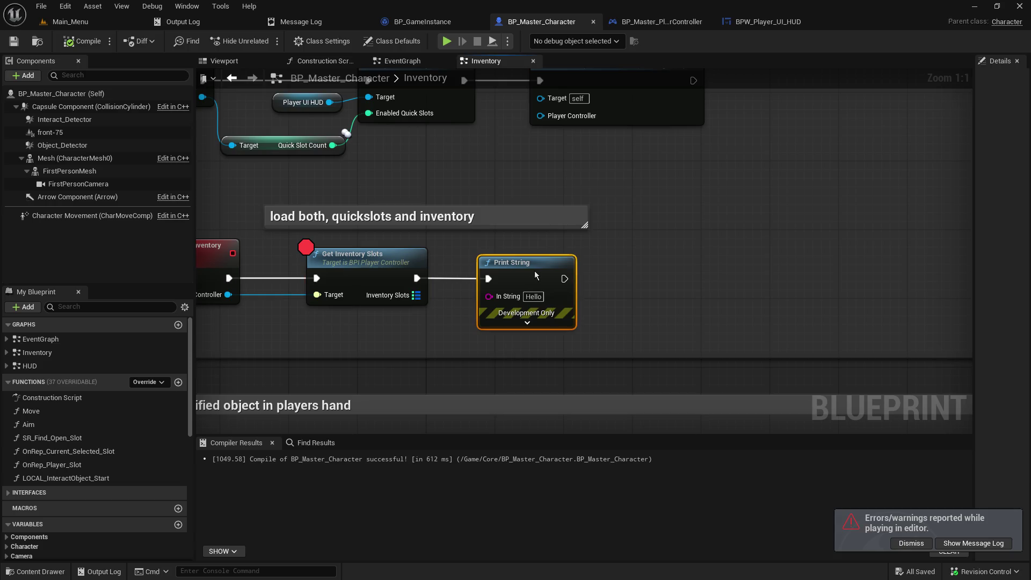
key("Delete")
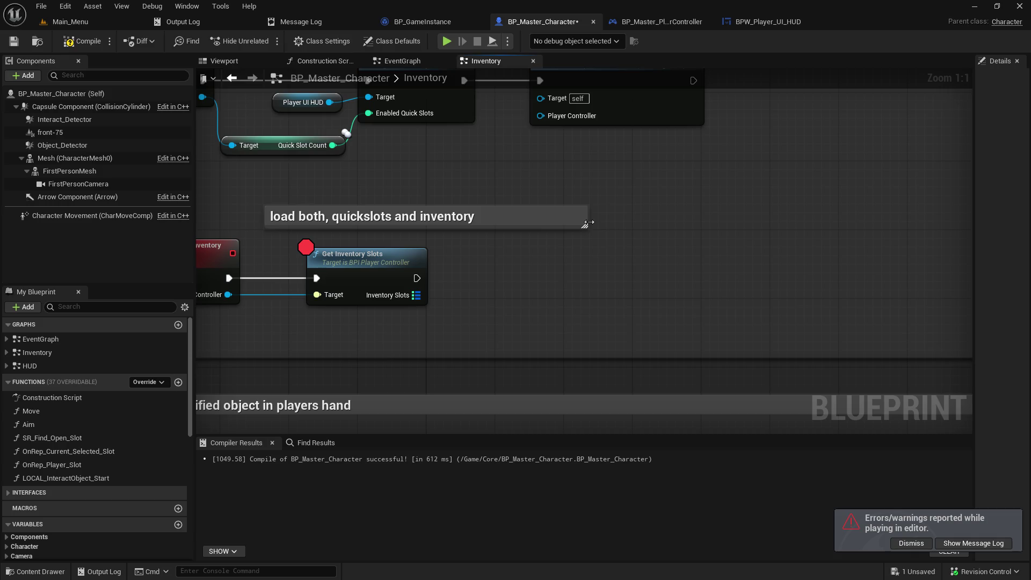
- Narrow the load-both comment, move it over its nodes, and add a new comment box
mouse_move(587, 223)
left_mouse_down()
mouse_move(553, 223)
mouse_move(683, 225)
mouse_move(357, 217)
left_mouse_up()
left_click_drag(641, 216, 675, 217)
left_click_drag(494, 218, 440, 218)
left_click(744, 229)
left_click_drag(744, 230, 473, 247)
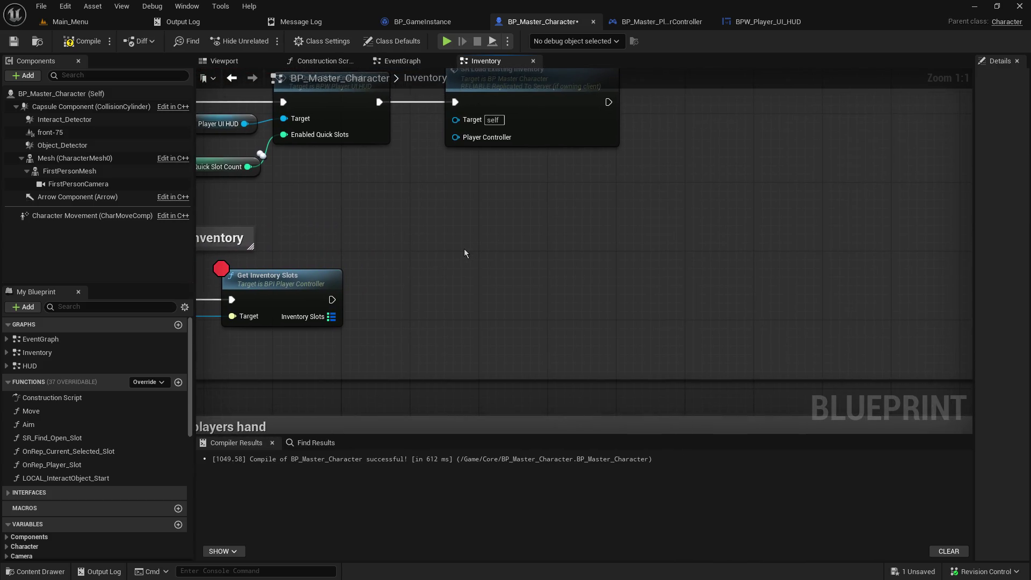
key("c")
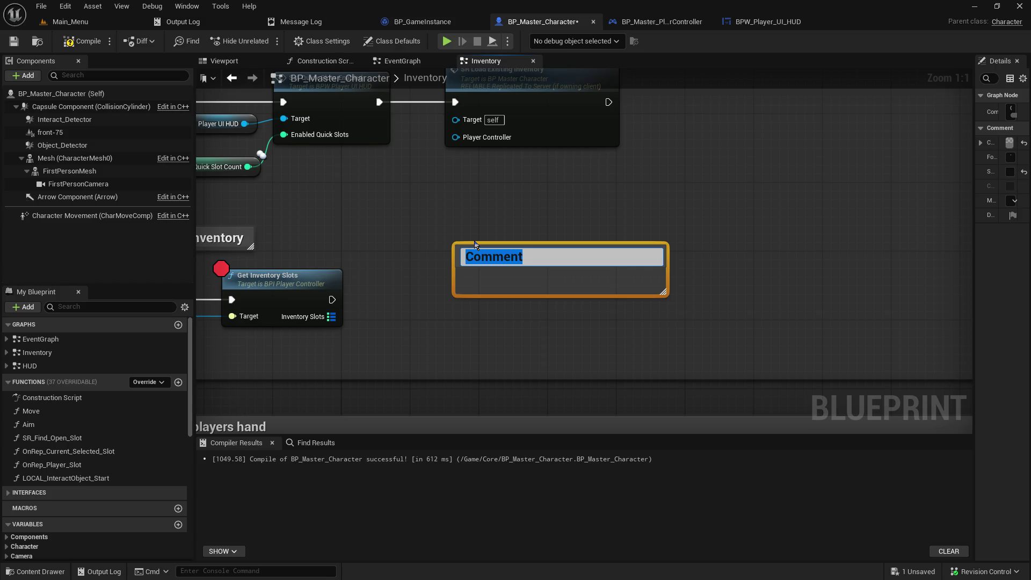
- Title the new comment 'IF quickslot item.. spawn actor and attach'
type("spawn")
key("BackSpace")
key("BackSpace")
key("BackSpace")
type("IF ")
type("quickslot ite")
type("m")
type(". spawn ")
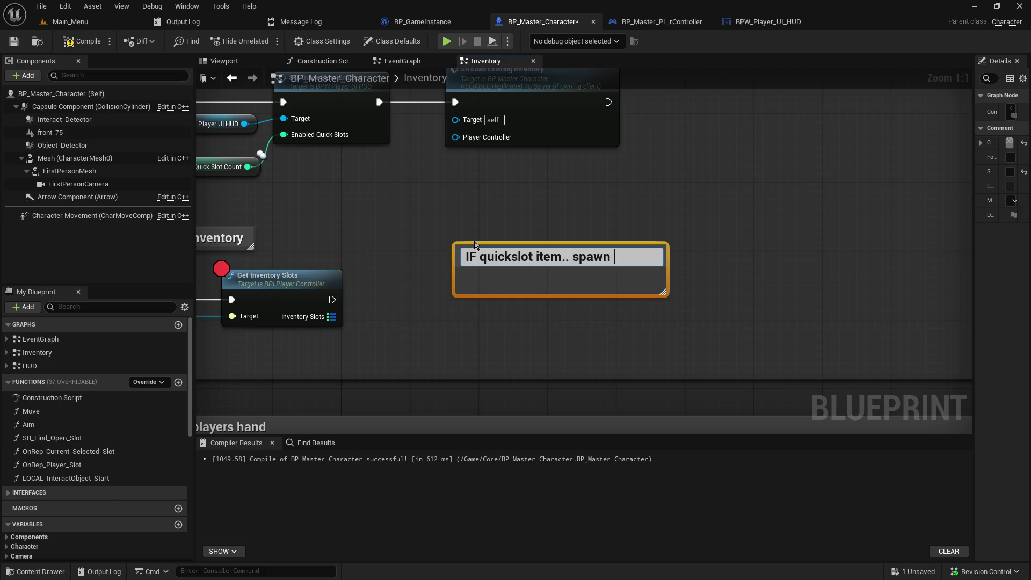
type("actor ")
type("and attach")
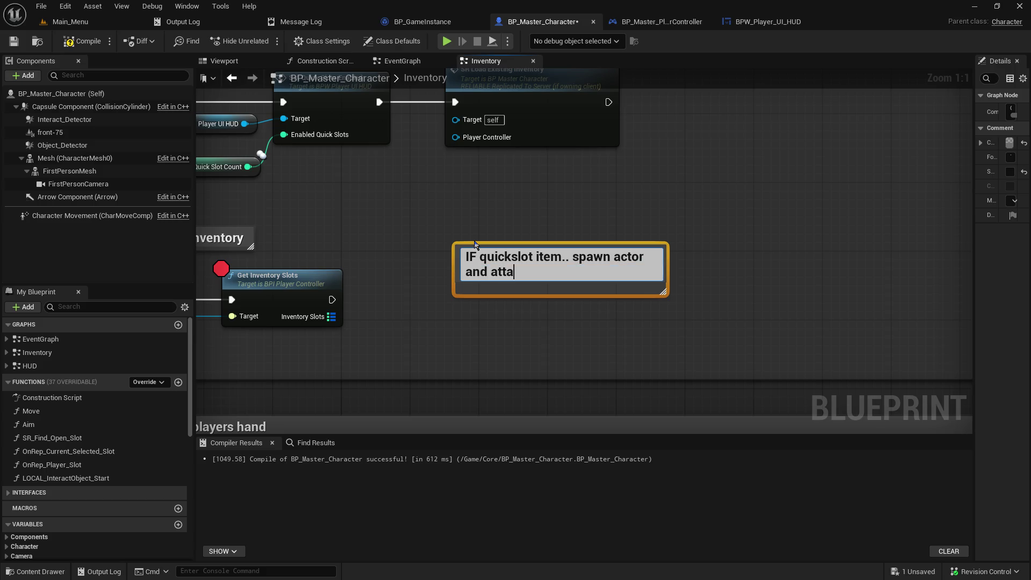
left_click(581, 357)
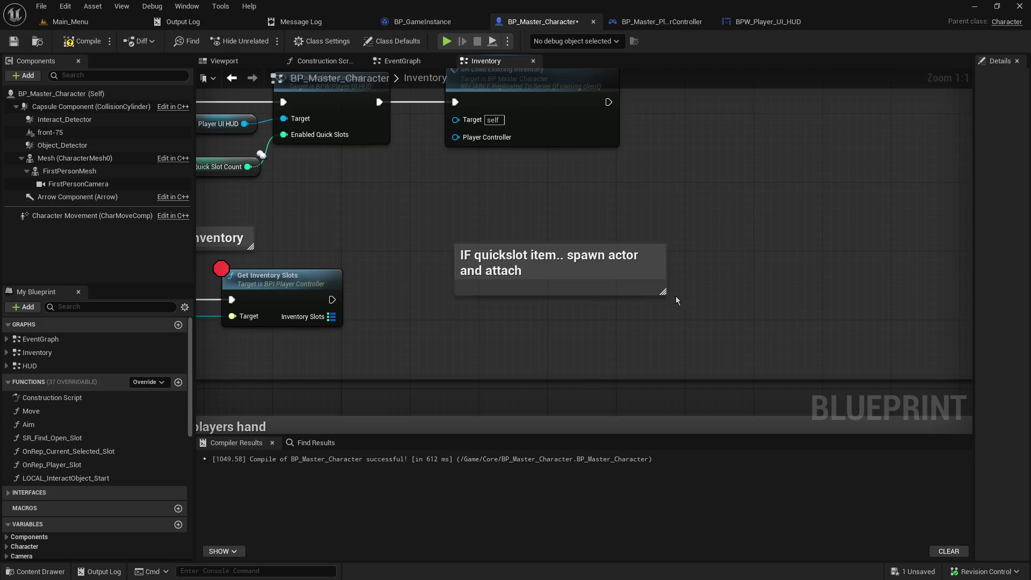
- Widen the quickslot comment so its text fits one line and shift it left
mouse_move(664, 292)
left_mouse_down()
mouse_move(765, 286)
mouse_move(784, 263)
left_mouse_up()
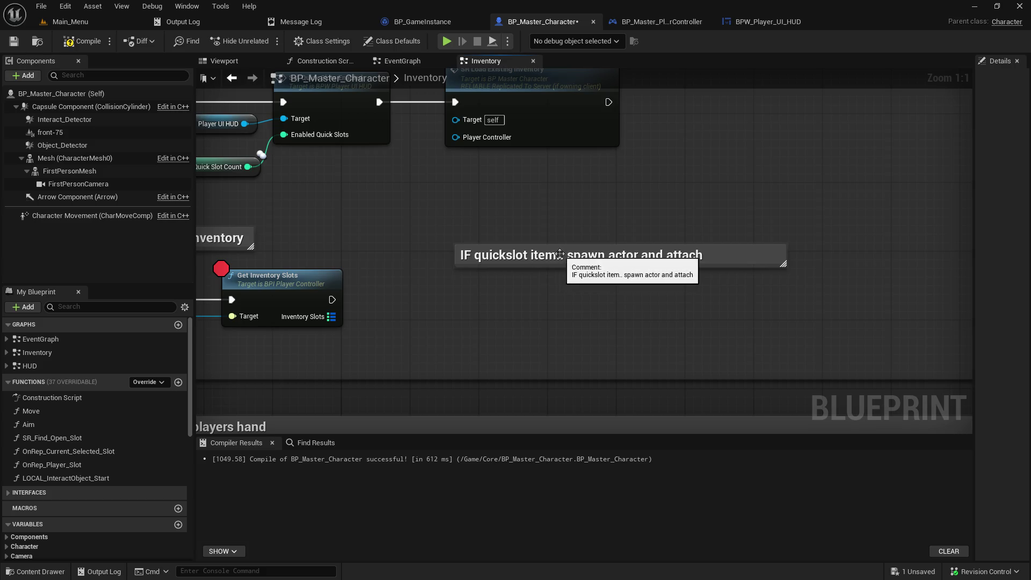
mouse_move(559, 254)
left_mouse_down()
mouse_move(466, 244)
mouse_move(482, 244)
left_mouse_up()
left_click(452, 302)
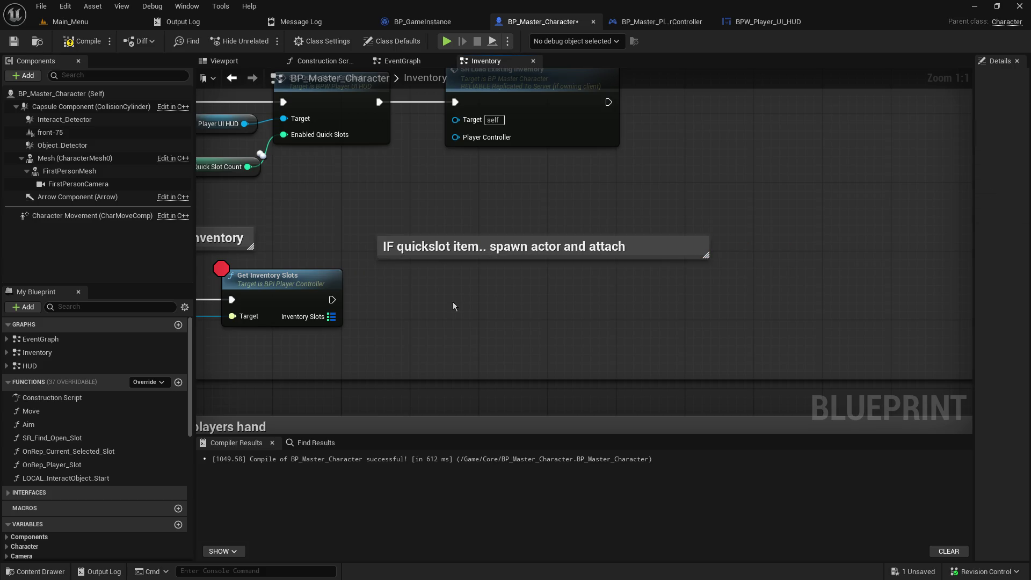
left_click_drag(453, 303, 548, 283)
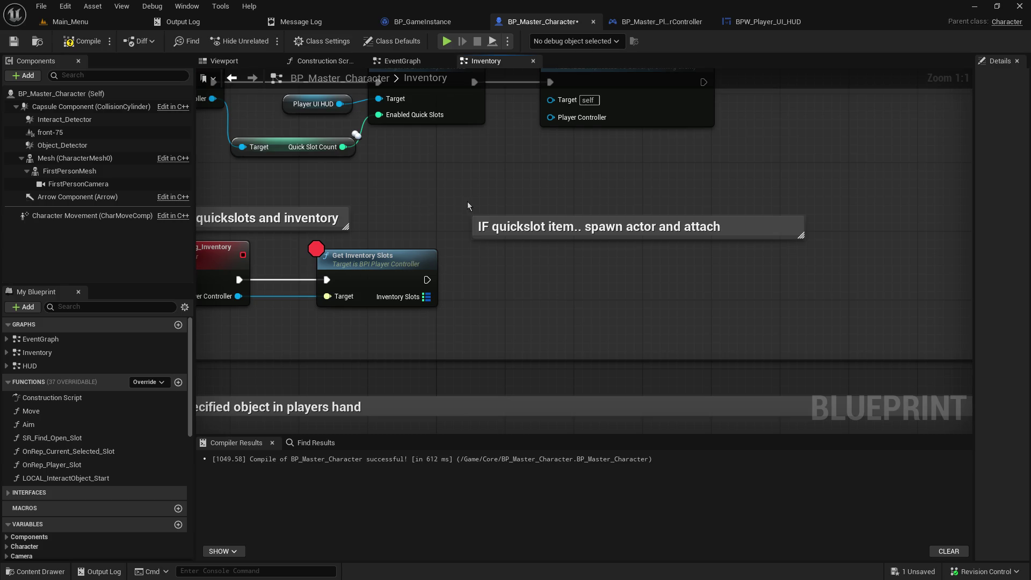
left_click_drag(468, 206, 435, 235)
- Add a comment 'IMPORTANT! TEMPORARILY USING INVENTORY SLOTS AS QUICKSLOTS' and nudge it up and right
type("c")
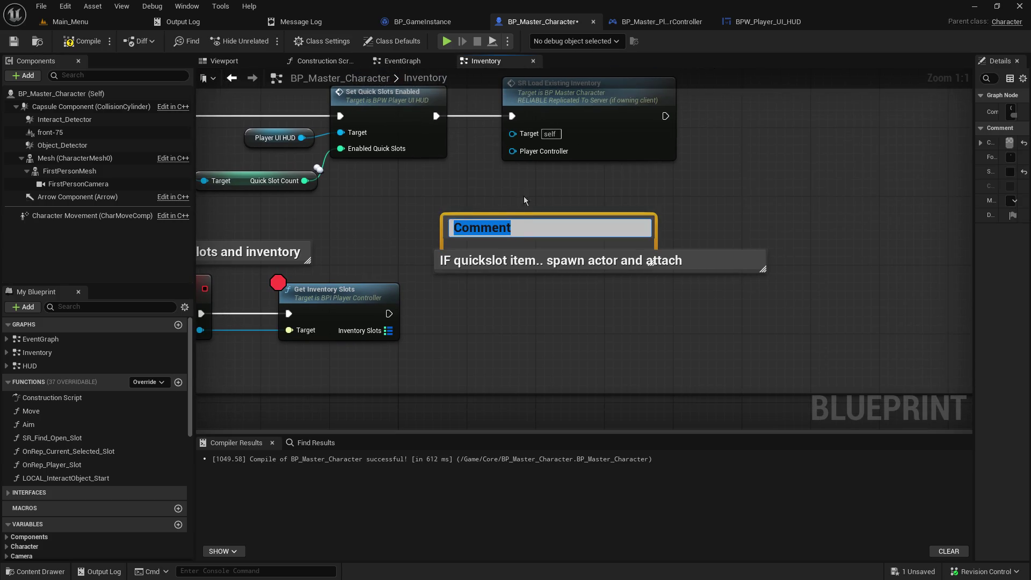
type("IMPORT")
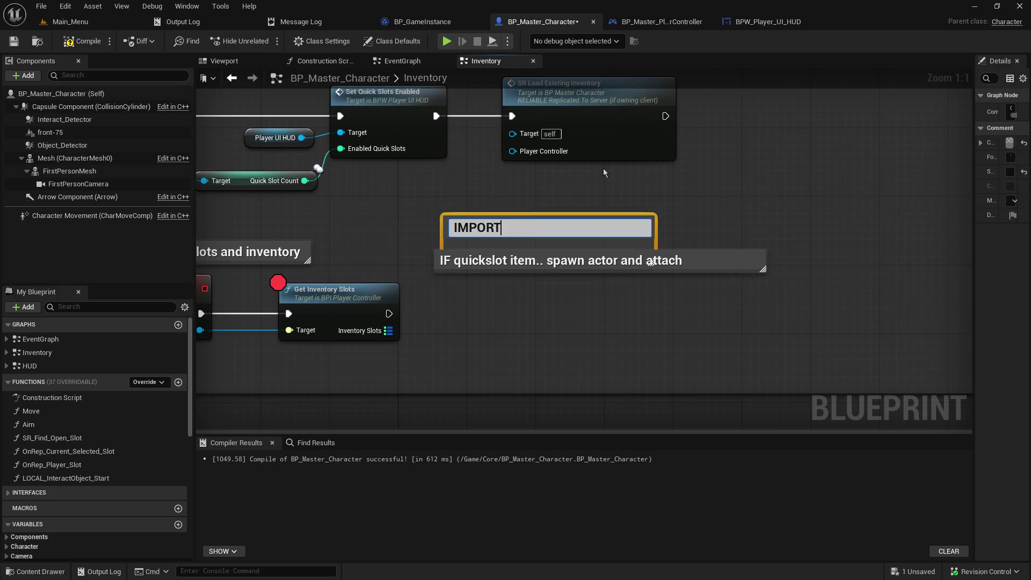
type("ANT! TEMPORARILY")
type(" USING ")
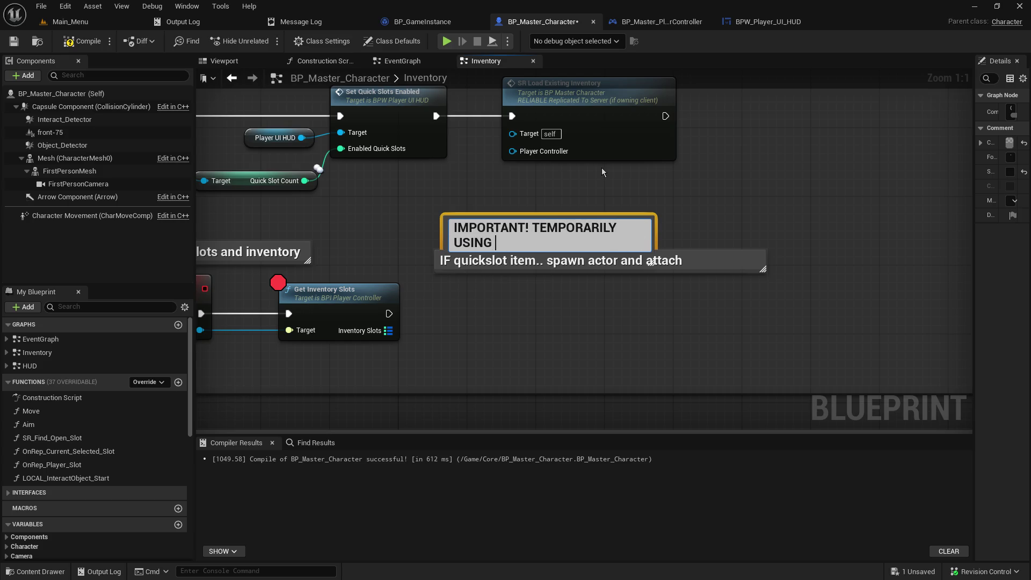
type("INVENTORY")
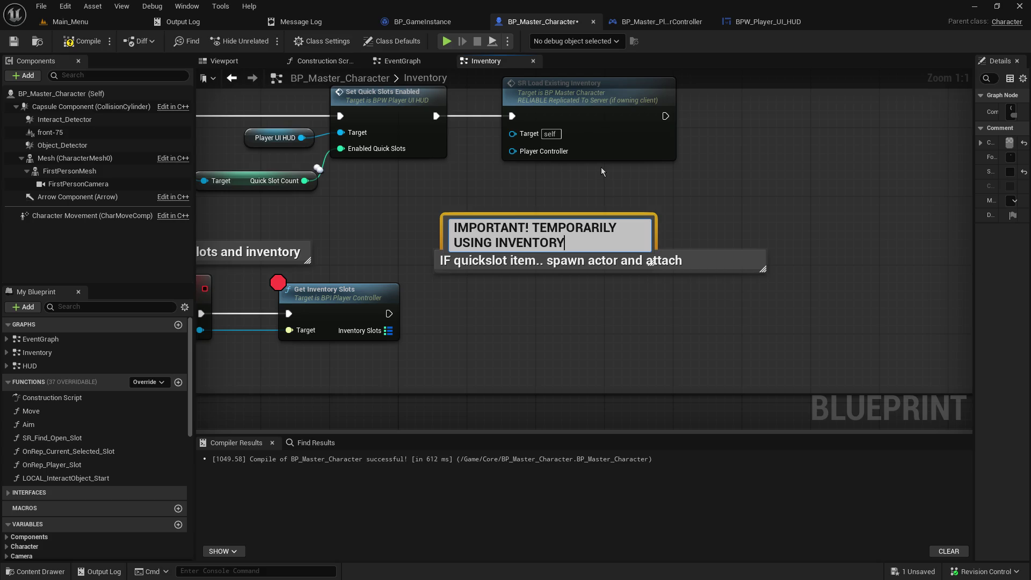
type(" SLOTS AS ")
type("QUICKSLOTS")
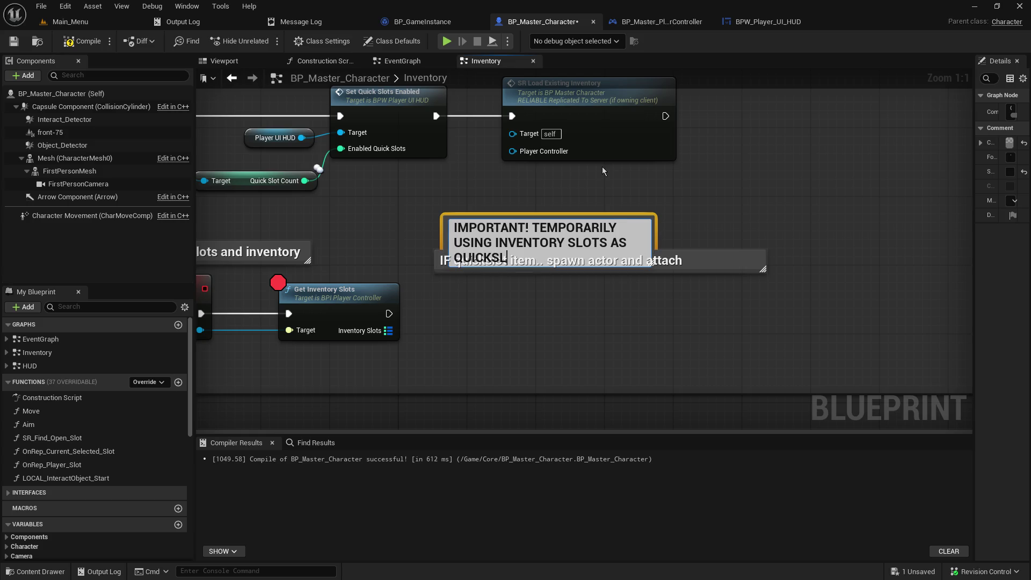
left_click(679, 212)
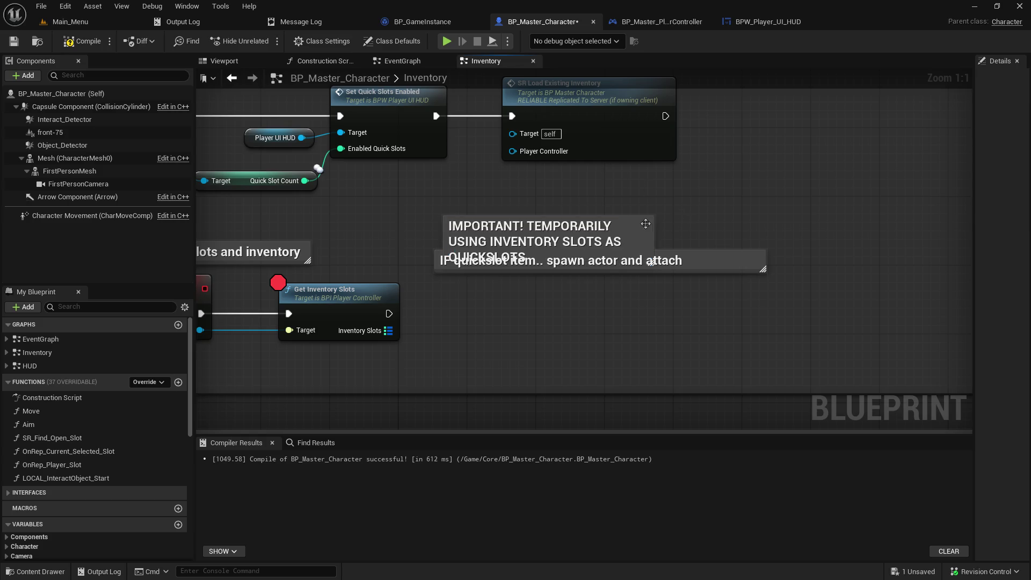
left_click_drag(637, 220, 660, 199)
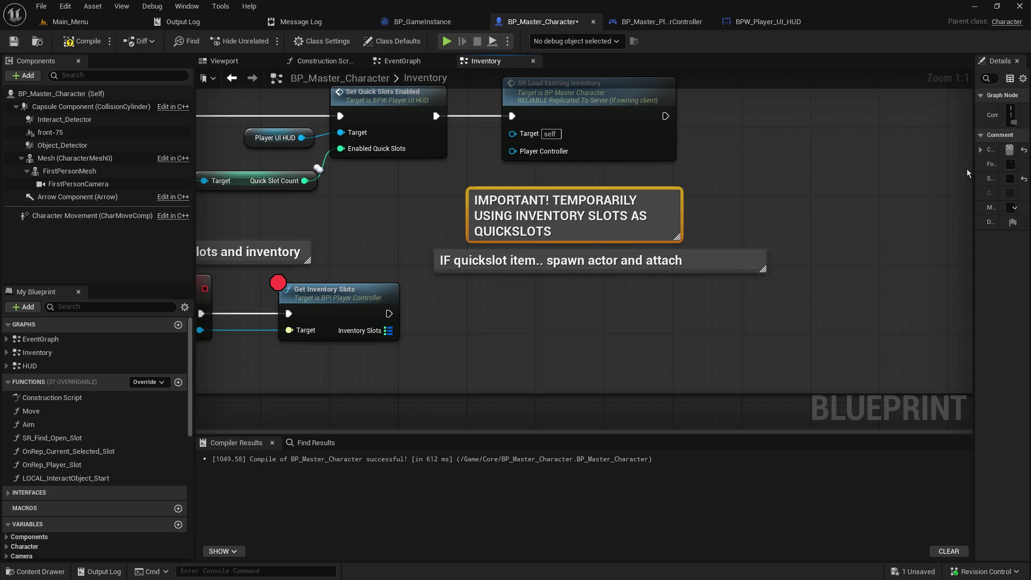
- Set the IMPORTANT comment's Comment Color to red and recompile BP_Master_Character
left_click_drag(971, 165, 817, 161)
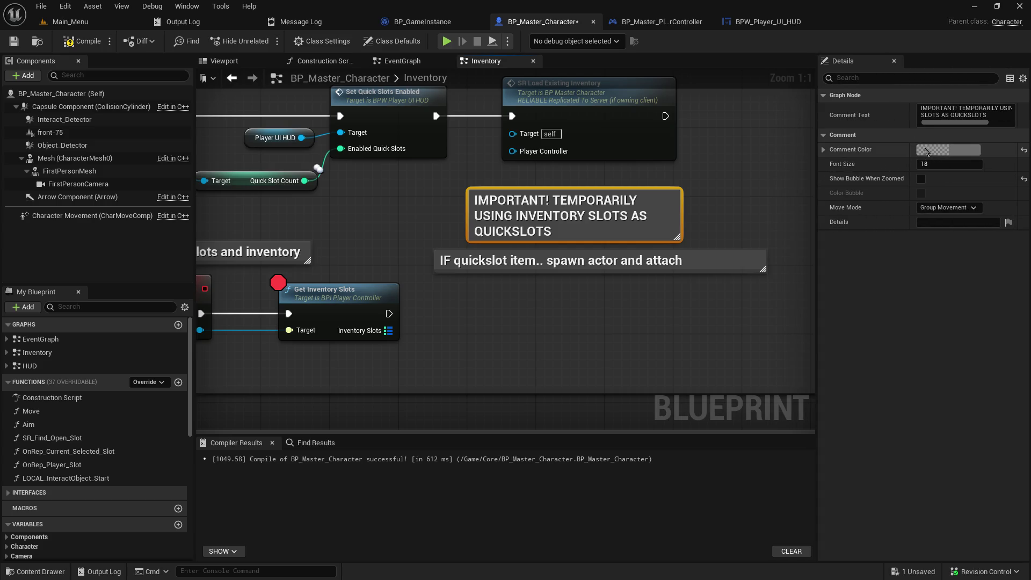
left_click(968, 147)
mouse_move(861, 217)
left_mouse_down()
mouse_move(888, 229)
mouse_move(854, 223)
mouse_move(896, 231)
left_mouse_up()
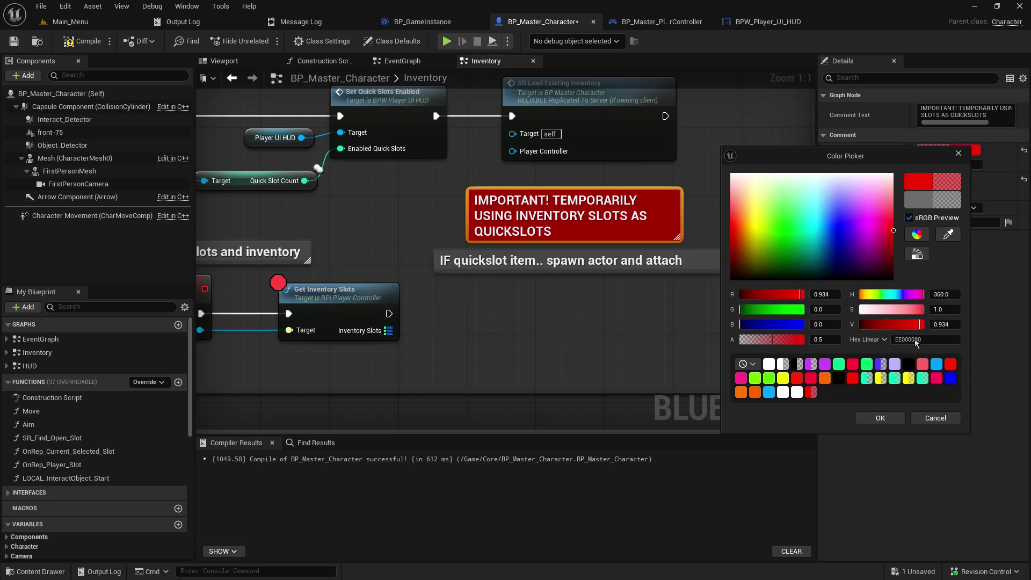
left_click(884, 418)
left_click(628, 342)
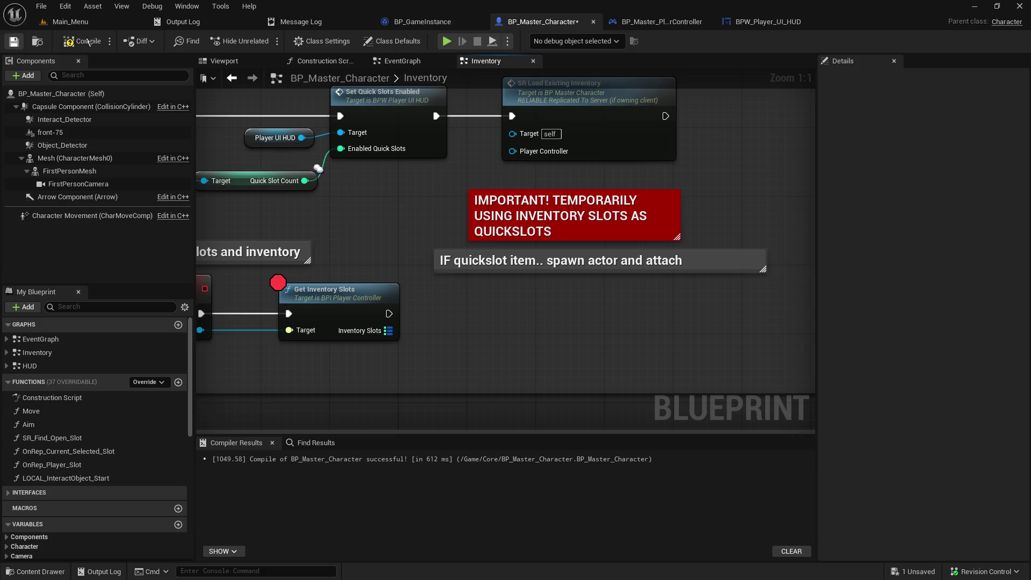
left_click(87, 42)
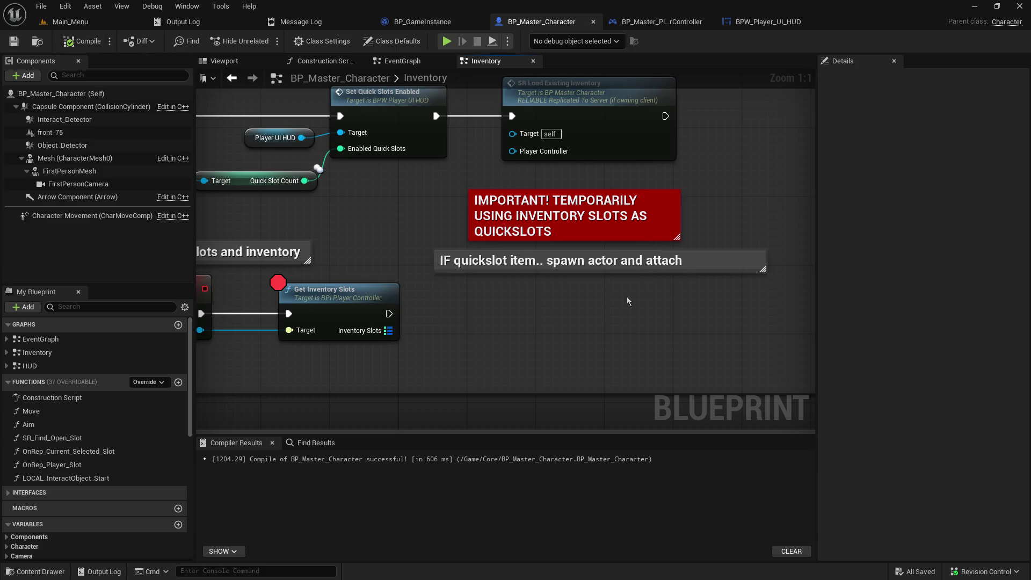
left_click_drag(627, 296, 580, 226)
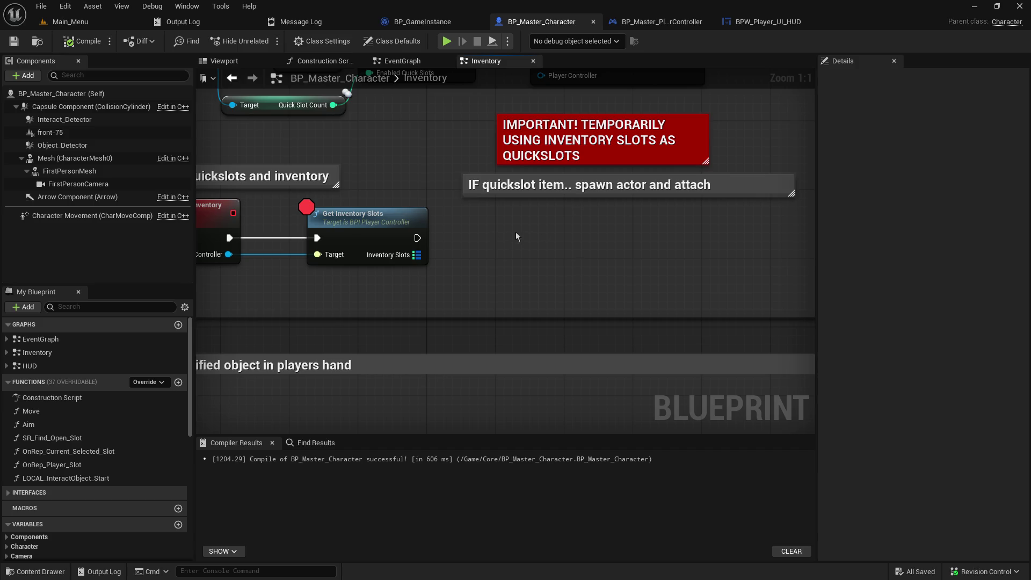
- Leave BP_Master_Character's Inventory graph and return to its EventGraph with the HUD widget chain
left_click_drag(521, 240, 487, 262)
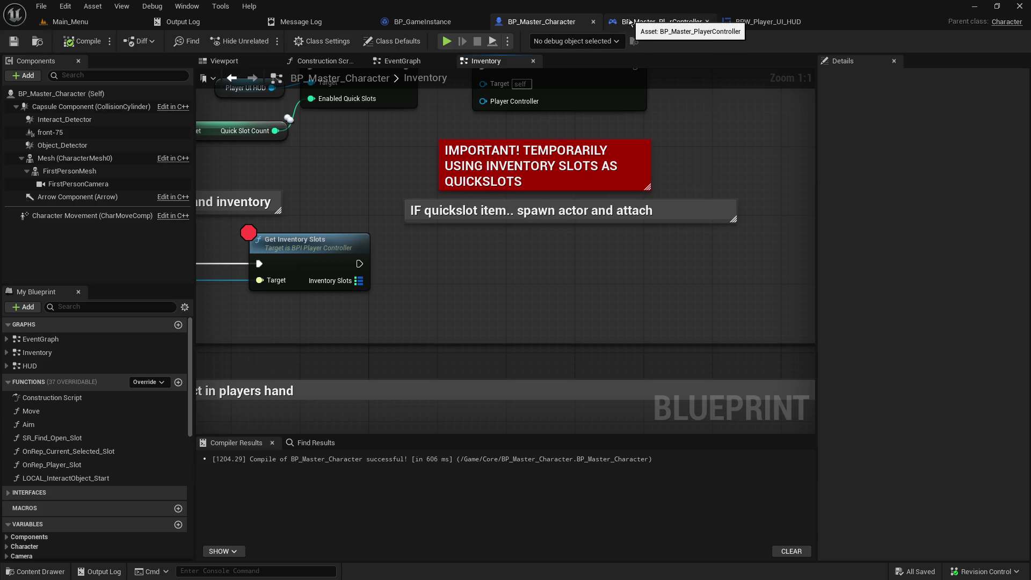
scroll(429, 299, "down", 10)
scroll(430, 299, "up", 4)
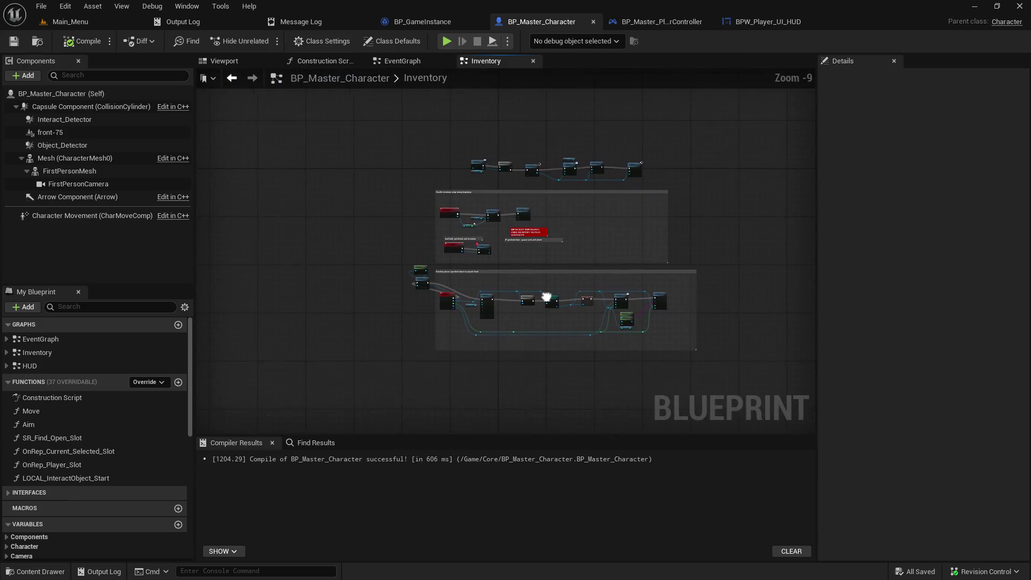
left_click(400, 61)
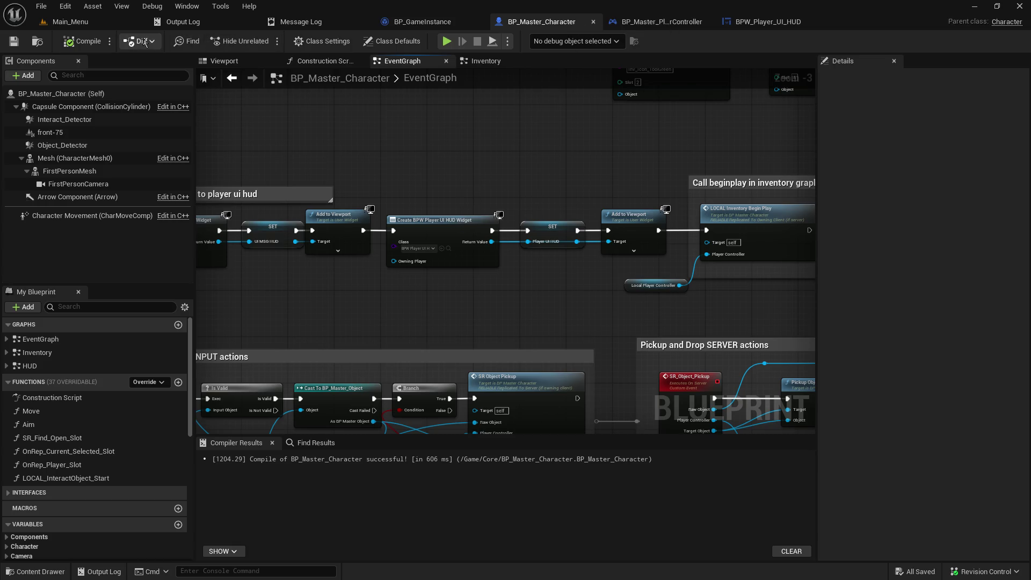
- Enlarge the Content Browser in the Main_Menu level editor, then go back to BP_Master_Character
left_click(98, 20)
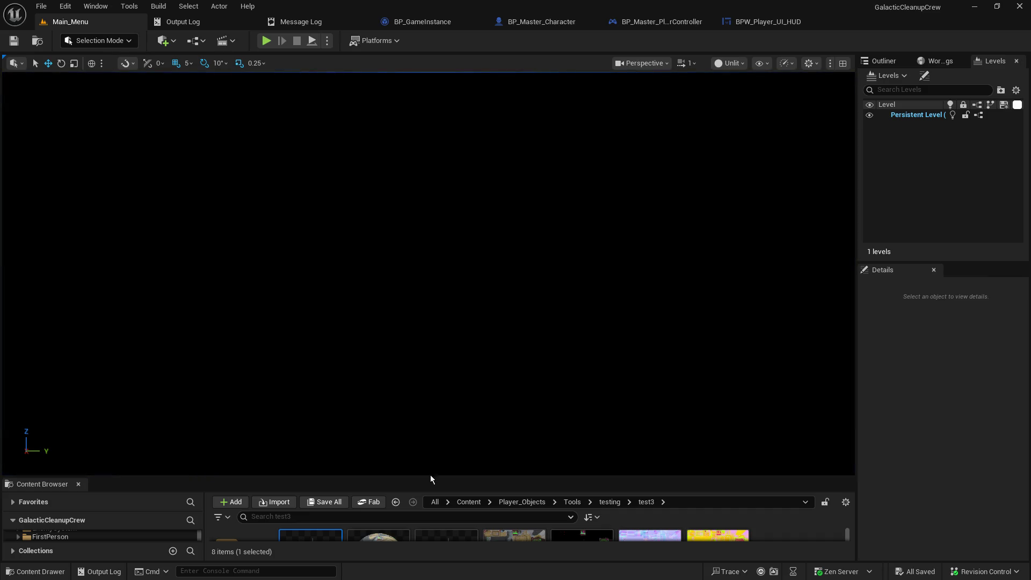
left_click_drag(430, 476, 424, 332)
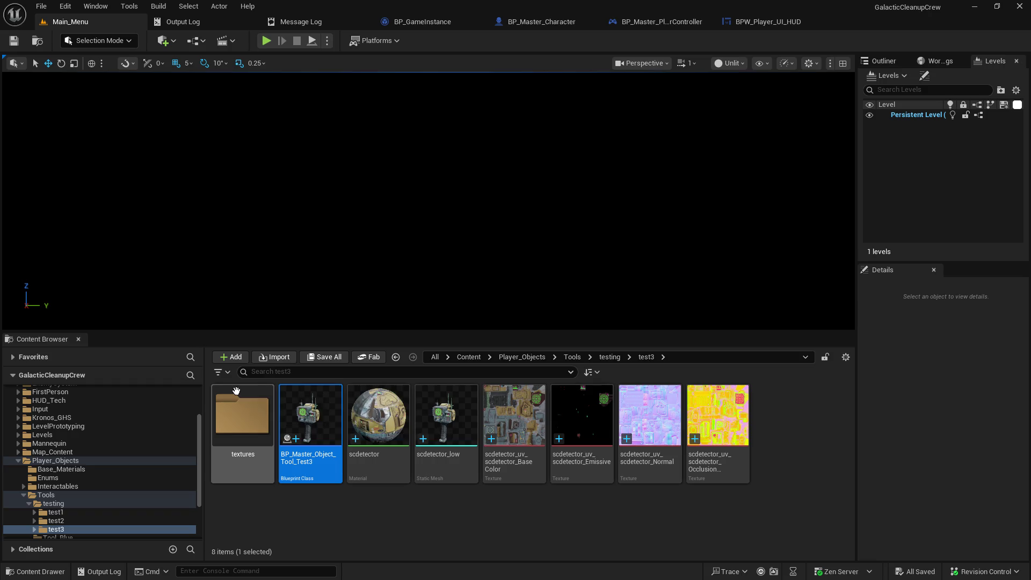
left_click(534, 23)
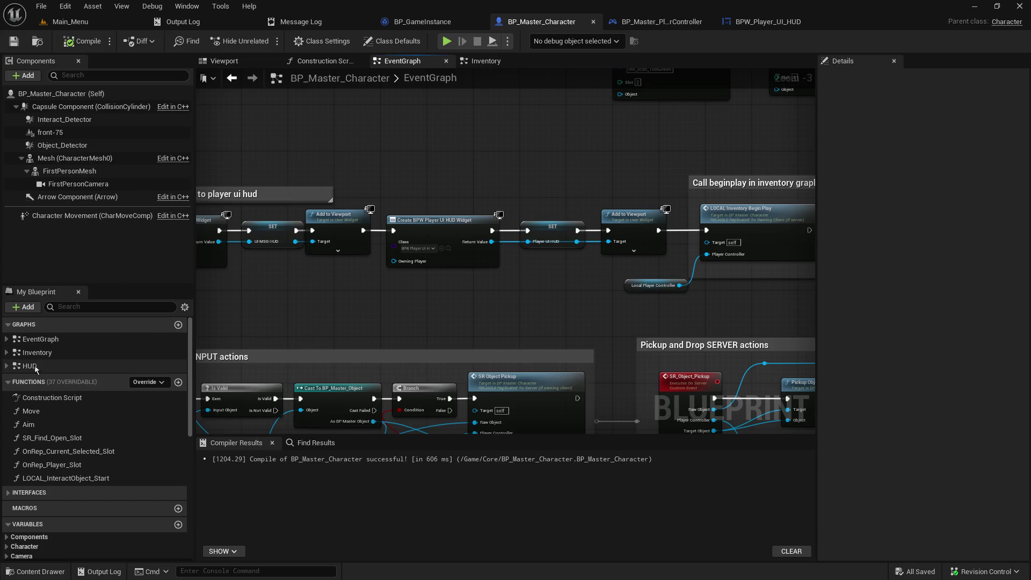
- Review the SR_Update_Player_Character, Event Possessed, Branch and Delay nodes, then return to Main_Menu
scroll(536, 345, "down", 8)
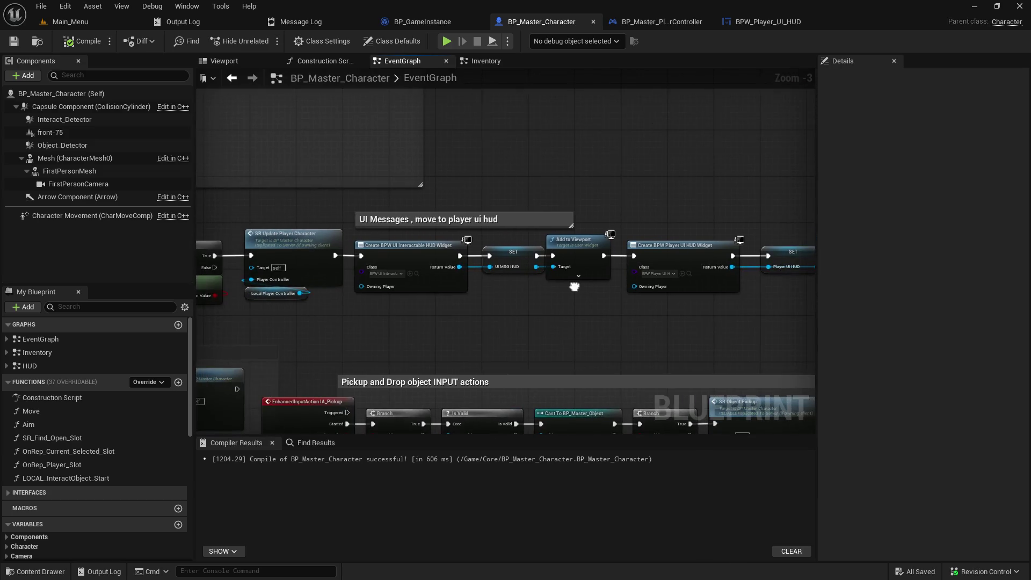
scroll(534, 344, "up", 7)
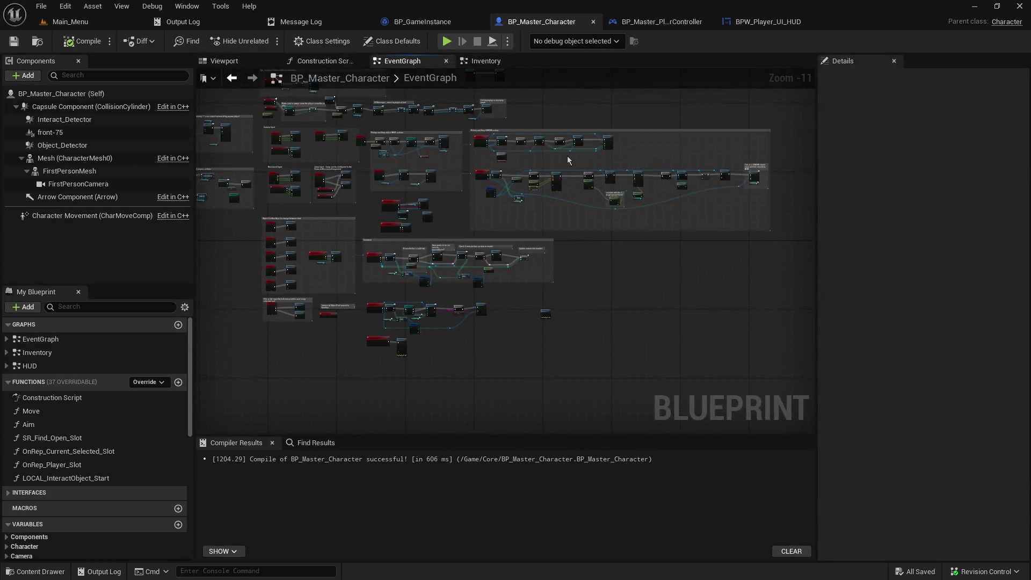
scroll(445, 213, "down", 3)
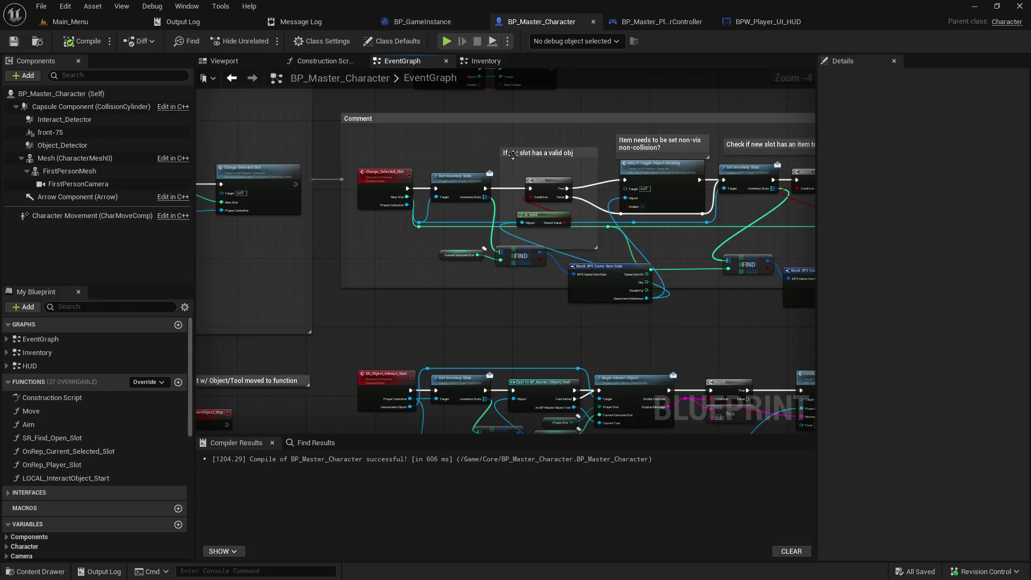
scroll(408, 246, "up", 3)
mouse_move(407, 246)
left_mouse_down()
mouse_move(412, 128)
mouse_move(414, 201)
mouse_move(392, 156)
mouse_move(371, 172)
mouse_move(607, 327)
mouse_move(693, 227)
left_mouse_up()
scroll(553, 198, "up", 2)
left_click_drag(553, 198, 825, 159)
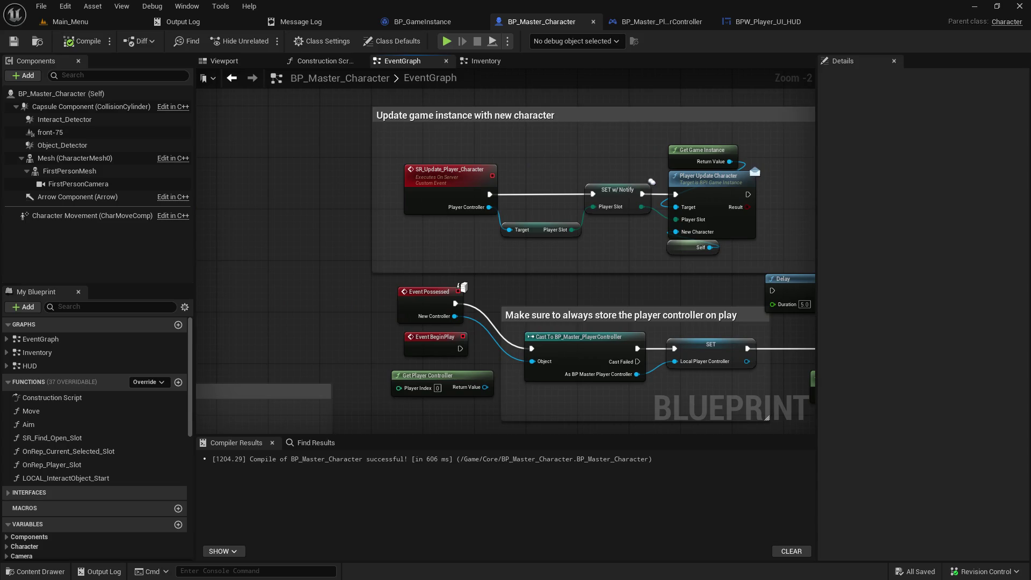
mouse_move(607, 289)
left_mouse_down()
mouse_move(459, 210)
mouse_move(456, 141)
left_mouse_up()
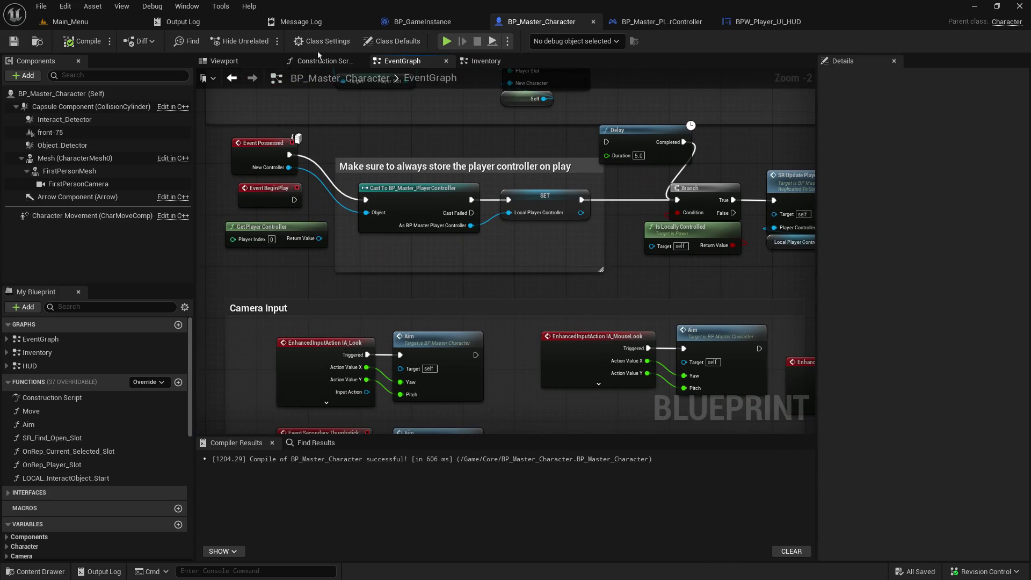
left_click(70, 22)
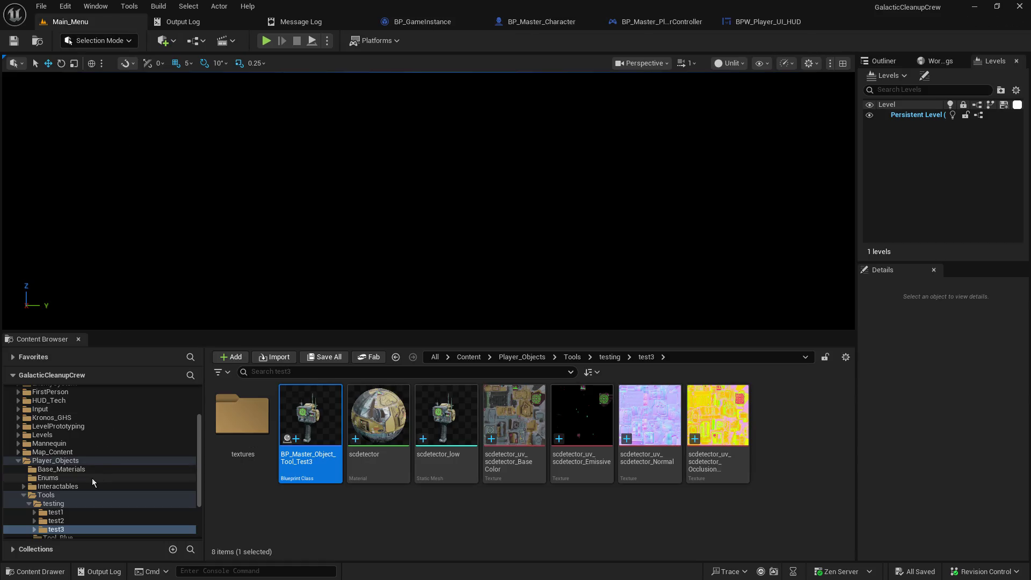
- Open BP_Change_Character from Blueprints > Characters, inspect its Begin Overlap and Cast nodes, then close it
scroll(92, 478, "up", 3)
left_click(50, 409)
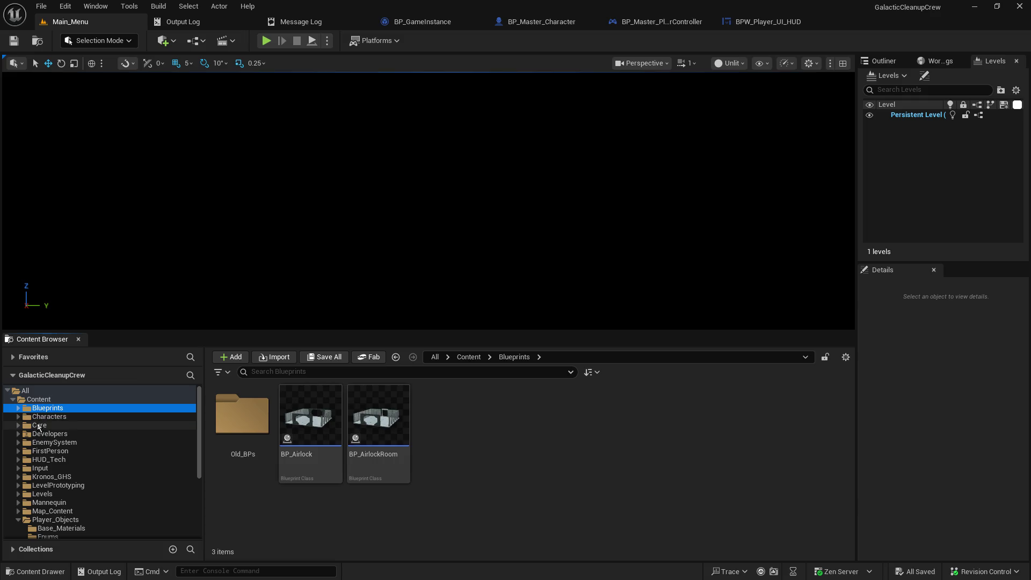
left_click(41, 418)
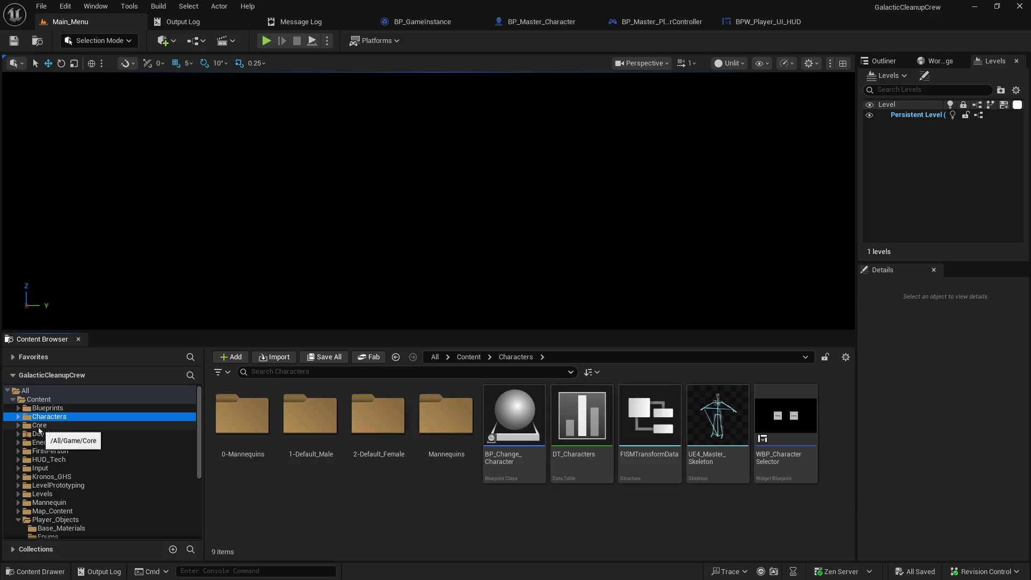
double_click(534, 413)
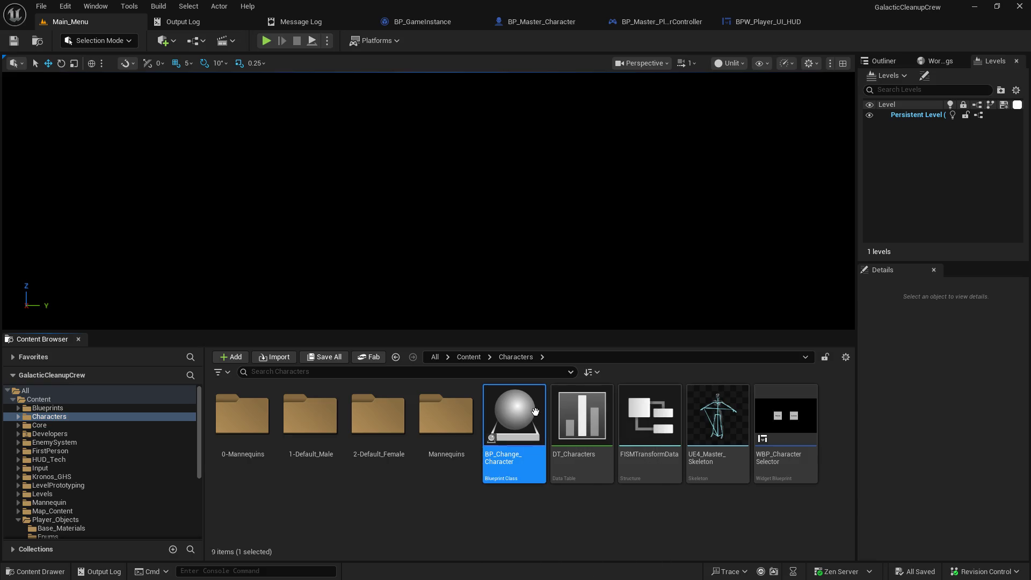
scroll(556, 163, "up", 4)
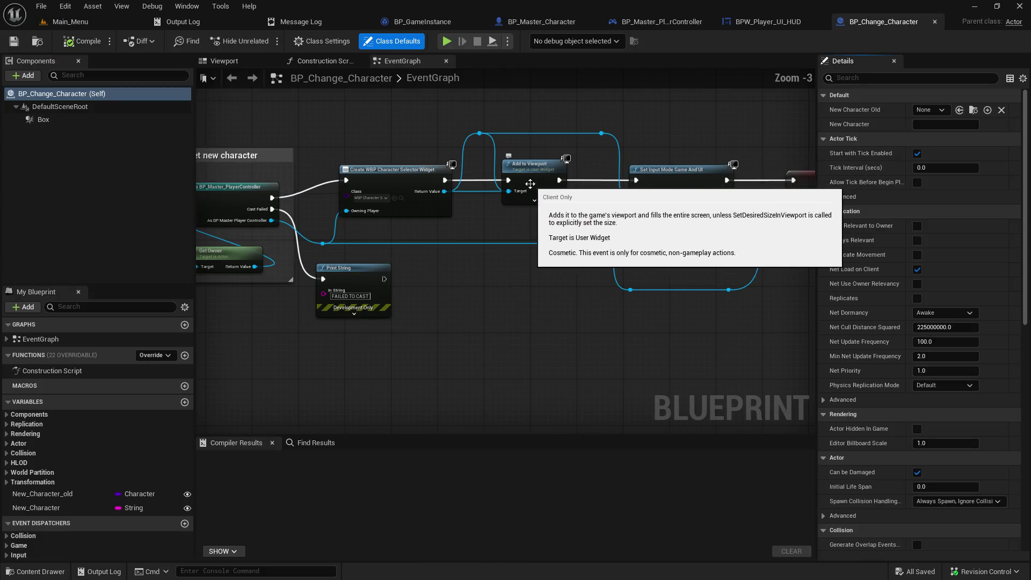
mouse_move(478, 249)
left_mouse_down()
mouse_move(643, 280)
mouse_move(386, 259)
mouse_move(511, 277)
left_mouse_up()
left_click(935, 22)
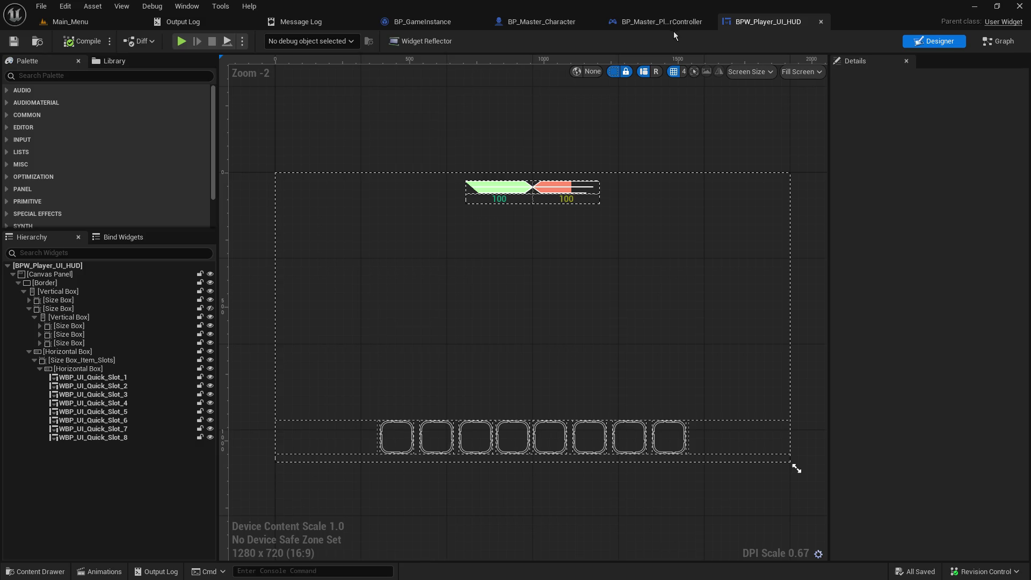
- In BP_Master_PlayerController, list the EventGraph events in My Blueprint and jump to SR_Load_Character
left_click(659, 22)
scroll(349, 370, "down", 5)
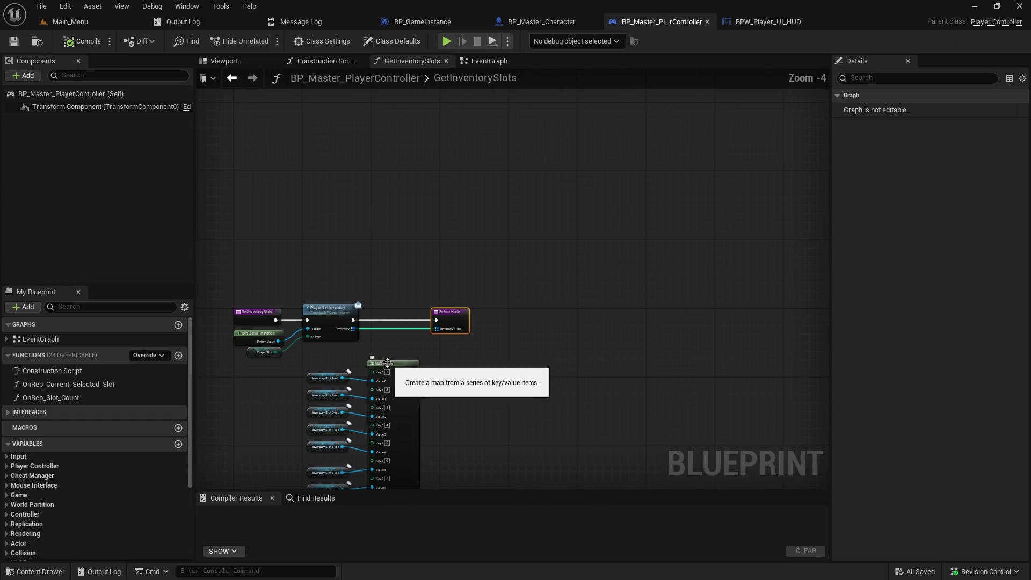
mouse_move(371, 371)
left_mouse_down()
mouse_move(554, 240)
mouse_move(529, 240)
left_mouse_up()
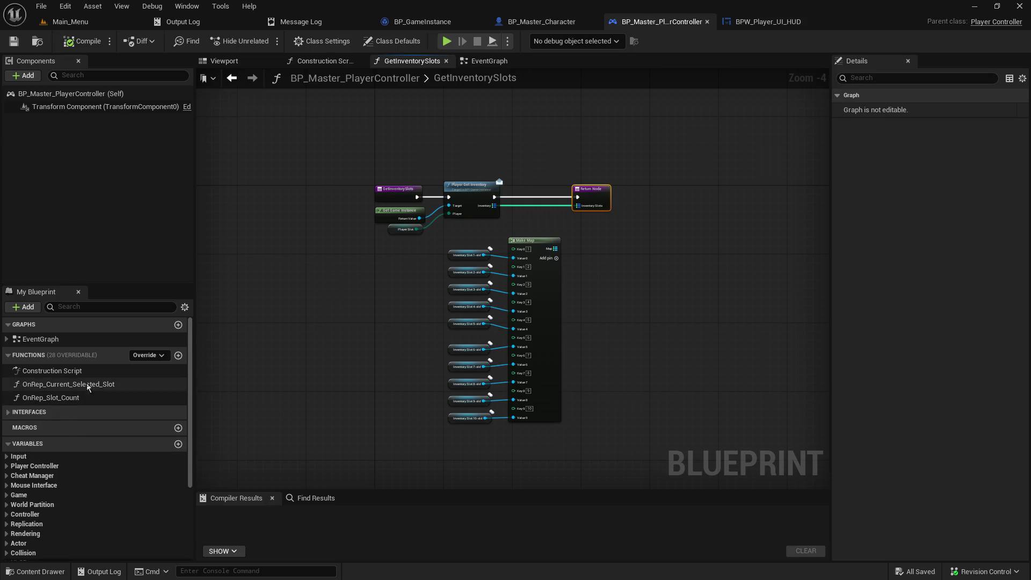
left_click(8, 412)
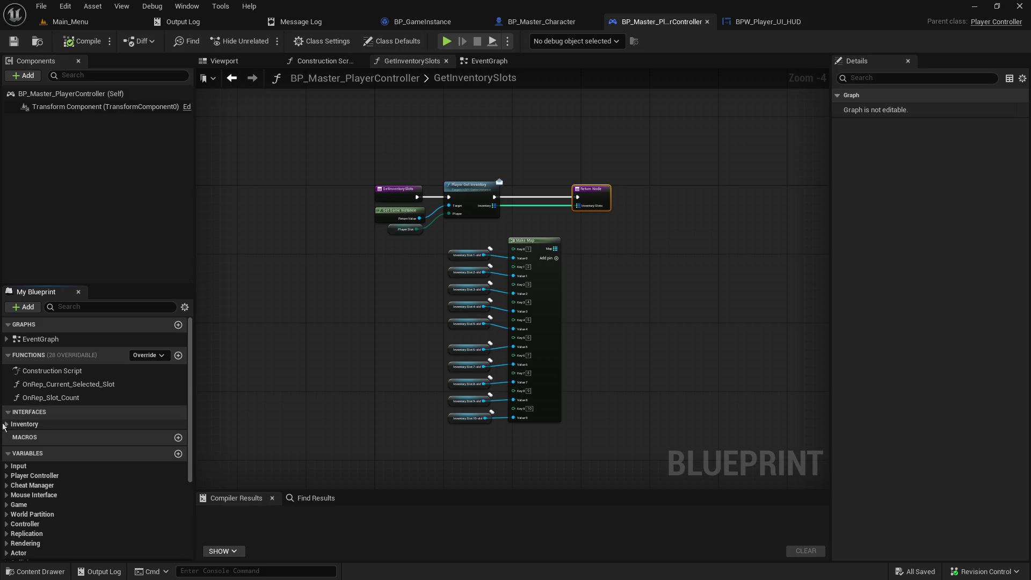
left_click(7, 424)
left_click(7, 425)
left_click(6, 338)
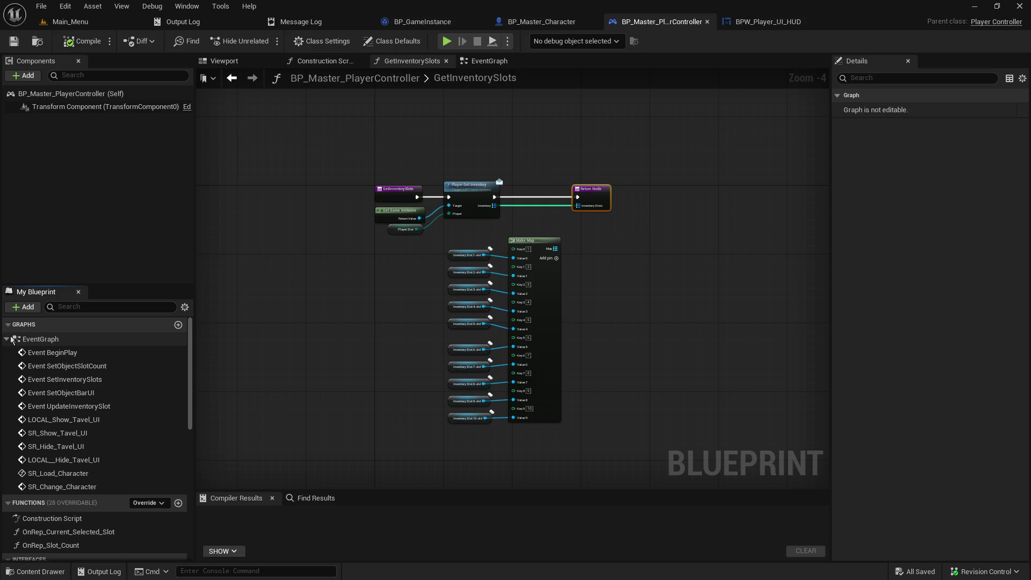
double_click(66, 476)
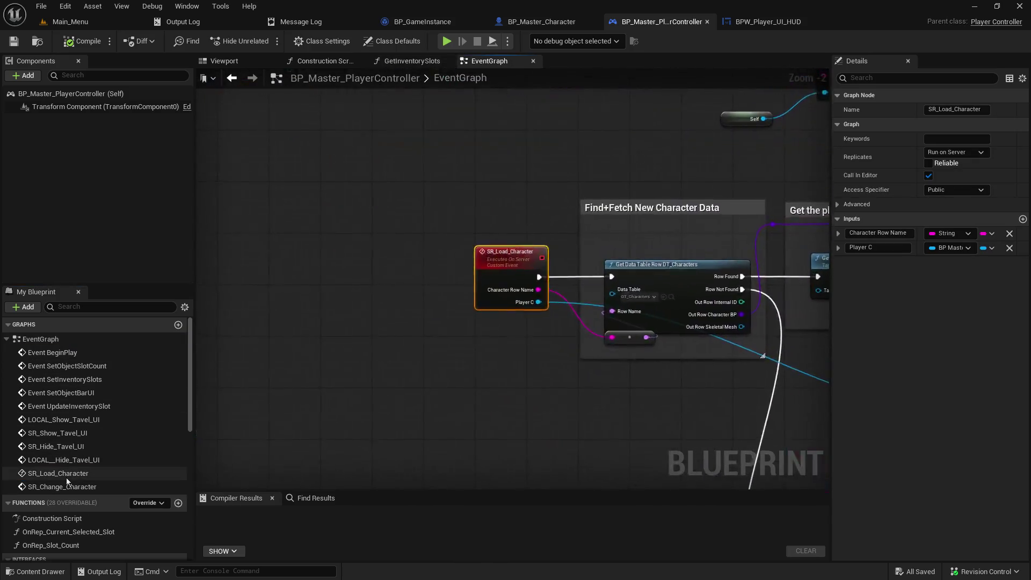
- Follow the SR_Load_Character logic through Break BPS Game Item Data to the inventory loop section
mouse_move(654, 457)
left_mouse_down()
mouse_move(3, 363)
mouse_move(3, 305)
mouse_move(3, 382)
mouse_move(196, 370)
left_mouse_up()
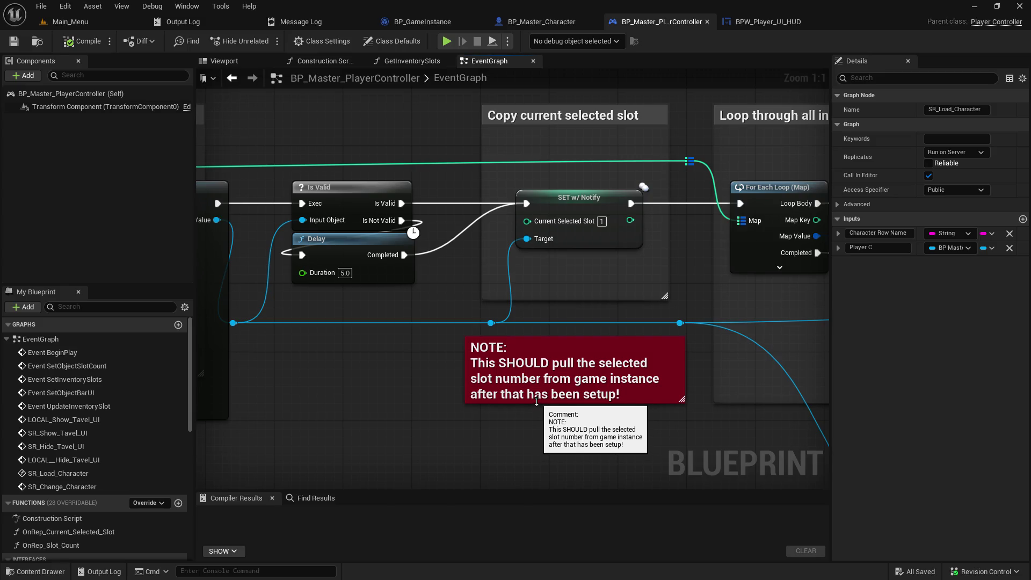
left_click_drag(639, 289, 285, 327)
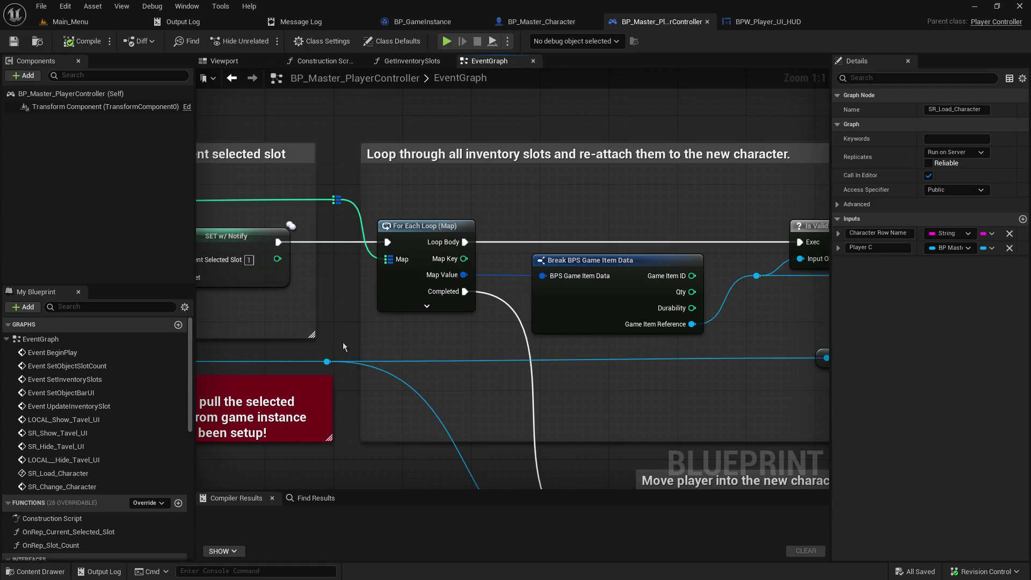
scroll(343, 341, "down", 3)
left_click_drag(397, 340, 520, 302)
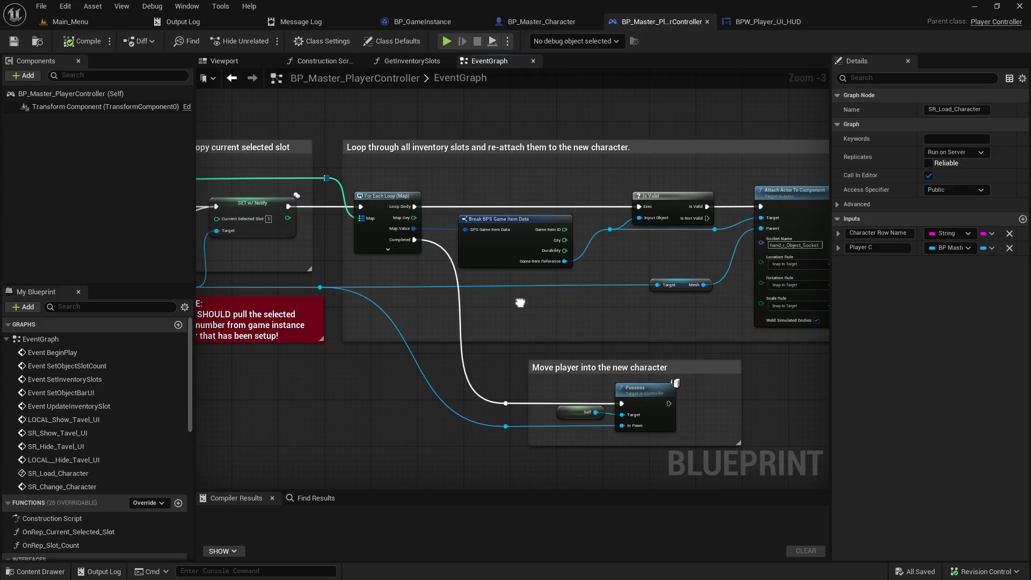
mouse_move(520, 303)
left_mouse_down()
mouse_move(685, 545)
mouse_move(720, 427)
mouse_move(540, 236)
mouse_move(519, 233)
mouse_move(472, 296)
left_mouse_up()
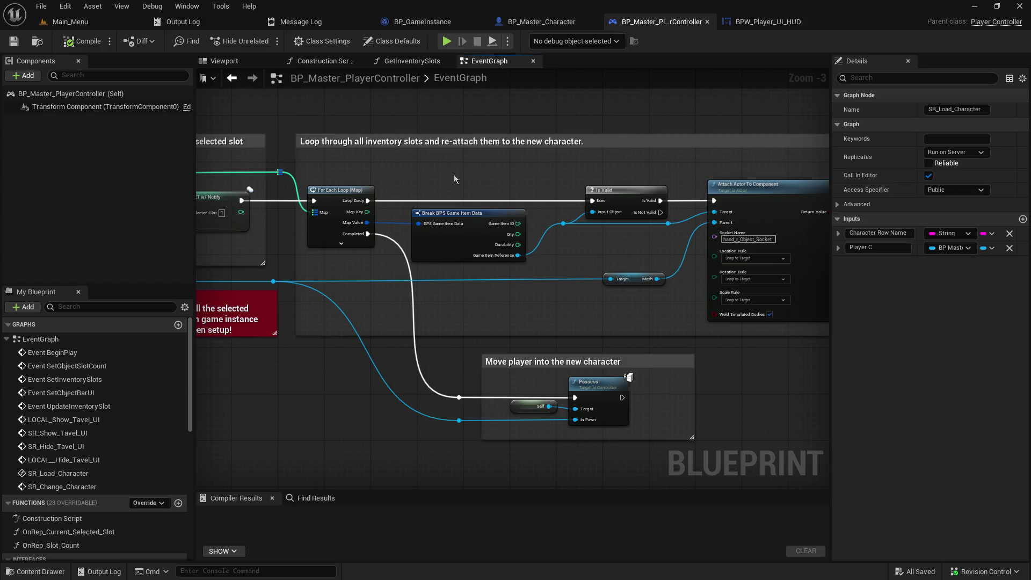
- Clear empty space above the inventory loop and bring up the blueprint actions list there
left_click_drag(379, 145, 491, 281)
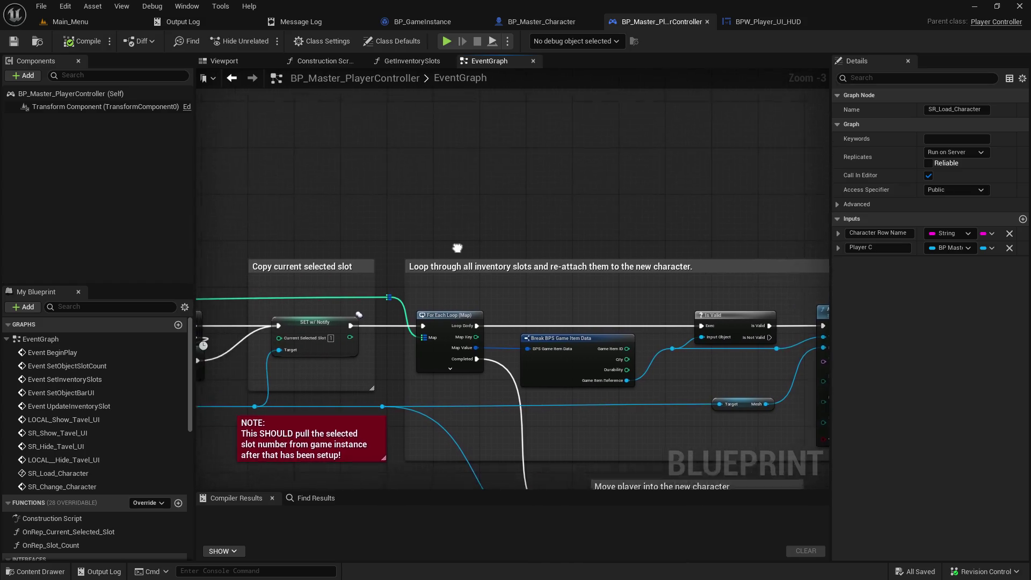
right_click(350, 177)
left_click(302, 204)
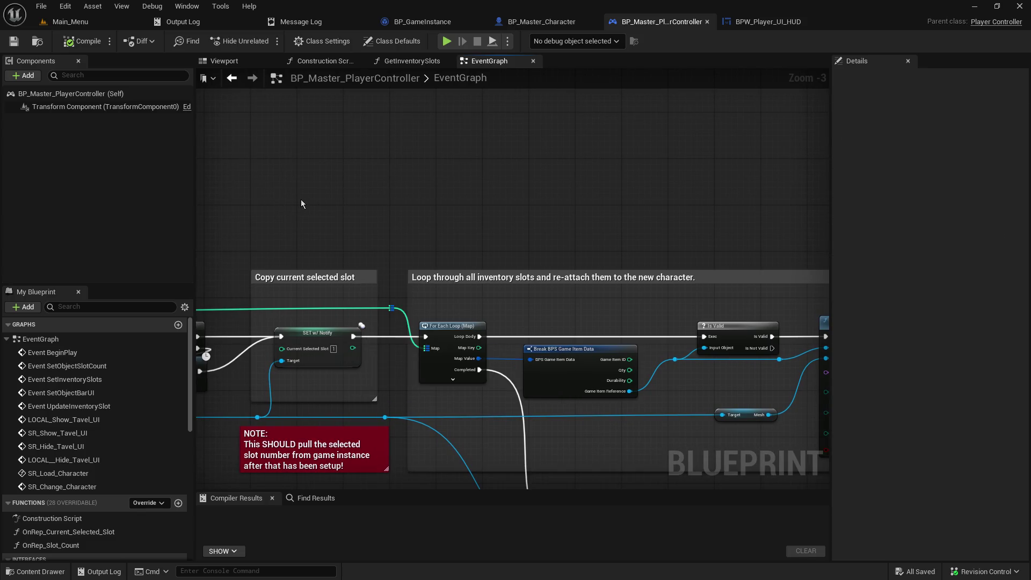
left_click_drag(301, 204, 230, 73)
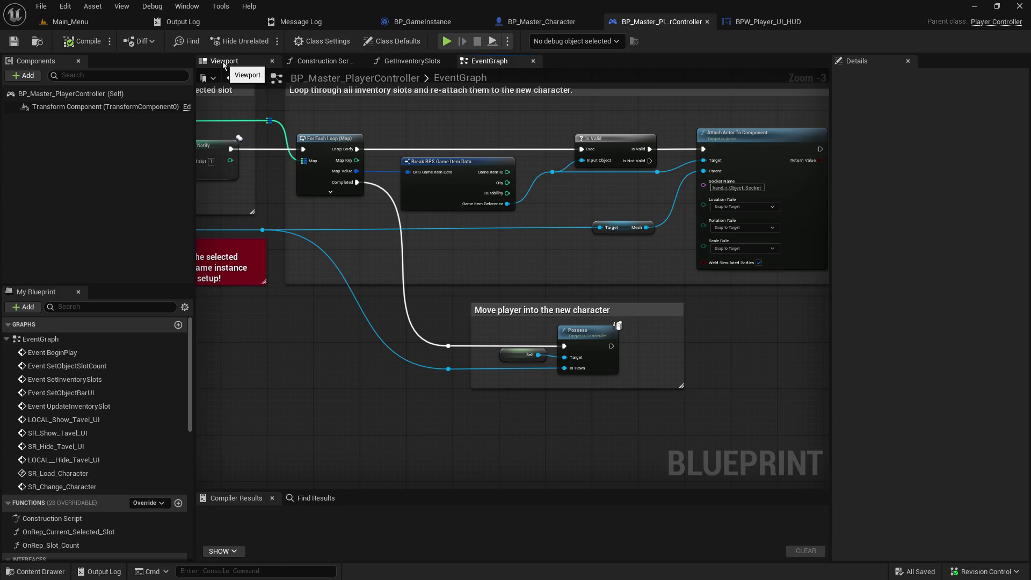
mouse_move(285, 165)
left_mouse_down()
mouse_move(341, 238)
mouse_move(313, 246)
left_mouse_up()
scroll(312, 246, "down", 2)
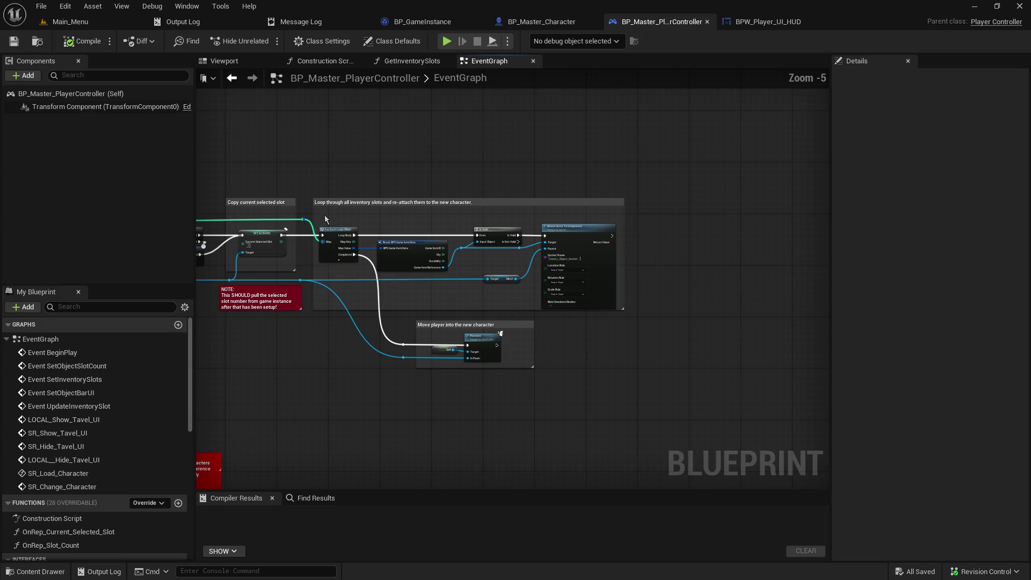
mouse_move(352, 158)
left_mouse_down()
mouse_move(442, 161)
mouse_move(346, 170)
mouse_move(644, 215)
mouse_move(821, 225)
left_mouse_up()
right_click(425, 147)
scroll(347, 170, "up", 1)
mouse_move(800, 183)
left_mouse_down()
mouse_move(537, 161)
mouse_move(290, 163)
mouse_move(371, 174)
left_mouse_up()
- Add a custom event via the 'add cust' search and name it 'Setup QuickSlots'
right_click(376, 171)
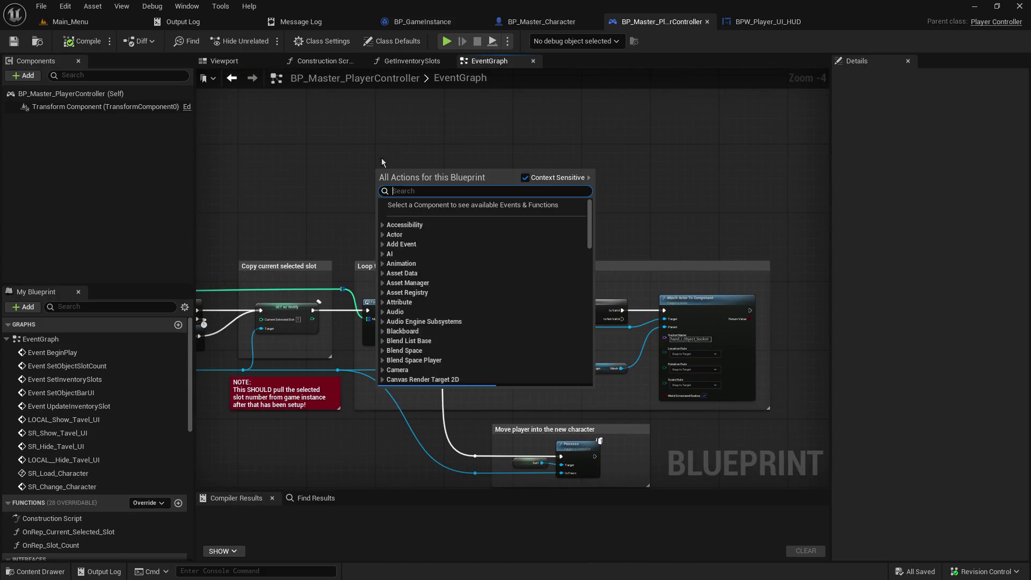
type("add cust")
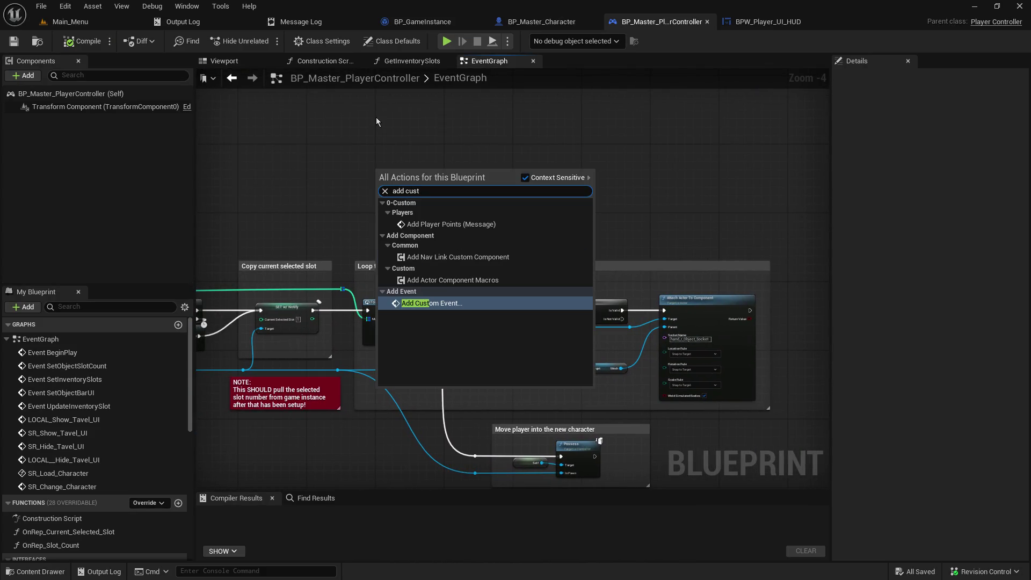
key("Return")
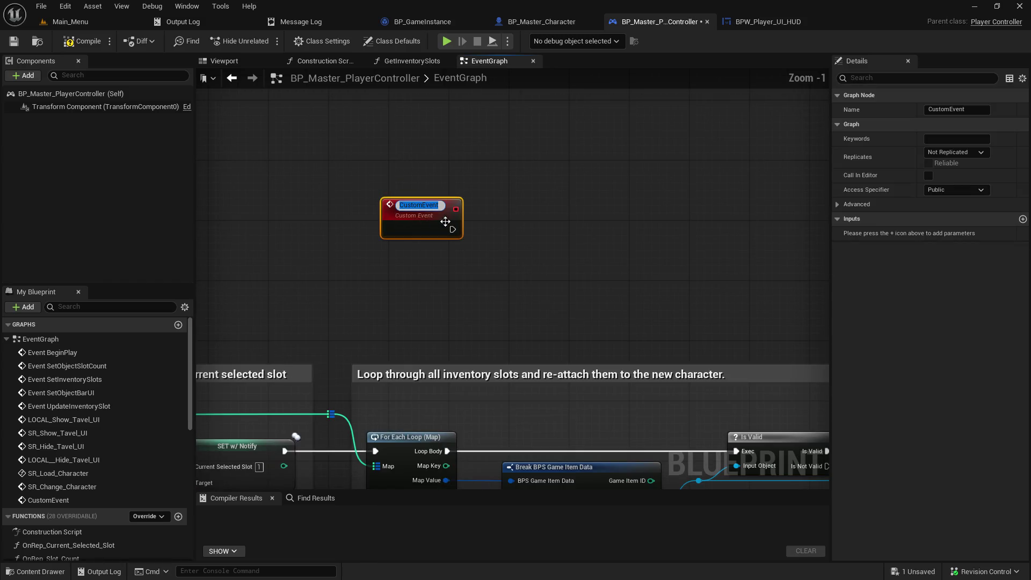
type("Setup")
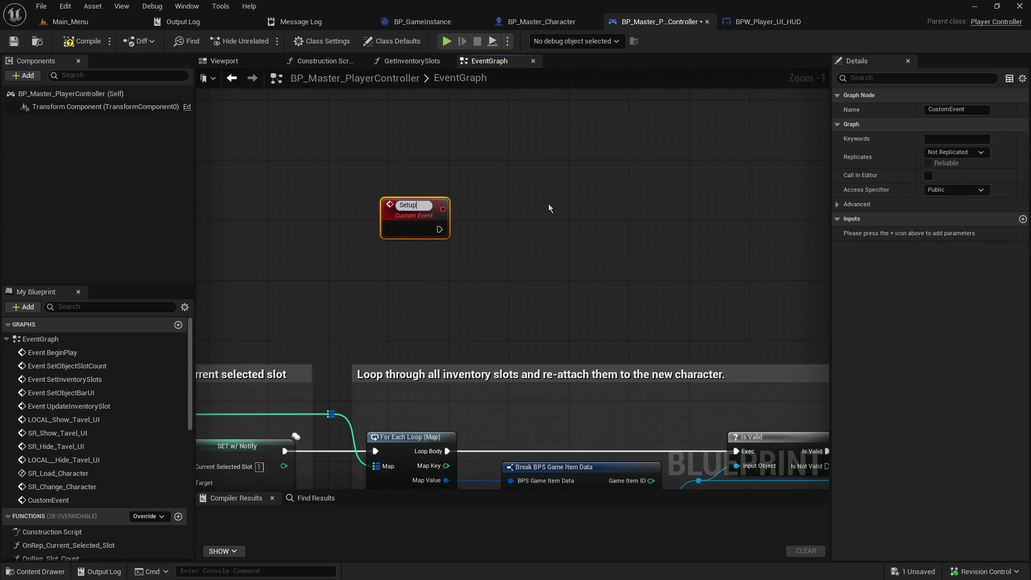
type(" QuickSlots")
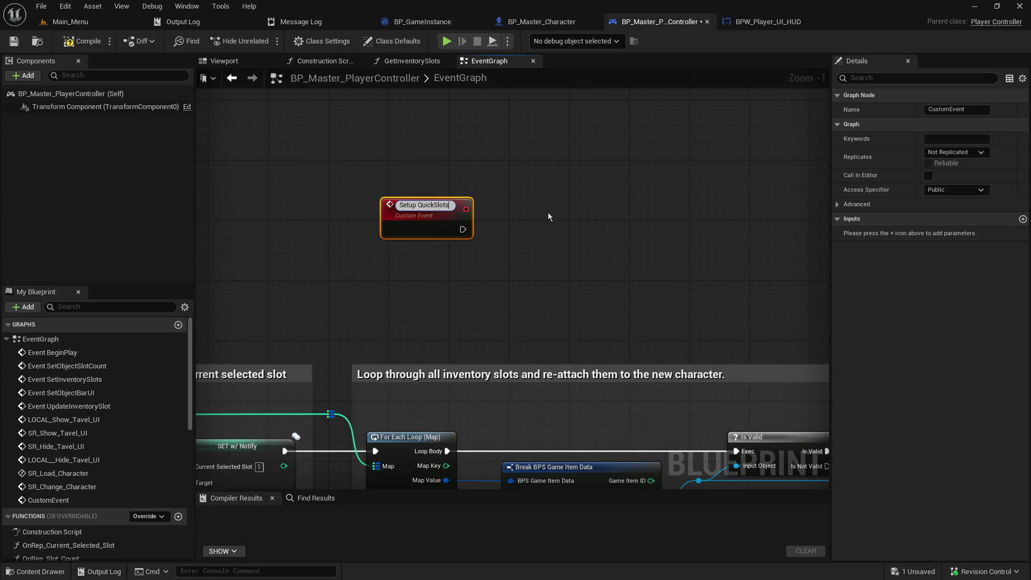
key("Return")
- Box-select the inventory loop comment group and its nodes, then clear the selection
scroll(524, 203, "down", 3)
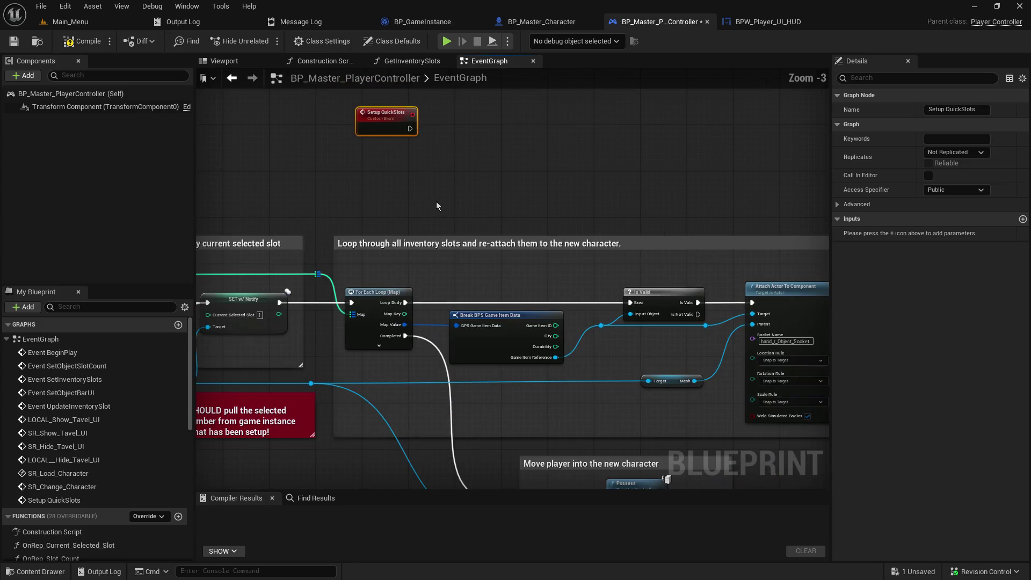
mouse_move(266, 120)
left_mouse_down()
mouse_move(453, 226)
mouse_move(655, 218)
mouse_move(664, 237)
left_mouse_up()
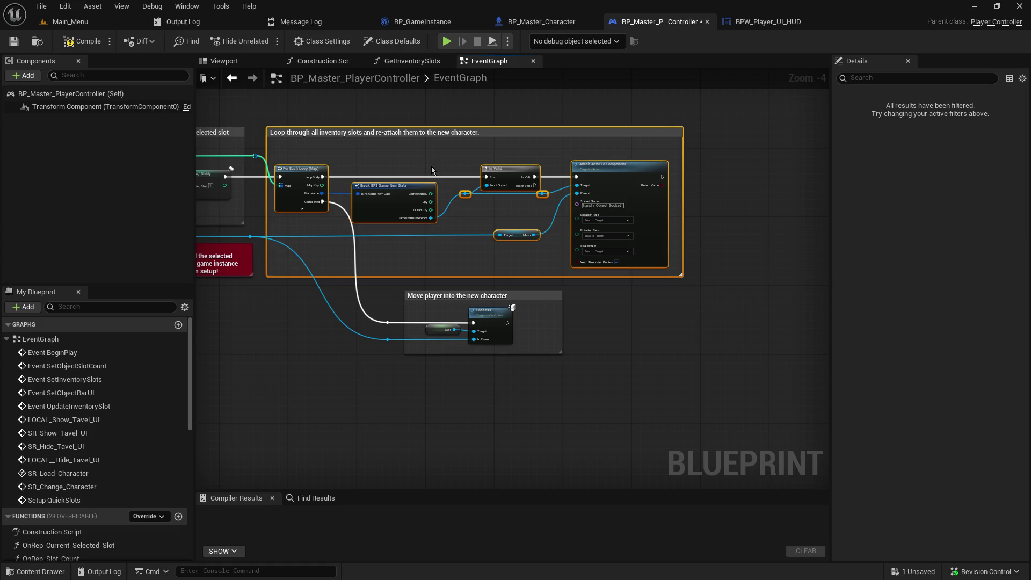
left_click(396, 108)
- Paste a copy of the inventory loop group and place Setup QuickSlots beside it
left_click_drag(391, 108, 461, 280)
scroll(438, 221, "up", 3)
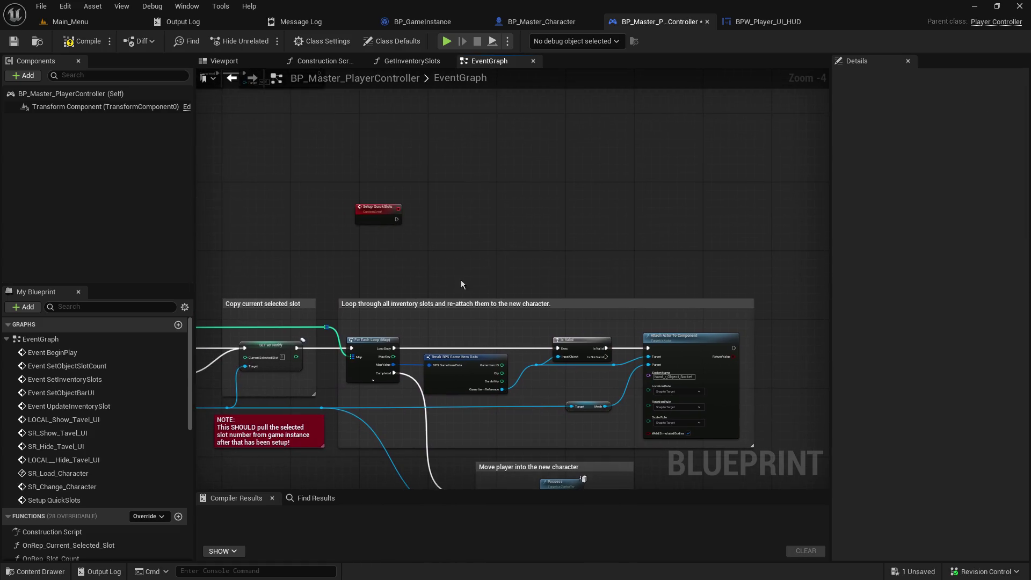
key("ctrl+v")
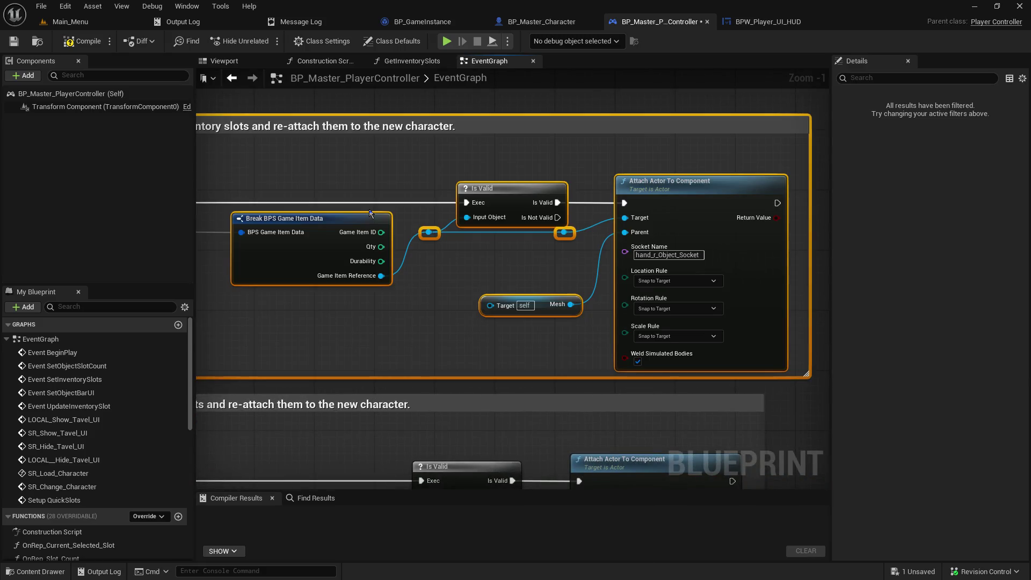
scroll(403, 192, "down", 4)
left_click_drag(403, 191, 573, 173)
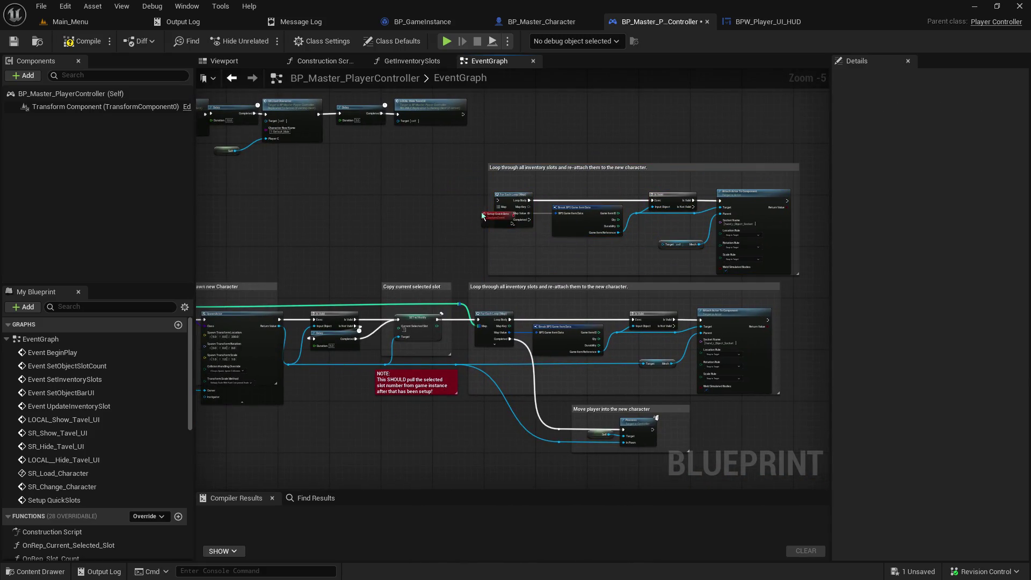
left_click_drag(488, 215, 428, 199)
scroll(462, 204, "up", 3)
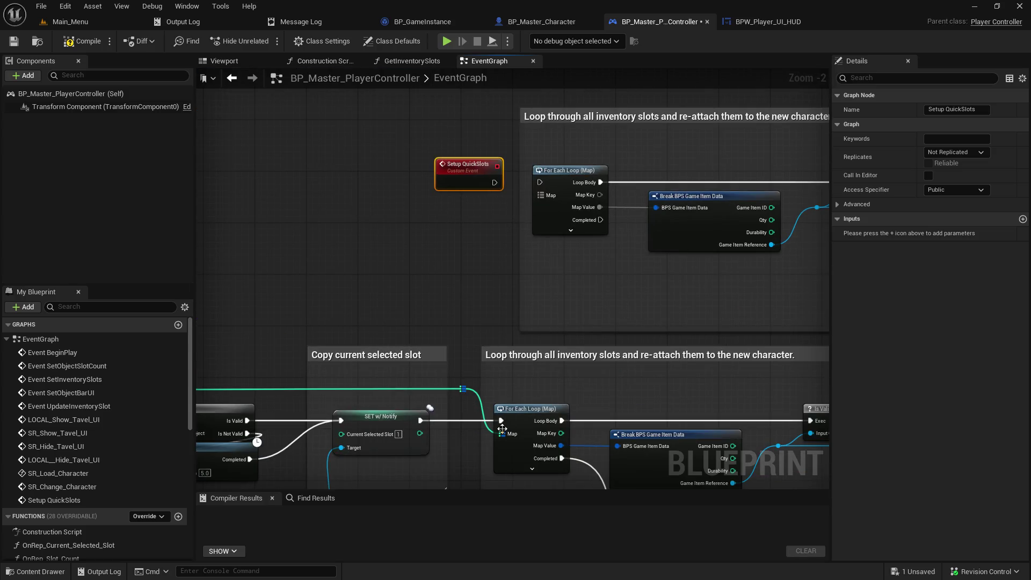
- Add a Map input named QuickSlot Data to Setup QuickSlots and wire it to the pasted loop's Map
mouse_move(502, 428)
left_mouse_down()
mouse_move(466, 198)
mouse_move(447, 197)
mouse_move(467, 185)
left_mouse_up()
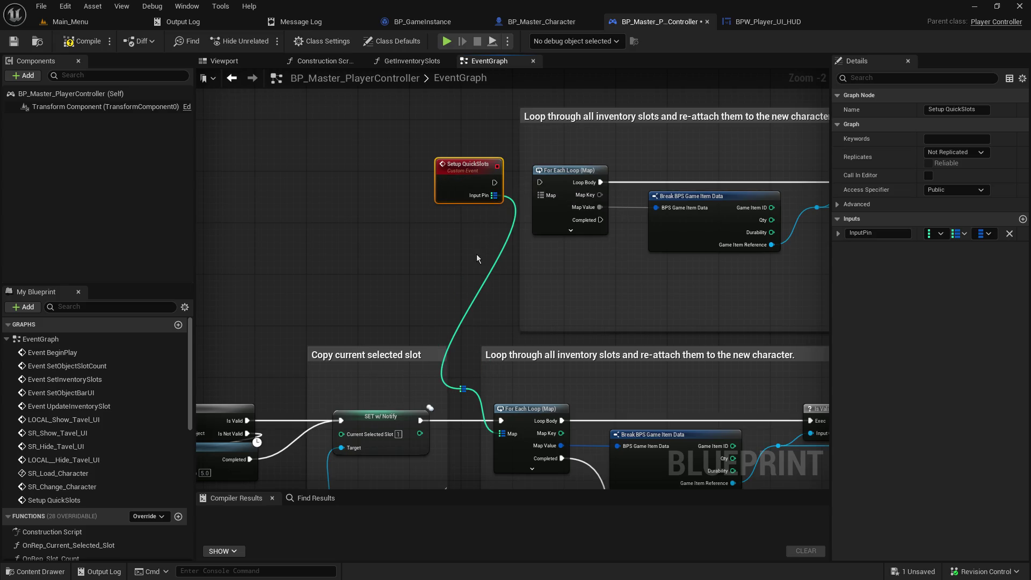
left_click(458, 262)
key("ctrl+z")
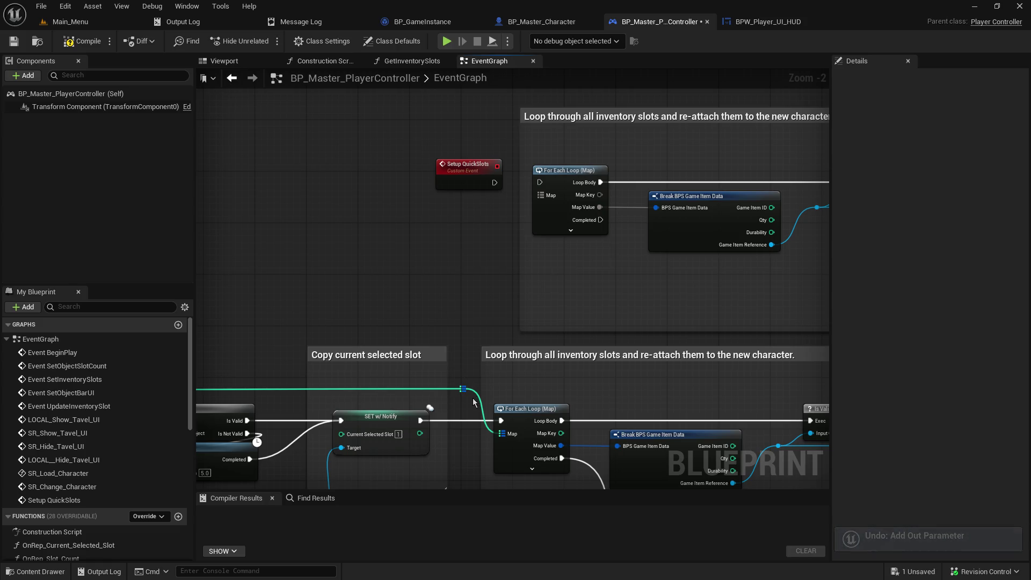
left_click_drag(501, 433, 486, 185)
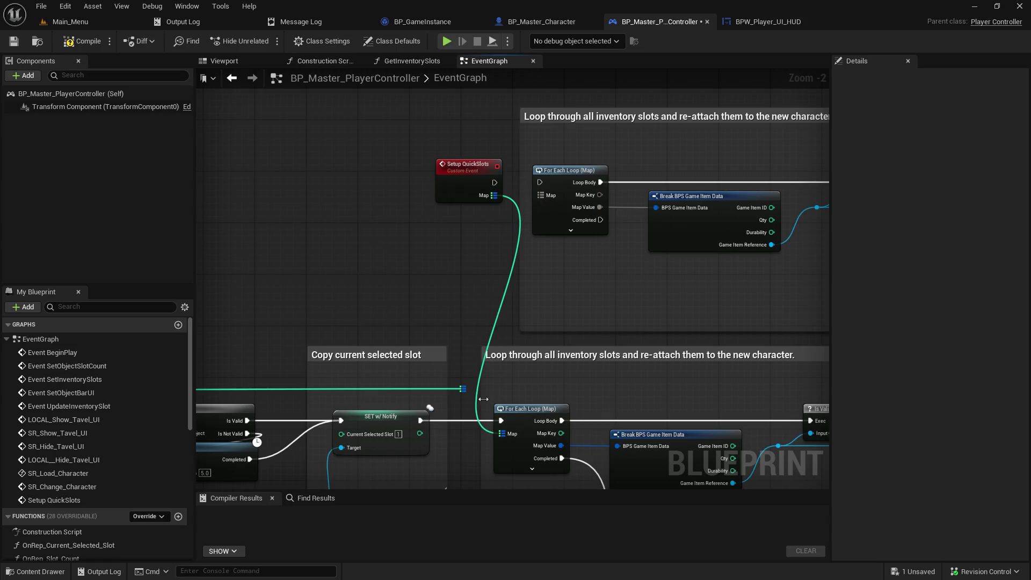
left_click_drag(463, 388, 503, 434)
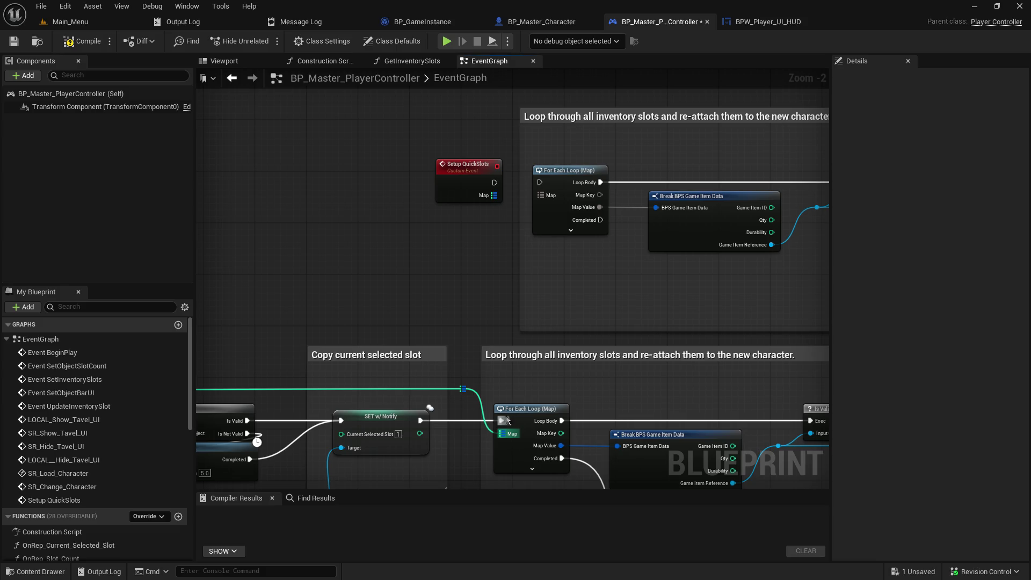
right_click(462, 202)
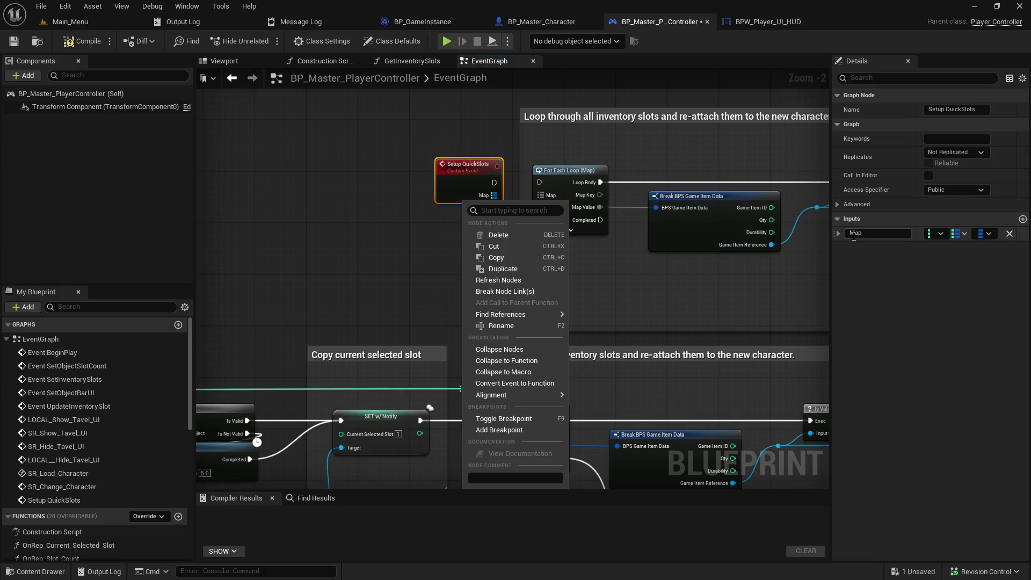
left_click(832, 233)
type("QuickSlot Data")
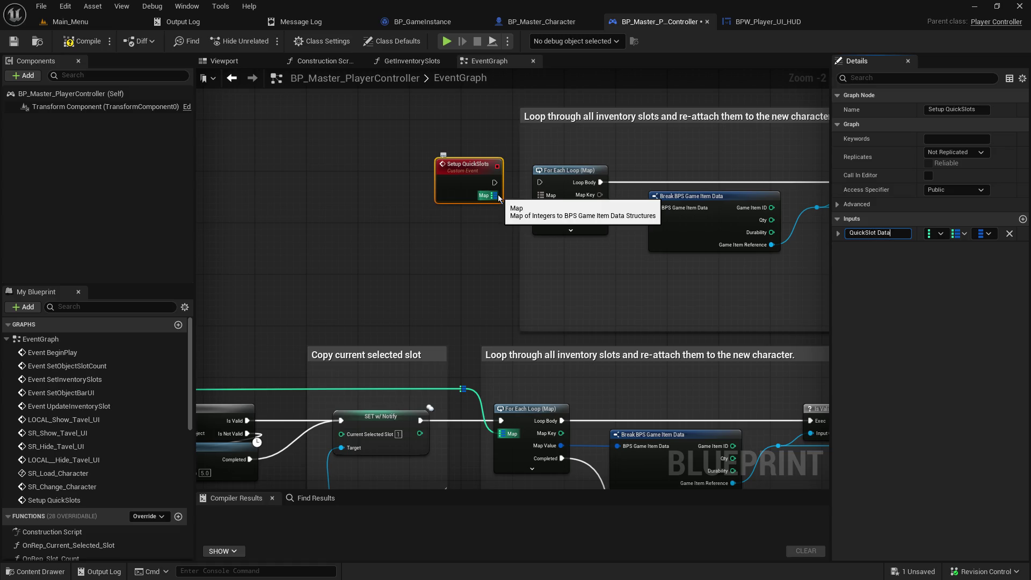
key("Return")
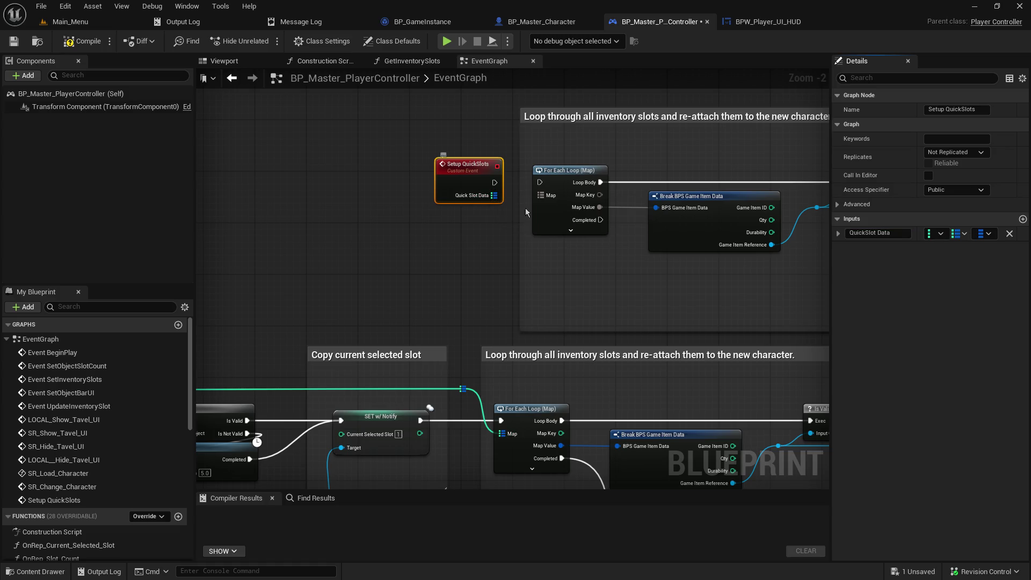
left_click_drag(498, 197, 541, 196)
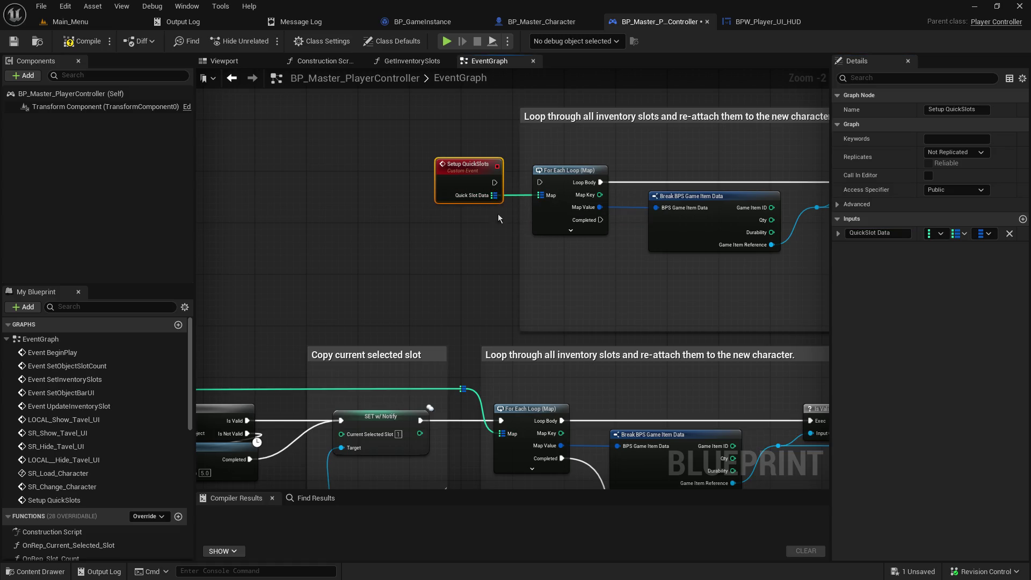
- Connect Setup QuickSlots' execution output to the pasted For Each Loop's execution input
left_click(479, 247)
left_click_drag(494, 183, 544, 184)
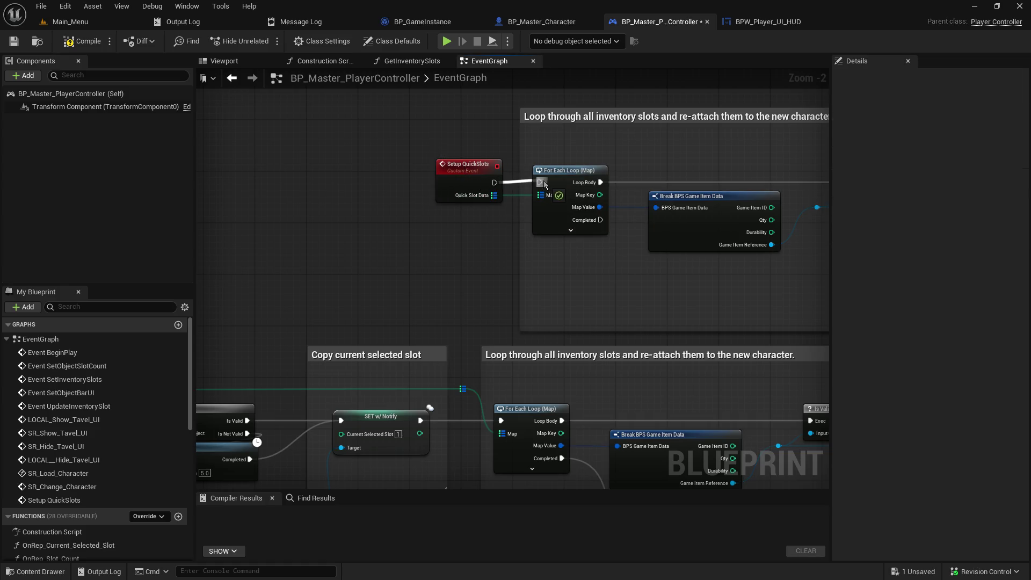
left_click_drag(715, 285, 406, 274)
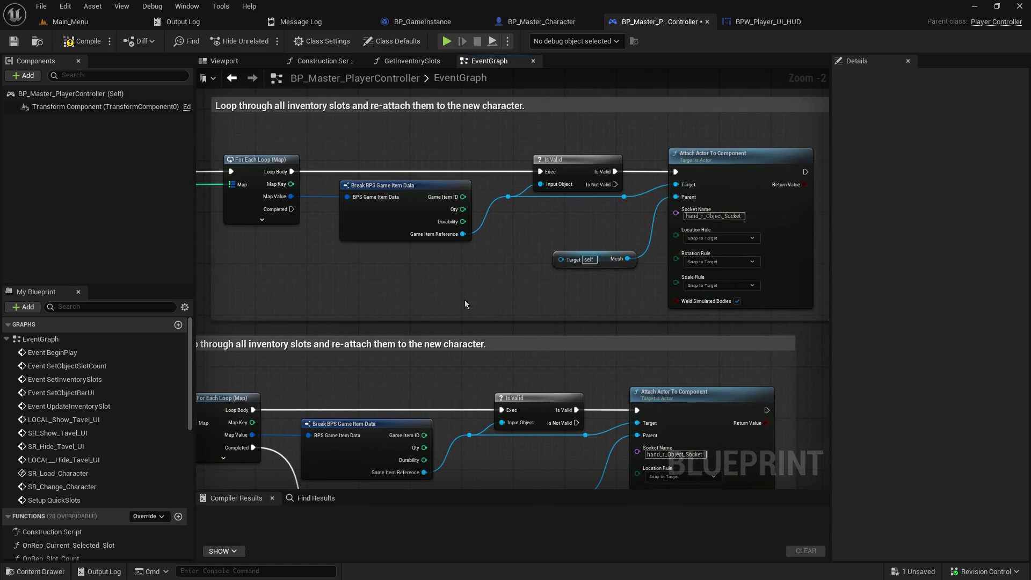
left_click_drag(463, 298, 496, 286)
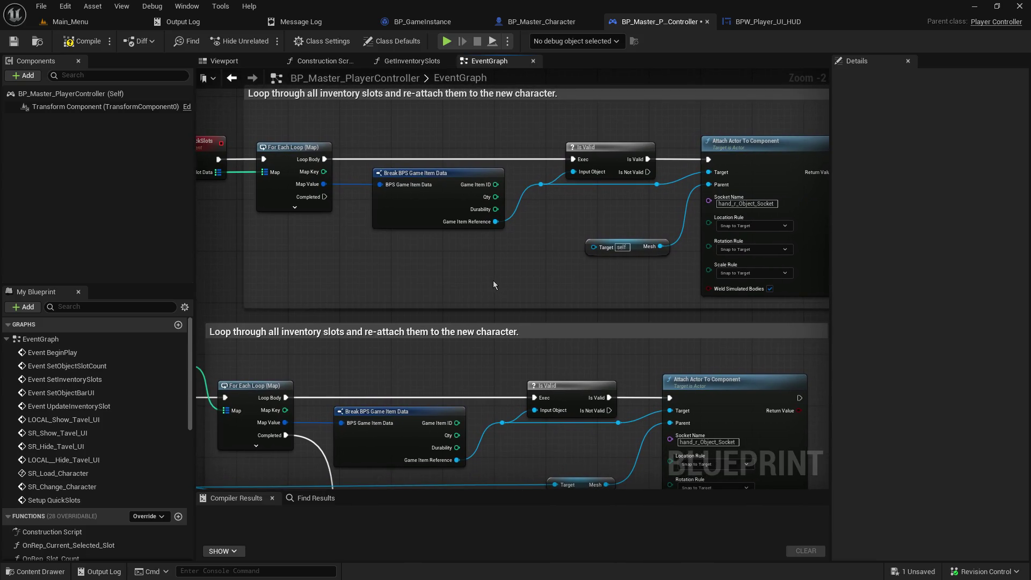
- Pan and zoom over the SpawnActor, SET w/ Notify and Attach Actor To Component sections
mouse_move(304, 210)
left_mouse_down()
mouse_move(383, 243)
mouse_move(411, 87)
mouse_move(388, 65)
mouse_move(920, 55)
left_mouse_up()
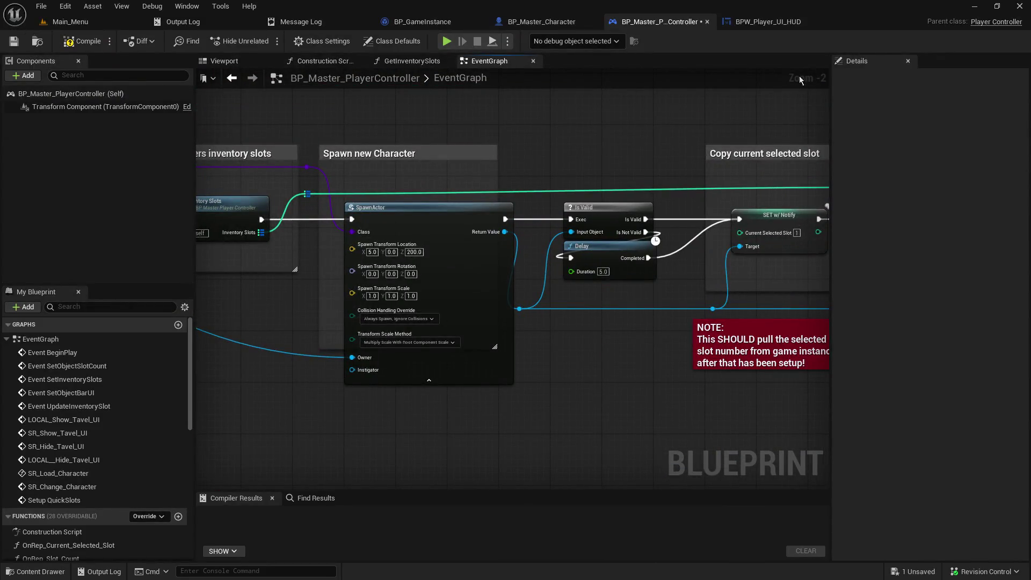
mouse_move(678, 120)
left_mouse_down()
mouse_move(1030, 145)
mouse_move(1030, 155)
mouse_move(707, 139)
left_mouse_up()
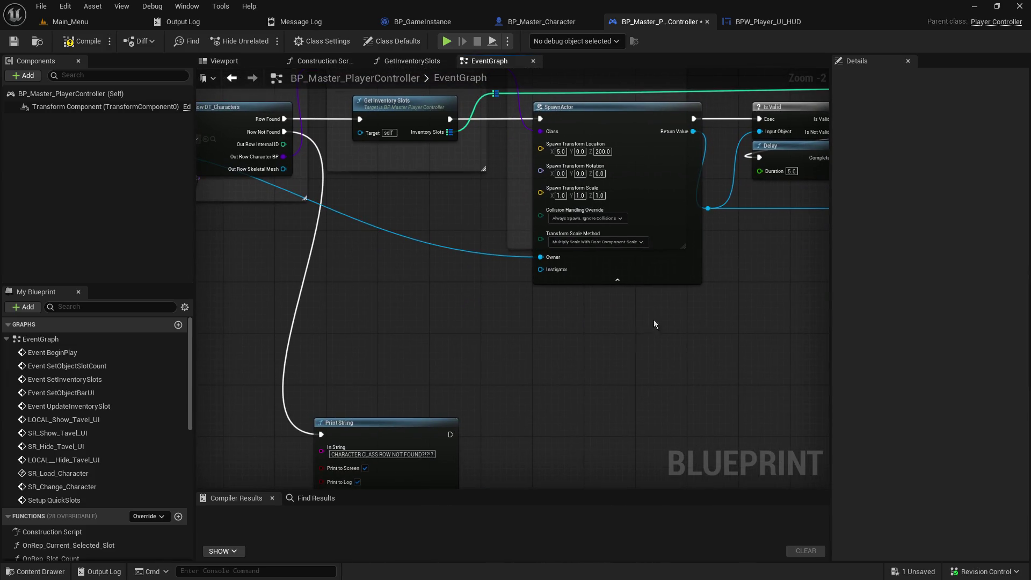
left_click_drag(655, 322, 205, 437)
scroll(201, 354, "up", 1)
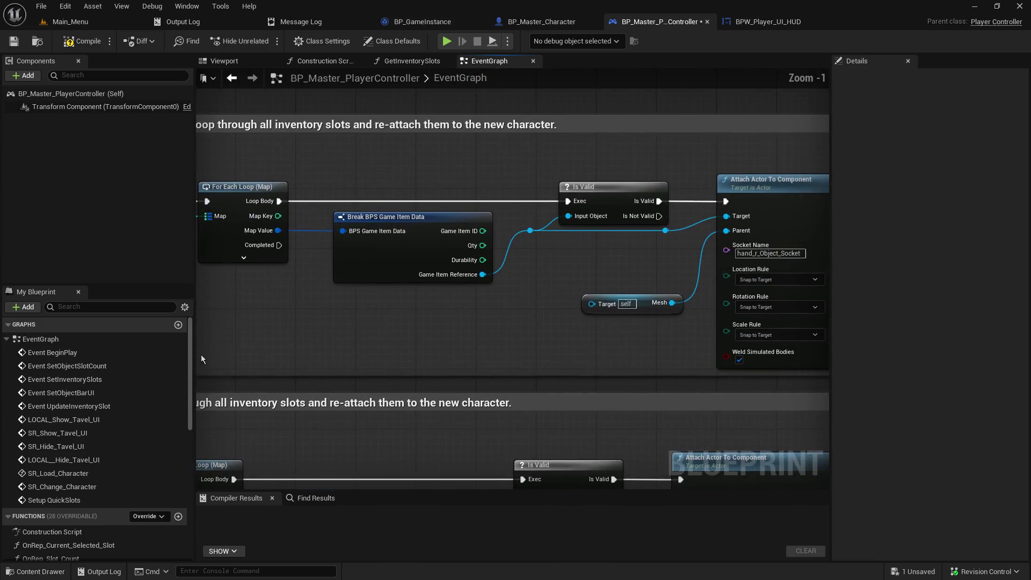
mouse_move(200, 354)
left_mouse_down()
mouse_move(486, 285)
mouse_move(345, 320)
mouse_move(380, 308)
left_mouse_up()
scroll(445, 295, "down", 1)
left_click_drag(444, 295, 571, 381)
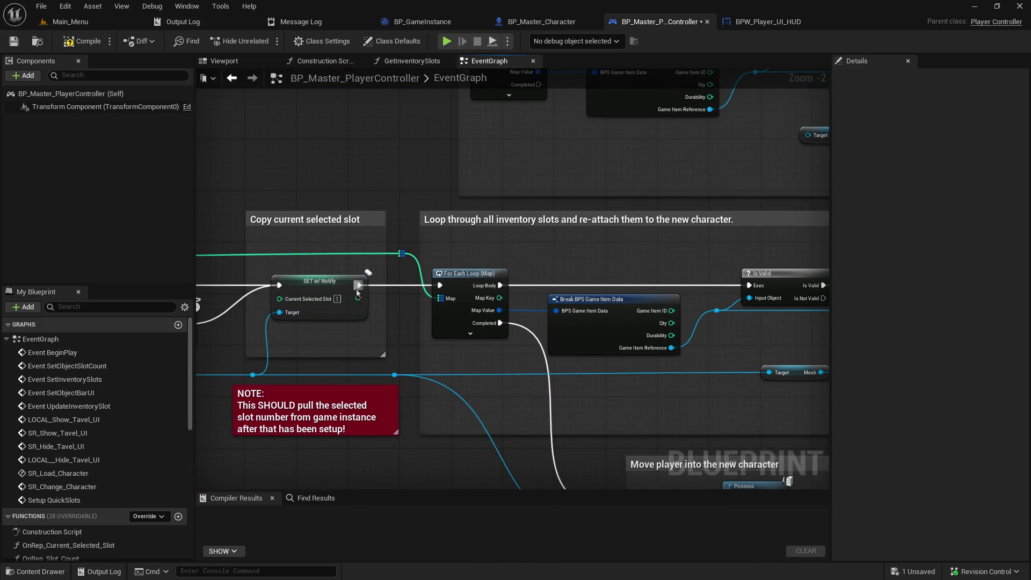
left_click_drag(455, 156, 509, 301)
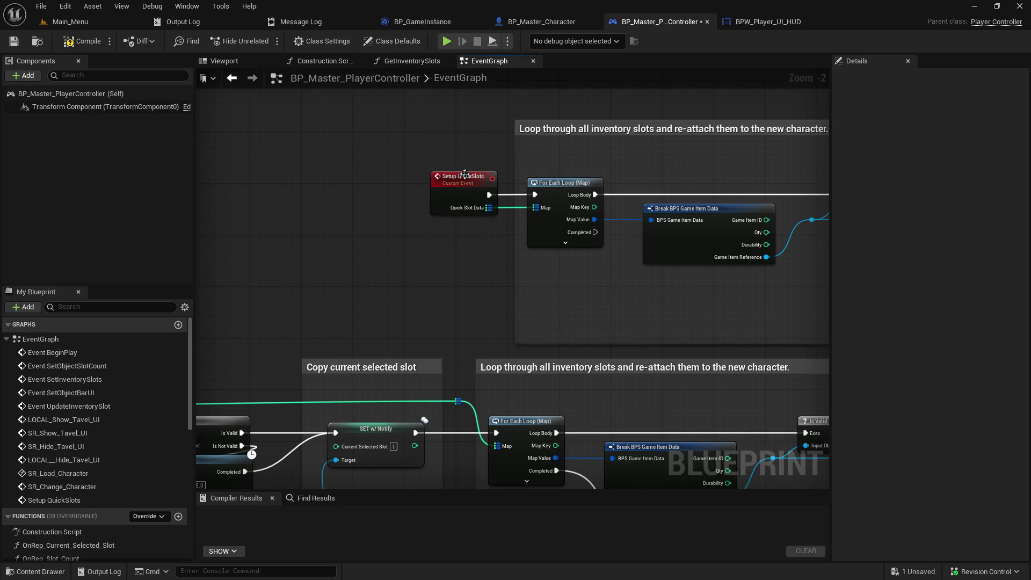
- Rename the event to 'SR Setup QuickSlots' and set its replication to Run on Server
left_click(463, 179)
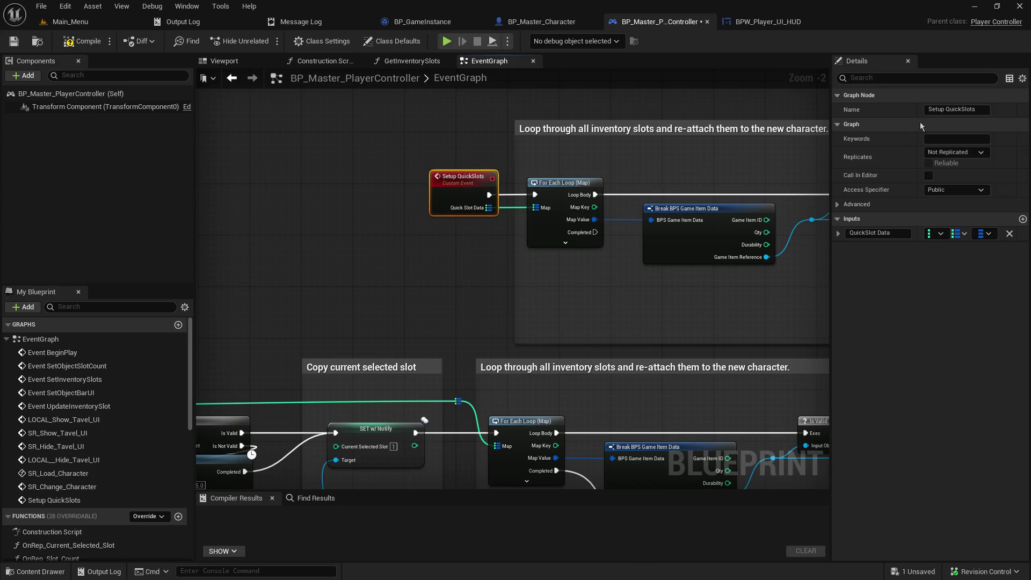
left_click(959, 109)
type("SR_")
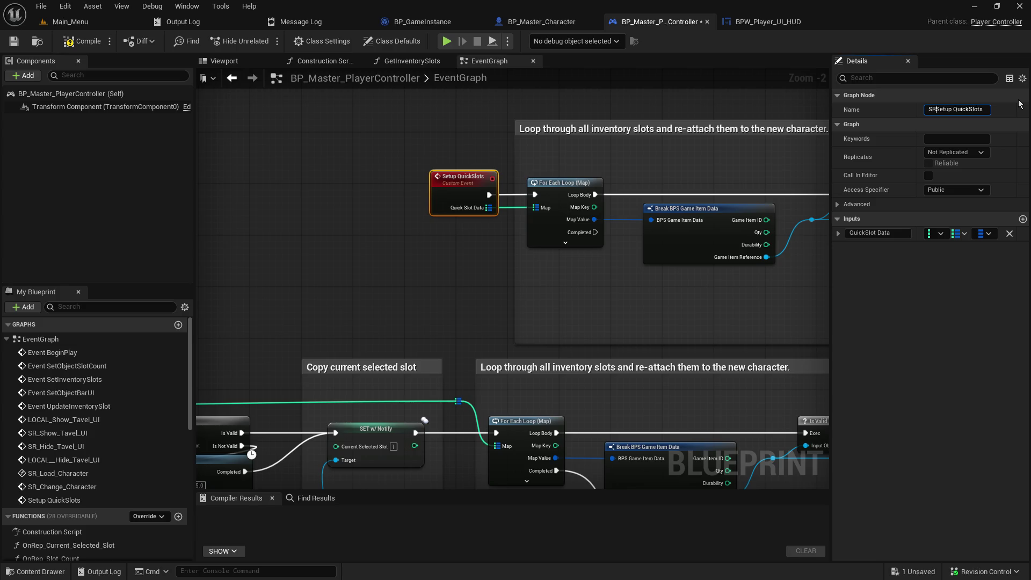
key("BackSpace")
left_click(956, 152)
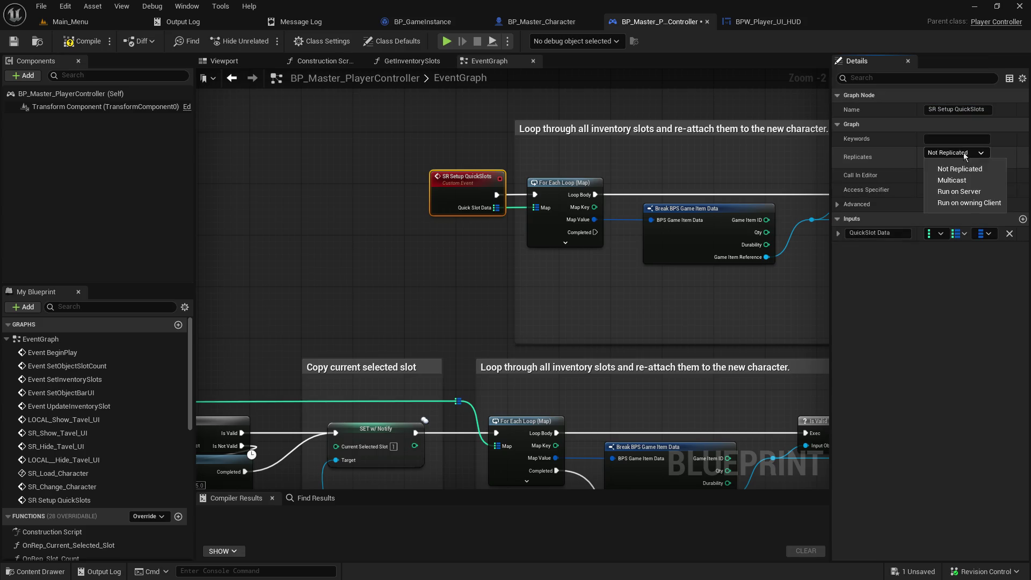
left_click(957, 176)
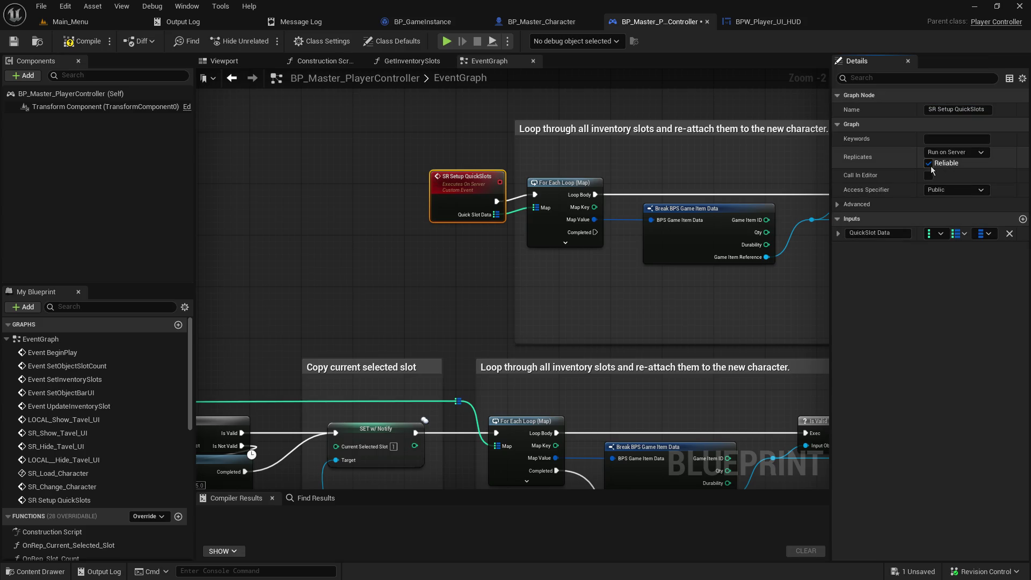
left_click(393, 272)
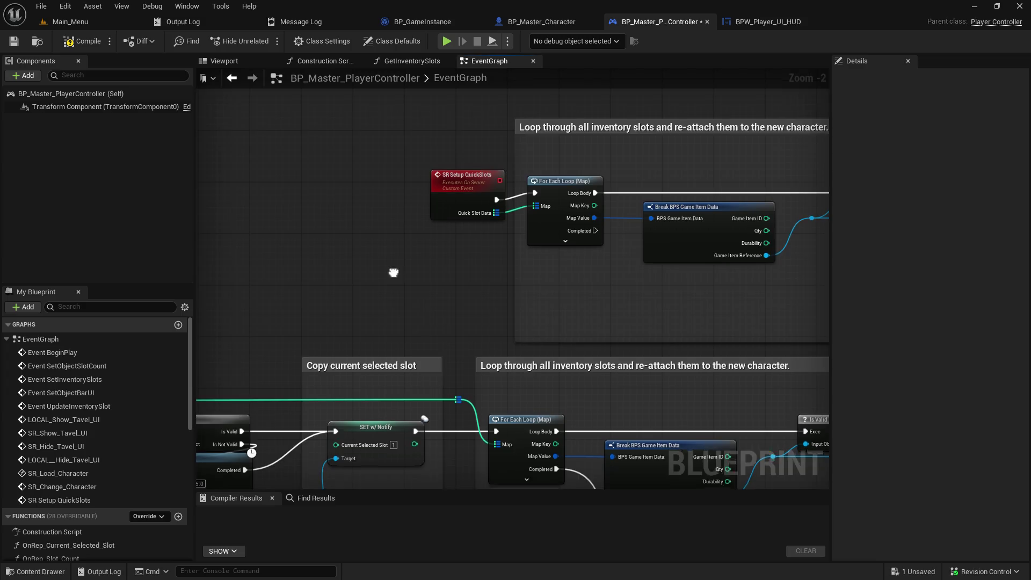
left_click_drag(394, 272, 391, 189)
- Add an SR Setup Quick Slots call after SET w/ Notify, feeding the inventory data into Quick Slot Data
mouse_move(609, 200)
left_mouse_down()
mouse_move(439, 155)
mouse_move(429, 156)
mouse_move(435, 220)
mouse_move(410, 148)
left_mouse_up()
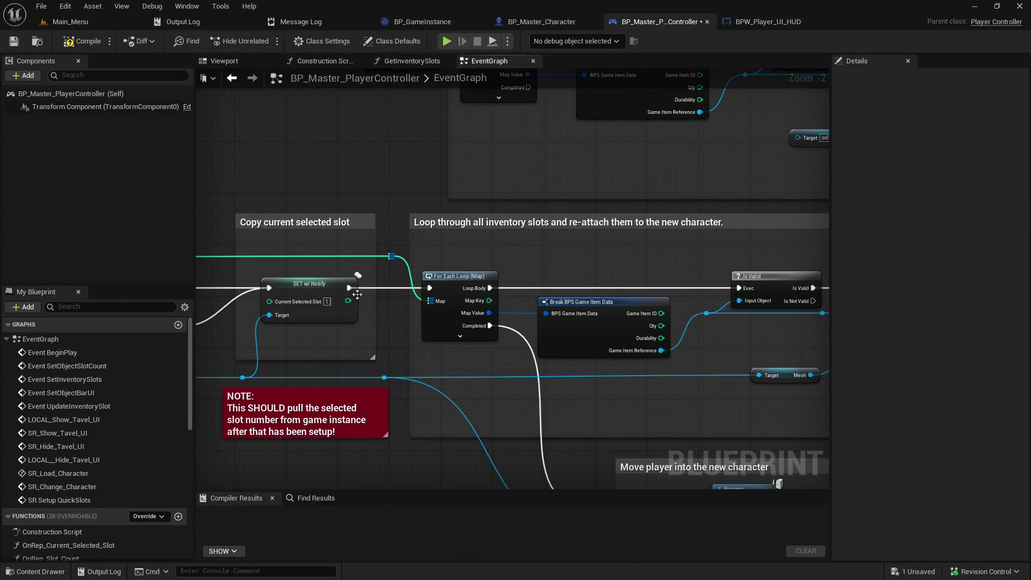
left_click_drag(349, 288, 438, 251)
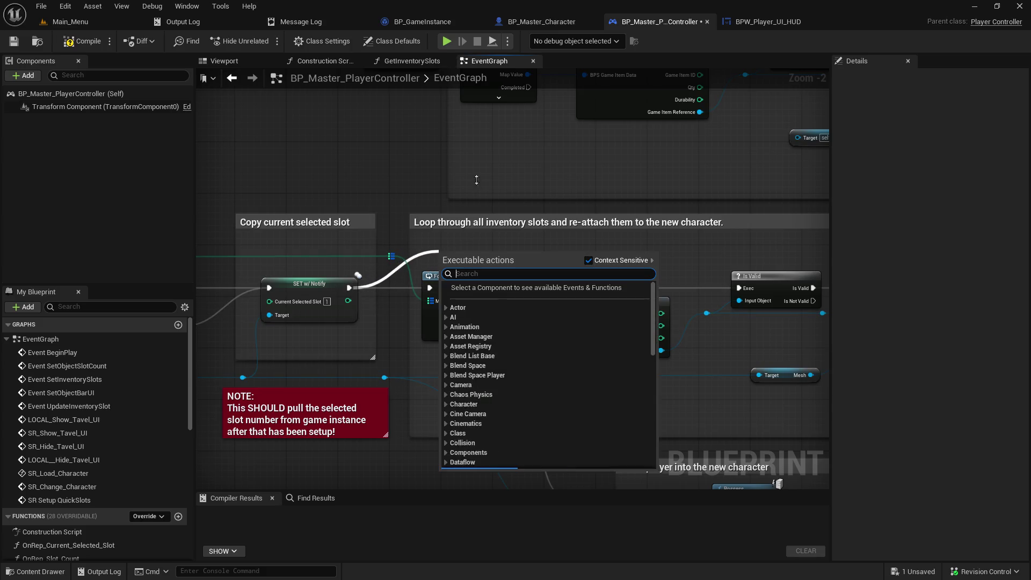
type("sr")
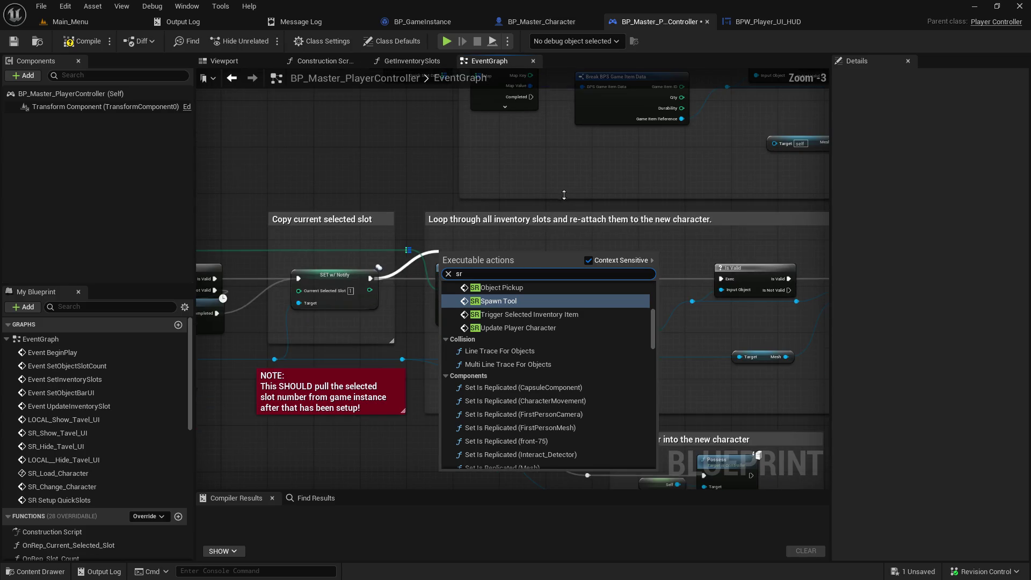
scroll(525, 261, "down", 1)
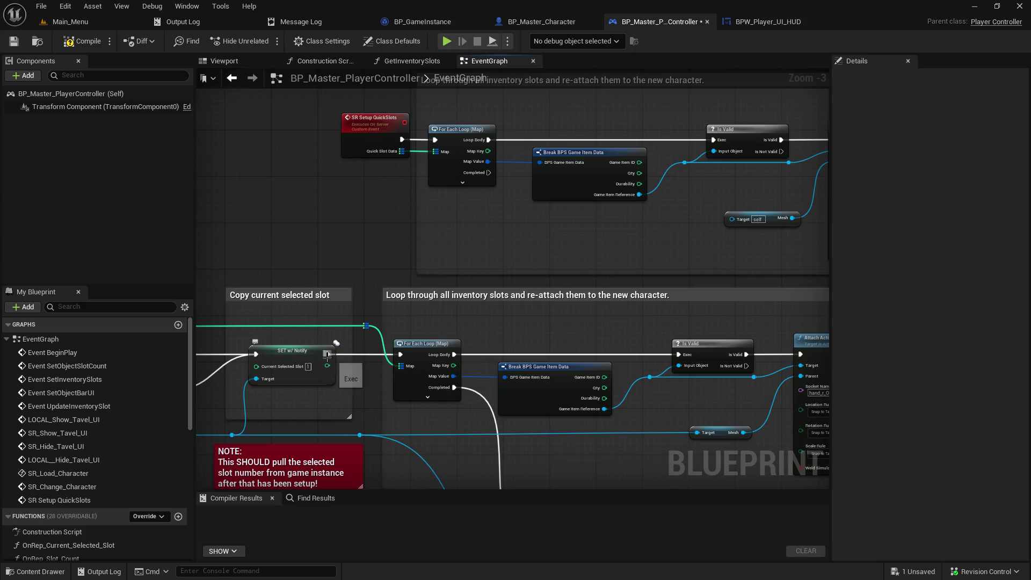
left_click_drag(327, 354, 377, 264)
type("st setu")
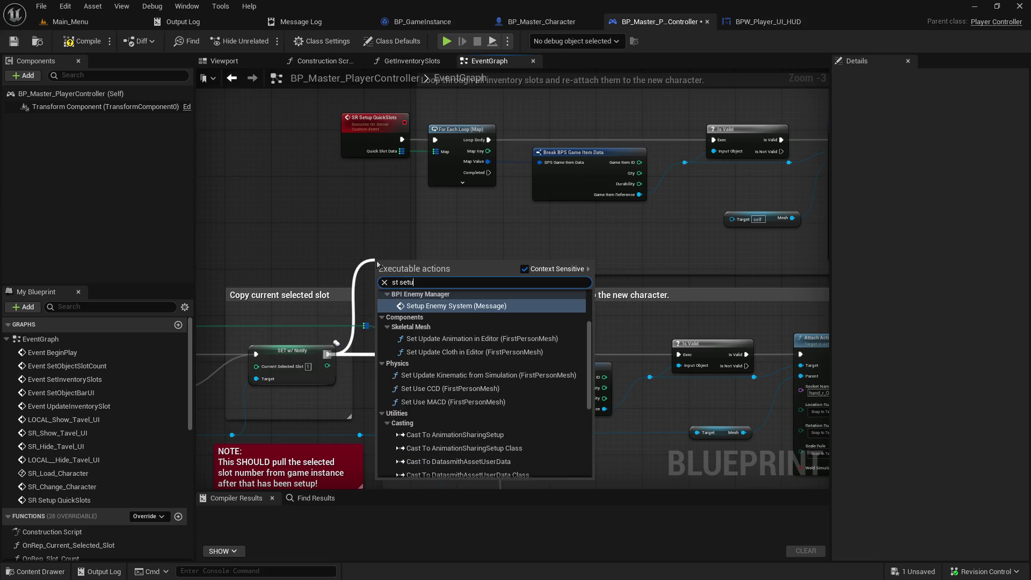
type("p q")
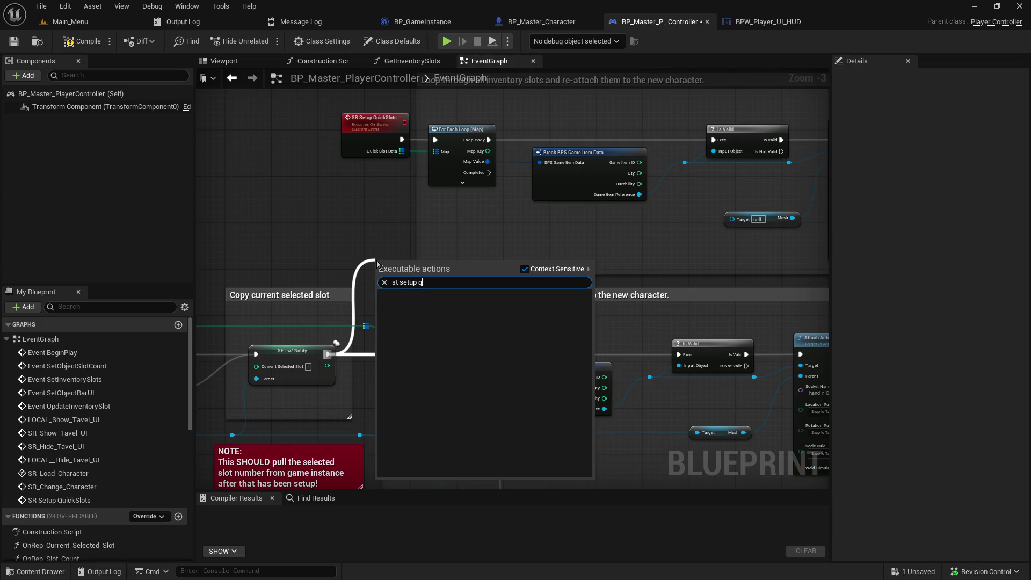
key("BackSpace")
key("BackSpace")
key("BackSpace")
type("r")
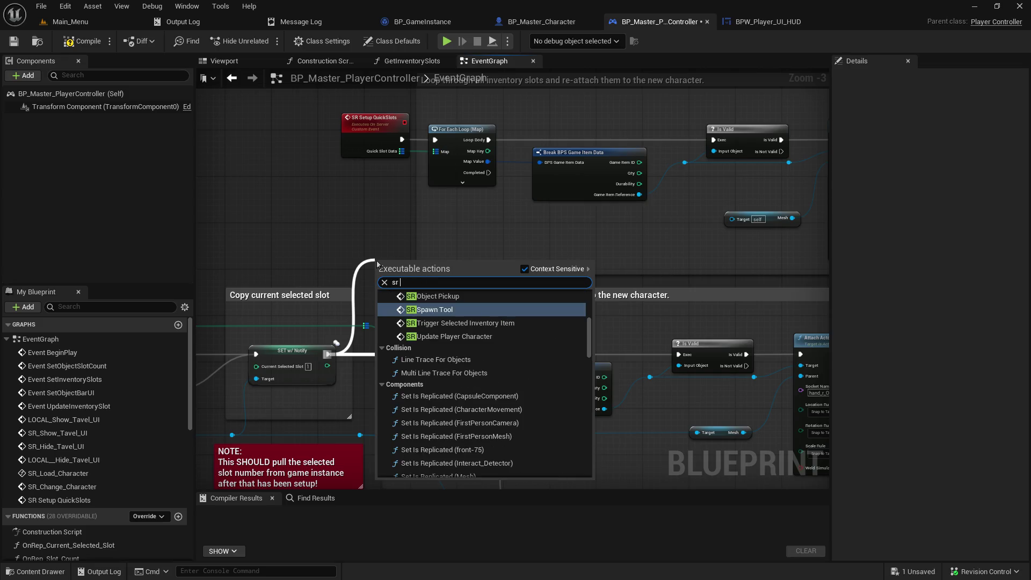
type(" setup")
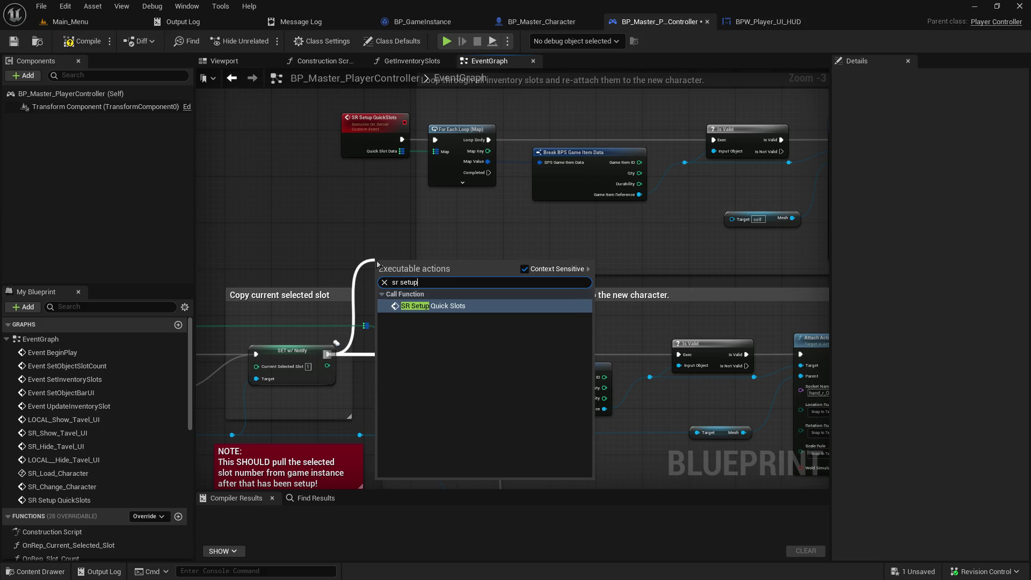
left_click(424, 307)
mouse_move(408, 259)
left_mouse_down()
mouse_move(380, 216)
mouse_move(389, 219)
left_mouse_up()
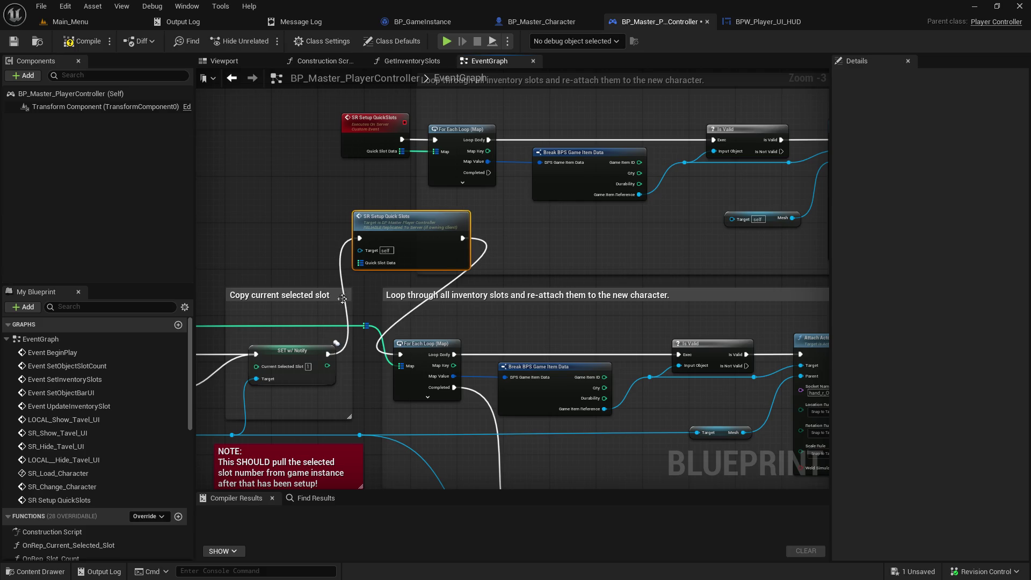
left_click_drag(367, 329, 360, 264)
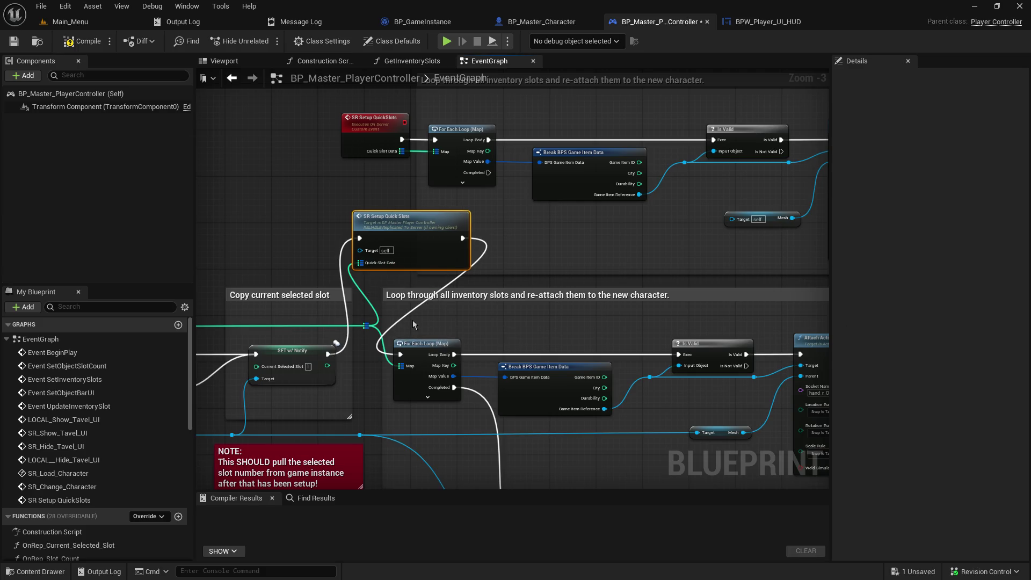
- Unlink the call node and move SR Setup Quick Slots below the shifted inventory loop group
left_click(400, 355, "alt")
mouse_move(565, 321)
left_mouse_down()
mouse_move(580, 232)
mouse_move(549, 194)
mouse_move(482, 274)
mouse_move(515, 172)
left_mouse_up()
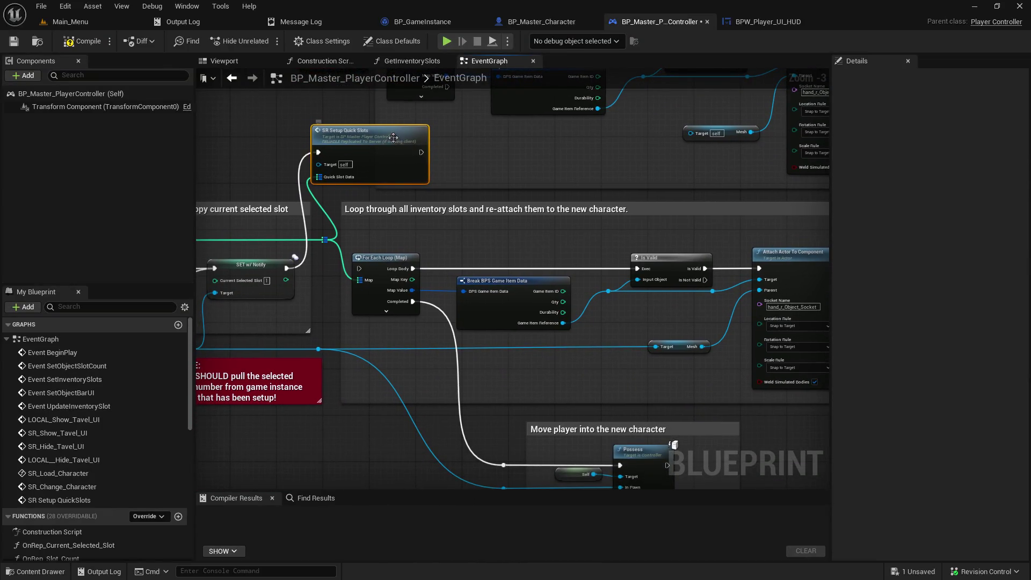
mouse_move(396, 144)
left_mouse_down()
mouse_move(390, 451)
mouse_move(418, 458)
mouse_move(476, 433)
mouse_move(418, 380)
mouse_move(437, 440)
mouse_move(424, 453)
mouse_move(522, 464)
mouse_move(503, 465)
left_mouse_up()
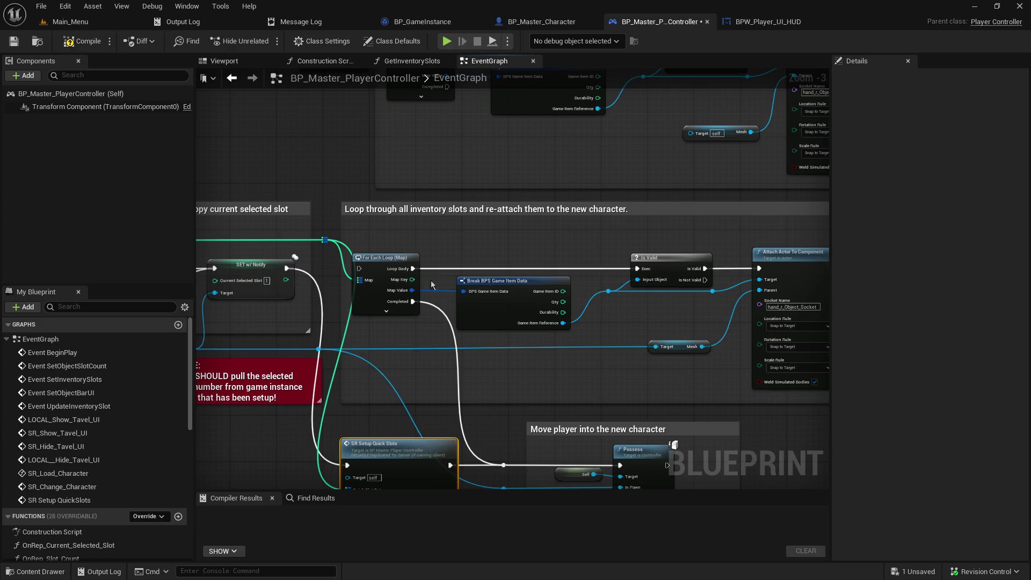
left_click_drag(433, 217, 546, 207)
mouse_move(488, 254)
left_mouse_down()
mouse_move(419, 231)
mouse_move(269, 213)
left_mouse_up()
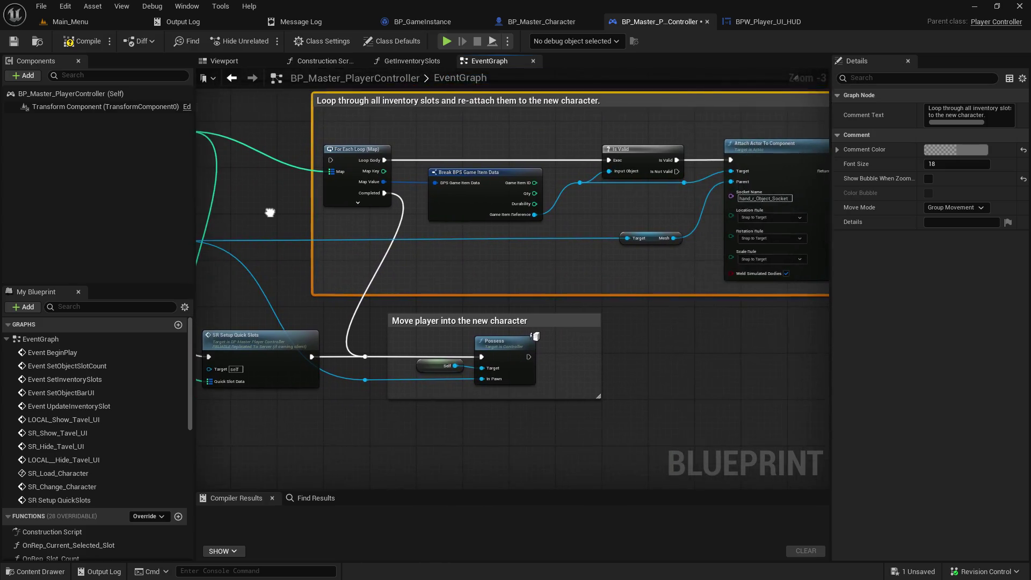
- Rewire the For Each Loop's Completed output through a reroute knot toward the Possess group
left_click(387, 196)
left_click(385, 193, "alt")
left_click_drag(384, 192, 353, 333)
left_click(698, 346)
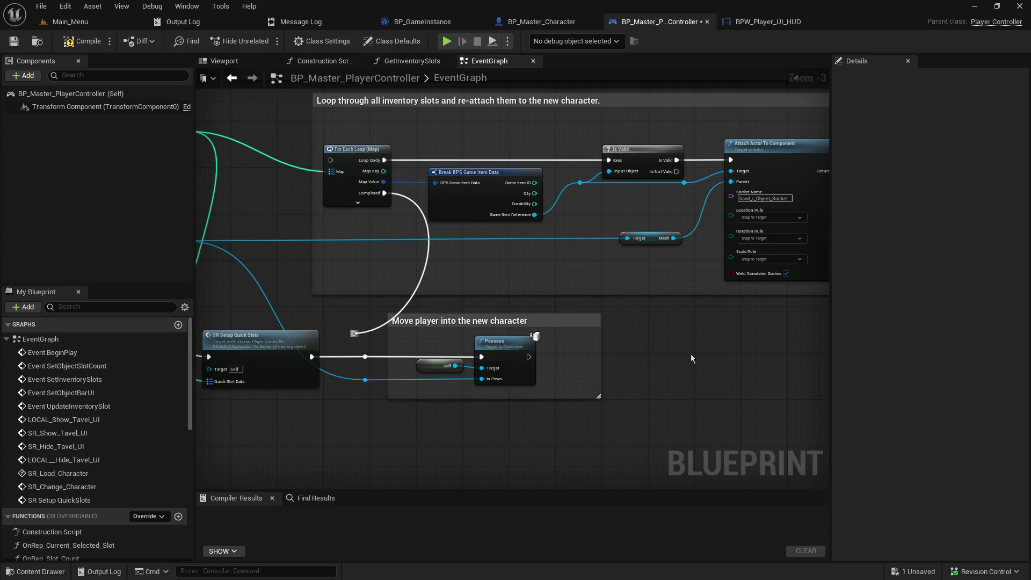
mouse_move(351, 338)
left_mouse_down()
mouse_move(396, 342)
mouse_move(382, 326)
mouse_move(374, 332)
mouse_move(446, 323)
left_mouse_up()
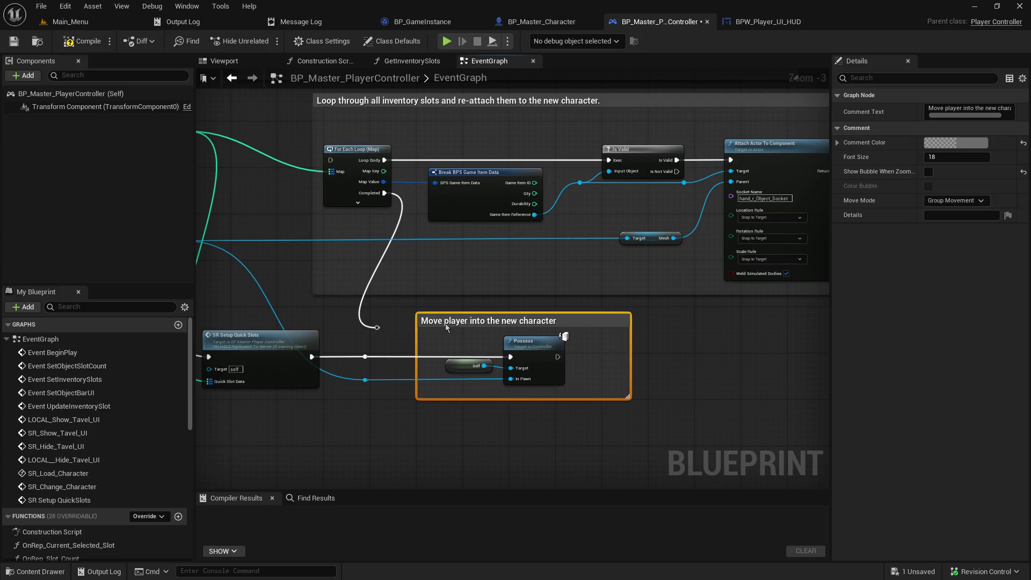
mouse_move(373, 331)
left_mouse_down()
mouse_move(387, 333)
mouse_move(387, 360)
left_mouse_up()
left_click(364, 357)
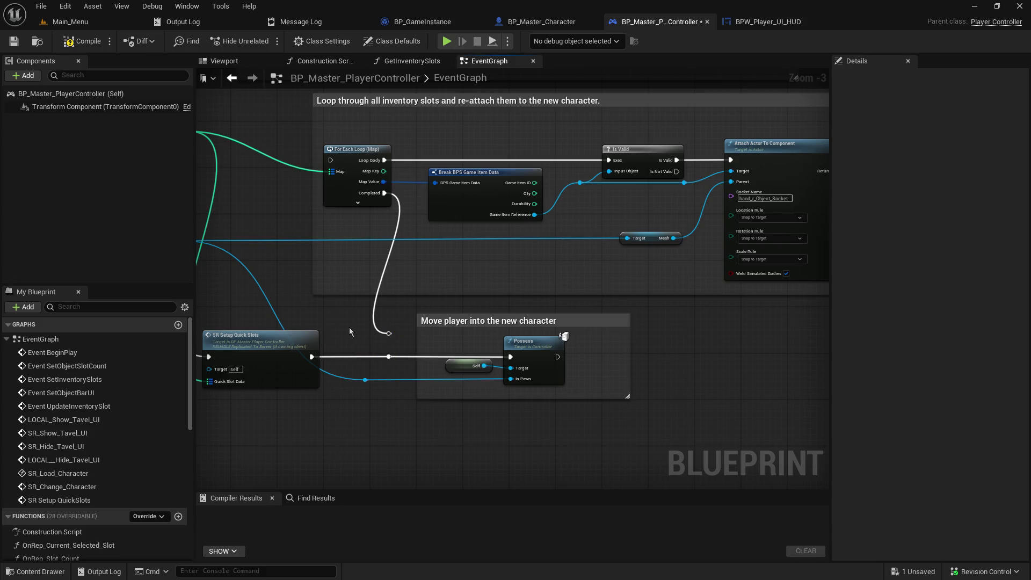
- Save and compile the blueprint, then inspect the Target/Get Mesh errors at SR Setup QuickSlots
left_click_drag(329, 229, 379, 204)
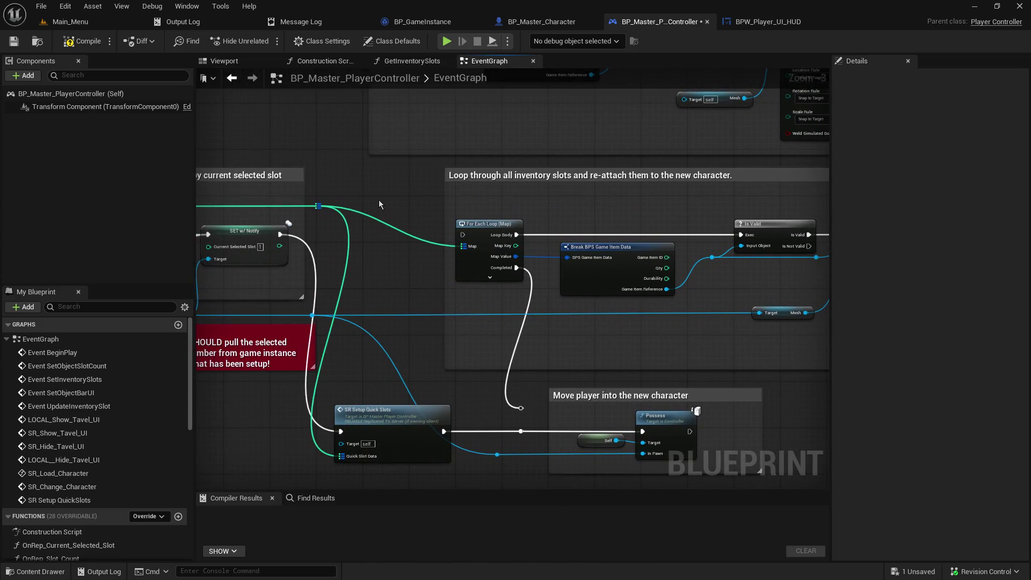
left_click(14, 41)
mouse_move(362, 174)
left_mouse_down()
mouse_move(215, 264)
mouse_move(219, 286)
mouse_move(214, 84)
left_mouse_up()
mouse_move(199, 161)
left_mouse_down()
mouse_move(432, 251)
mouse_move(827, 274)
mouse_move(759, 250)
mouse_move(323, 222)
mouse_move(615, 356)
mouse_move(591, 355)
left_mouse_up()
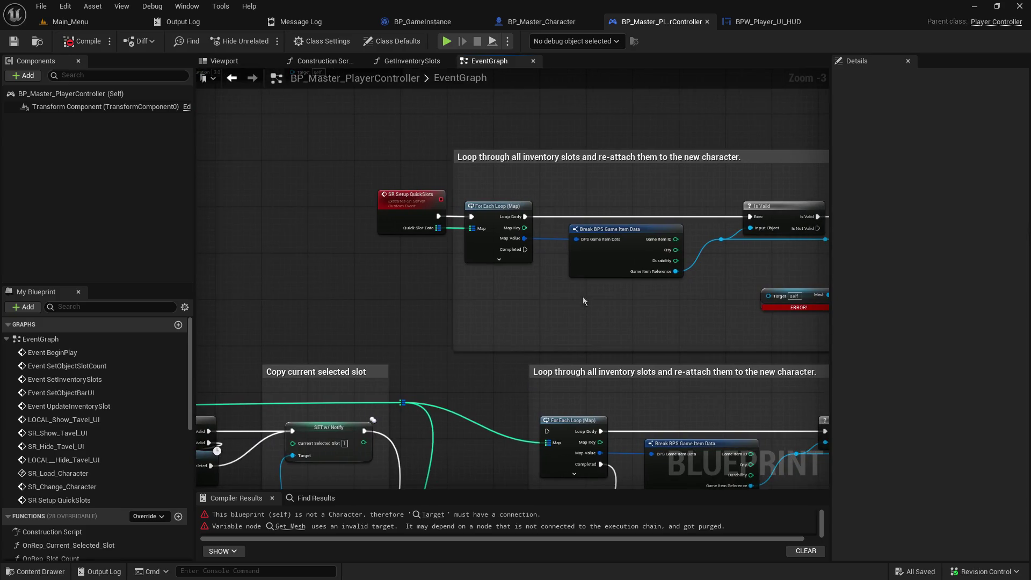
- Add a new NewParam input to the SR Setup QuickSlots event
left_click(402, 217)
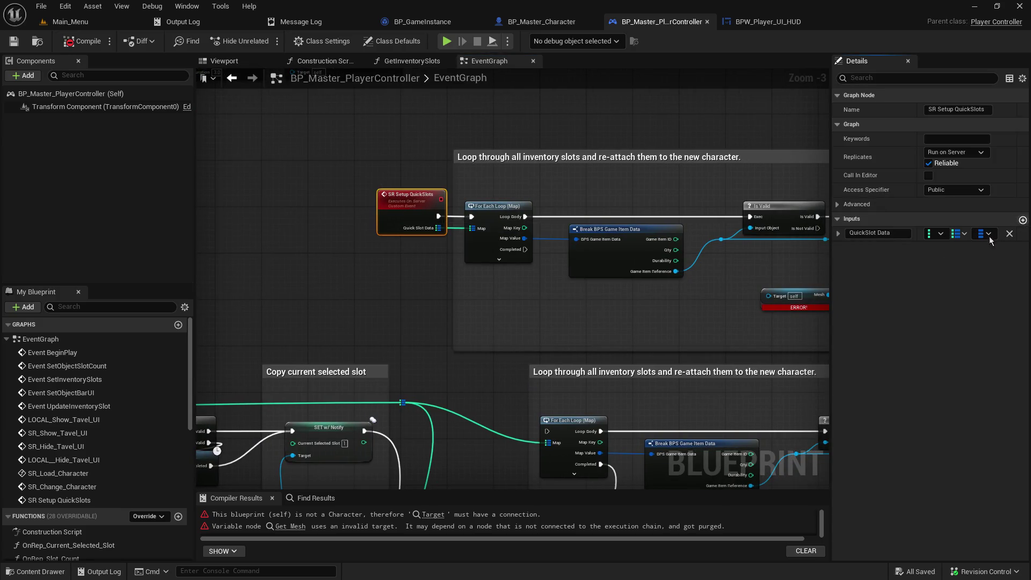
left_click(1023, 220)
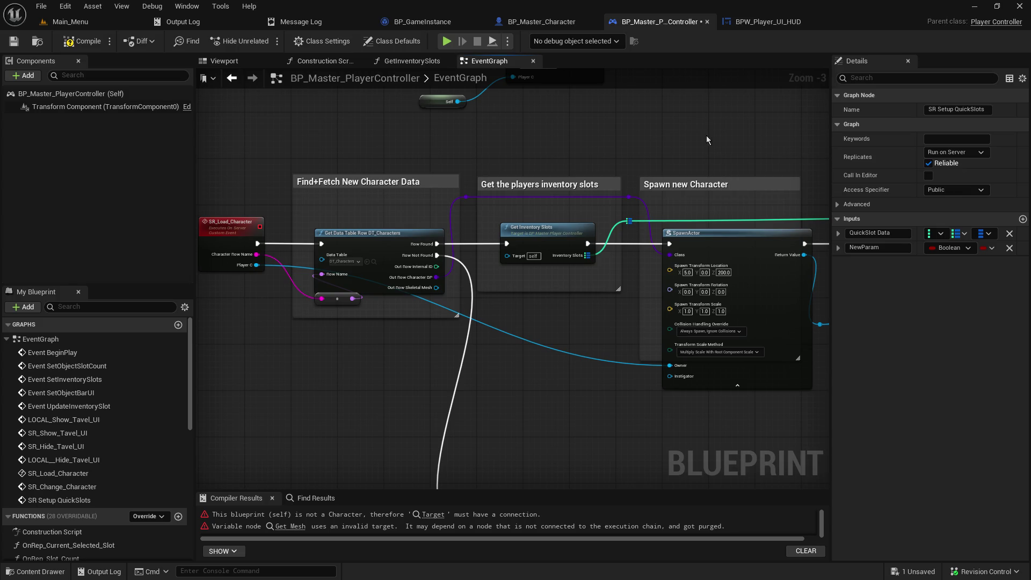
left_click_drag(735, 419, 202, 477)
mouse_move(458, 196)
left_mouse_down()
mouse_move(734, 199)
mouse_move(663, 220)
left_mouse_up()
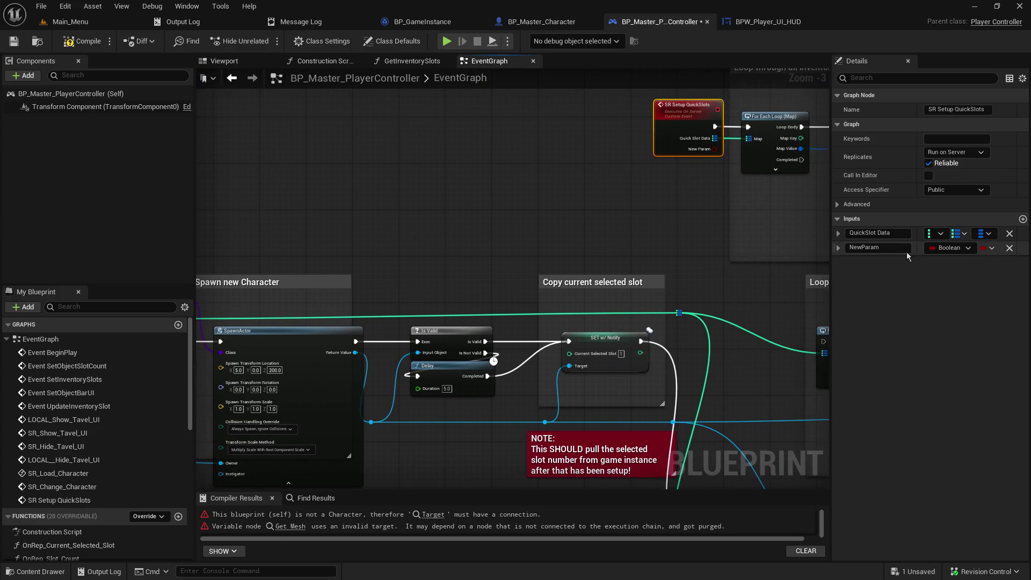
left_click(943, 249)
left_click(424, 211)
left_click_drag(423, 211, 607, 159)
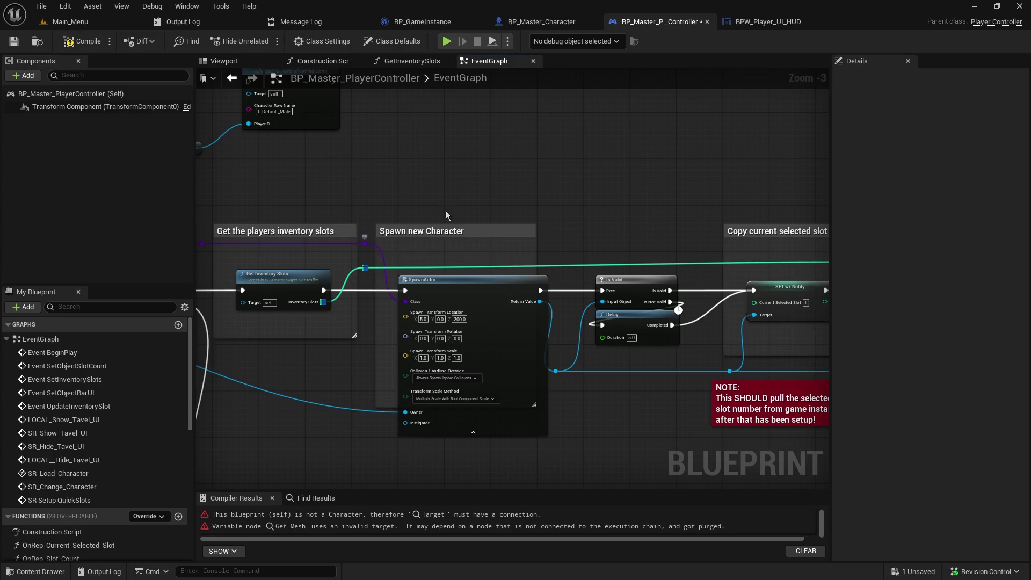
left_click_drag(446, 211, 50, 367)
- Make NewParam a BP Master Character reference and rename it New Character
left_click(472, 237)
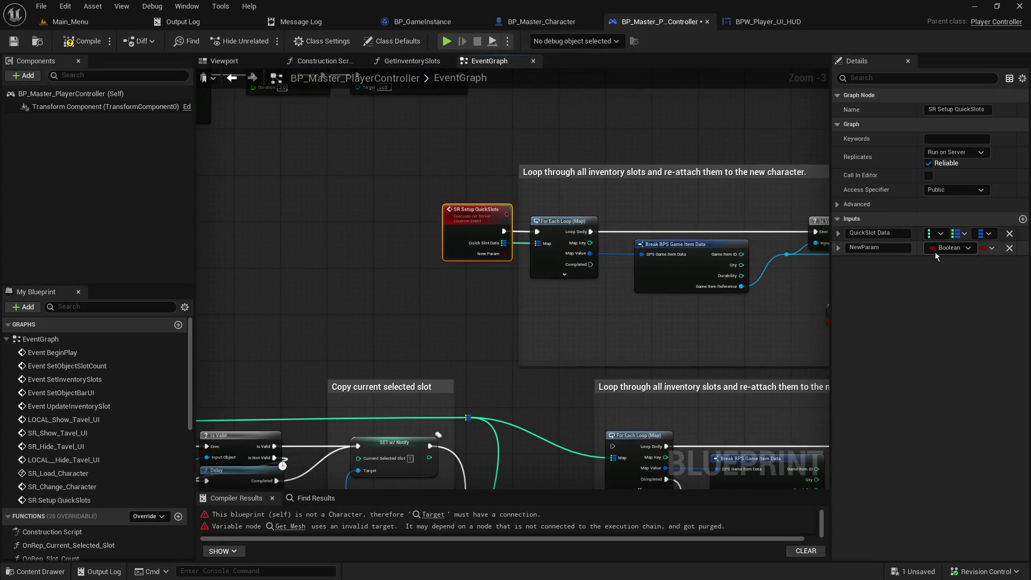
left_click(950, 248)
type("master ch")
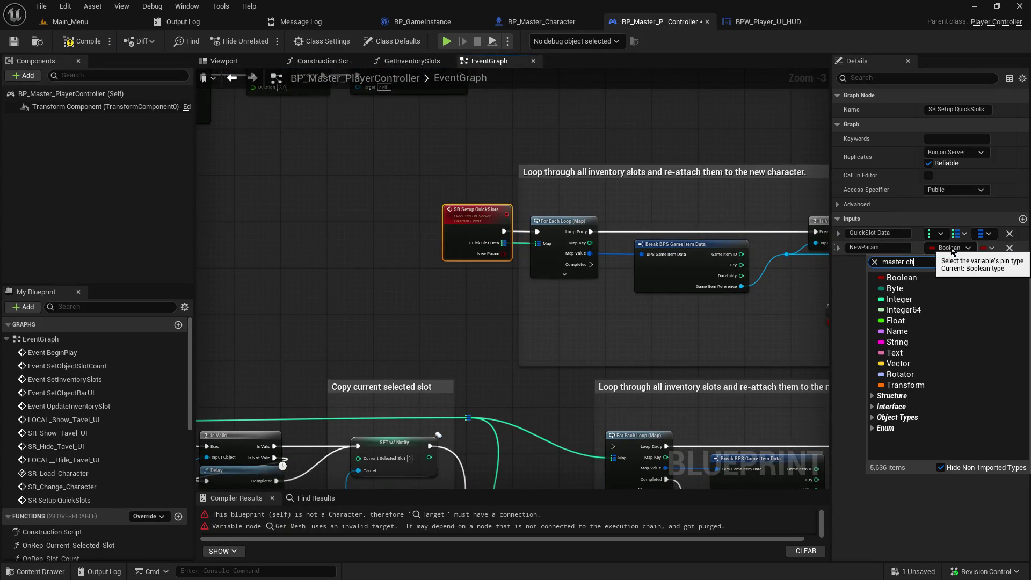
type("aracter cl")
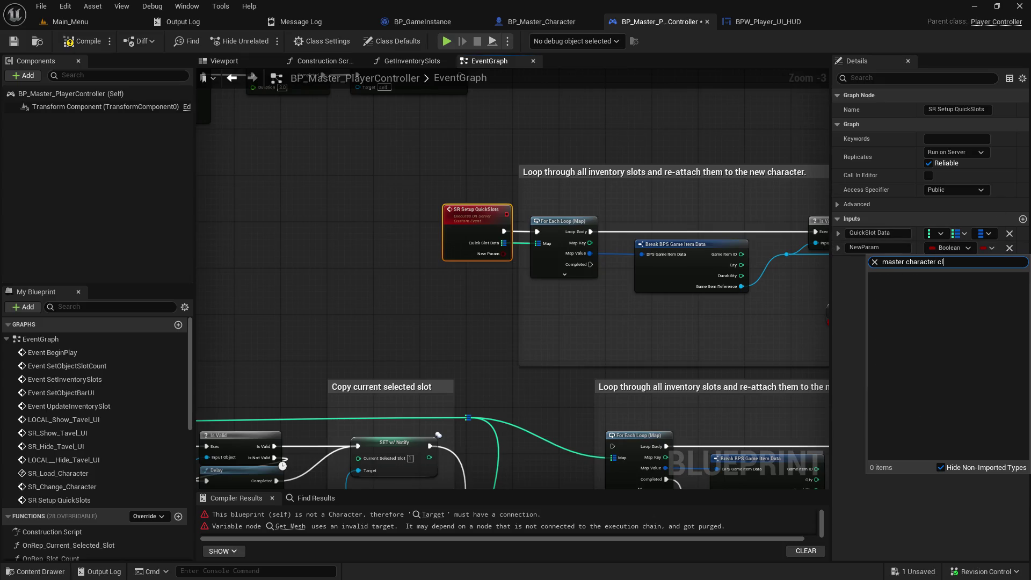
key("BackSpace")
key("BackSpace")
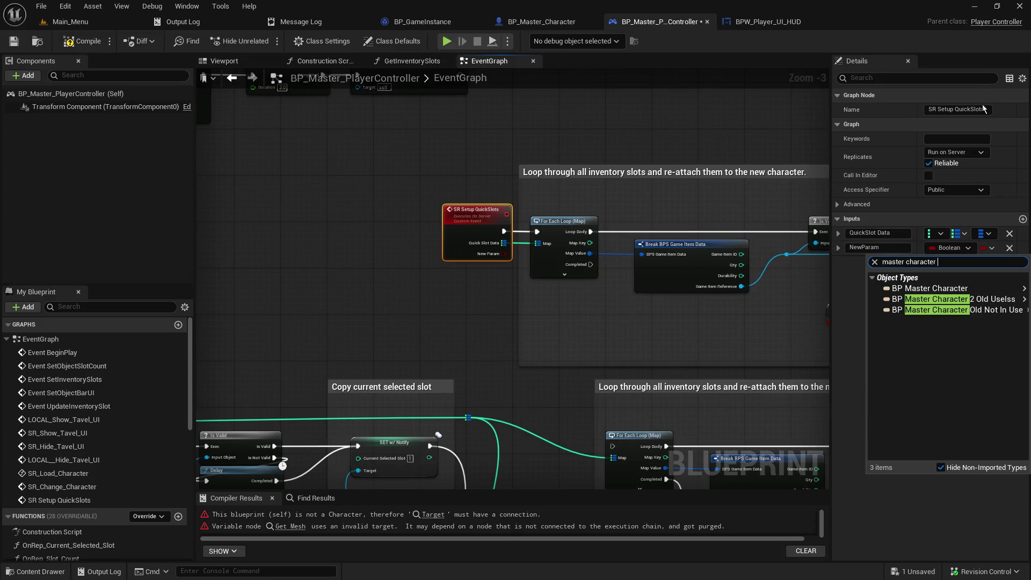
mouse_move(924, 288)
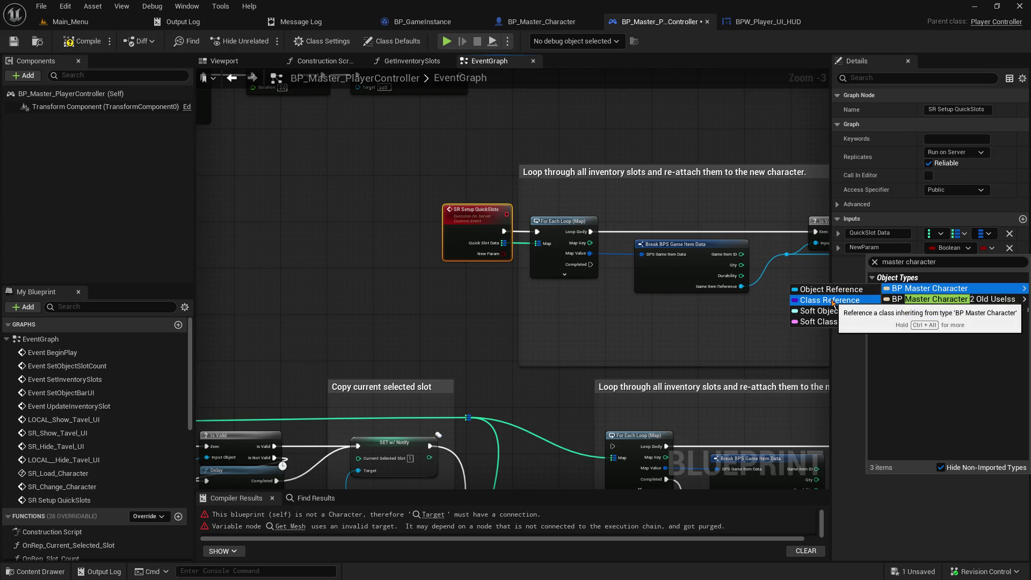
left_click(833, 302)
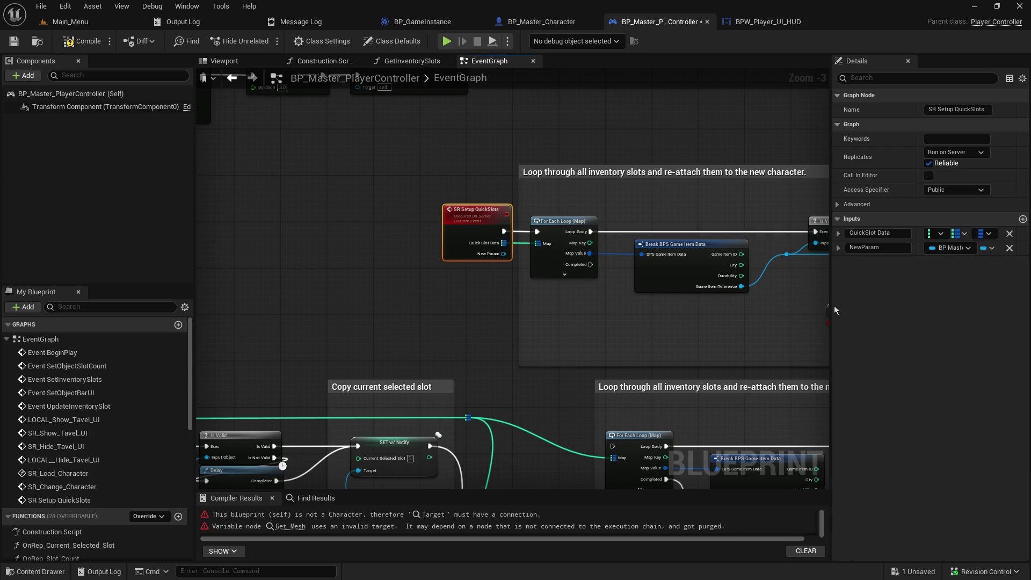
left_click(881, 248)
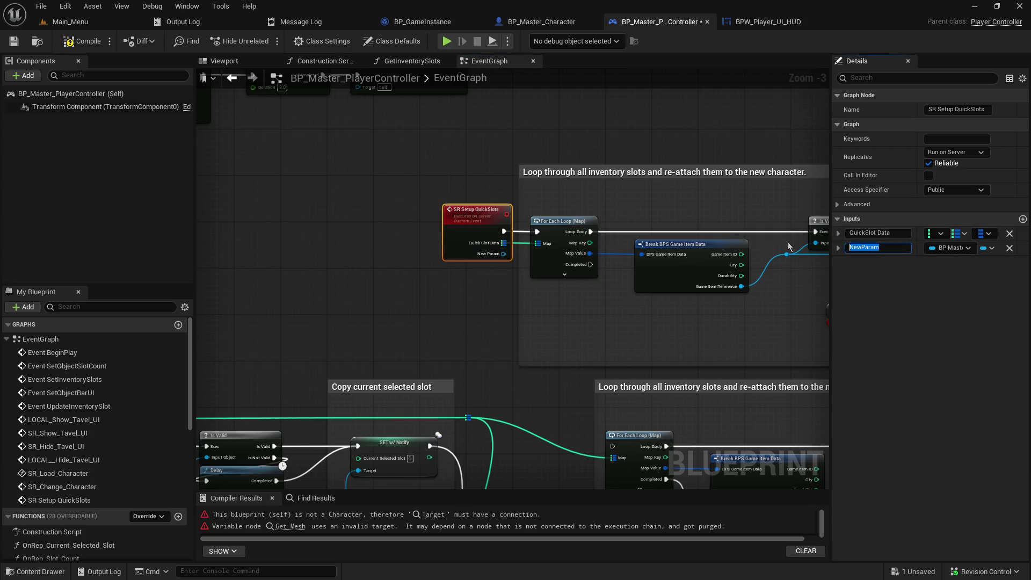
type("New")
key("Return")
- Connect New Character to the Mesh node's Target, tidying the wire with a reroute point
left_click_drag(516, 309, 242, 268)
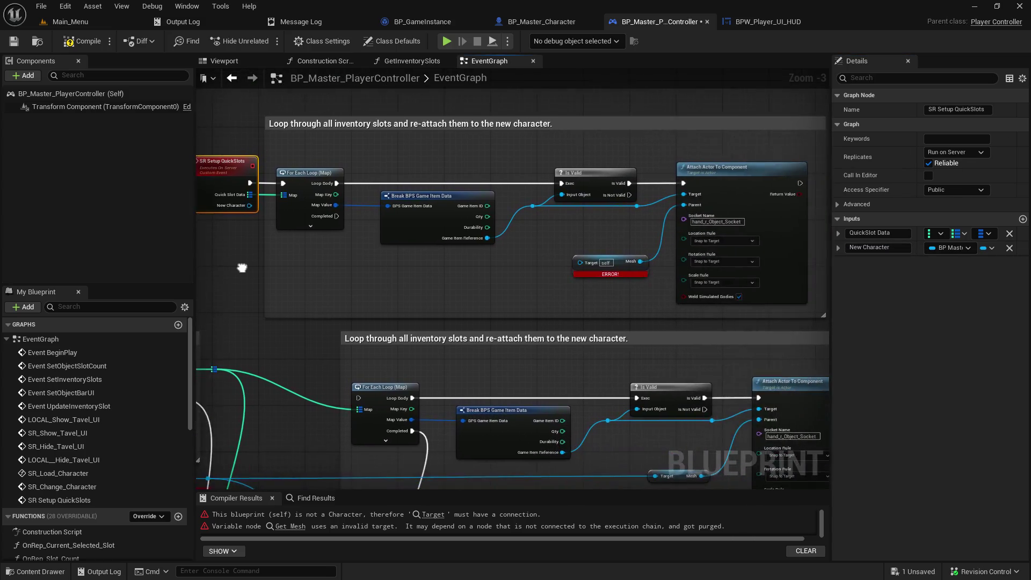
mouse_move(249, 205)
left_mouse_down()
mouse_move(322, 253)
mouse_move(580, 262)
left_mouse_up()
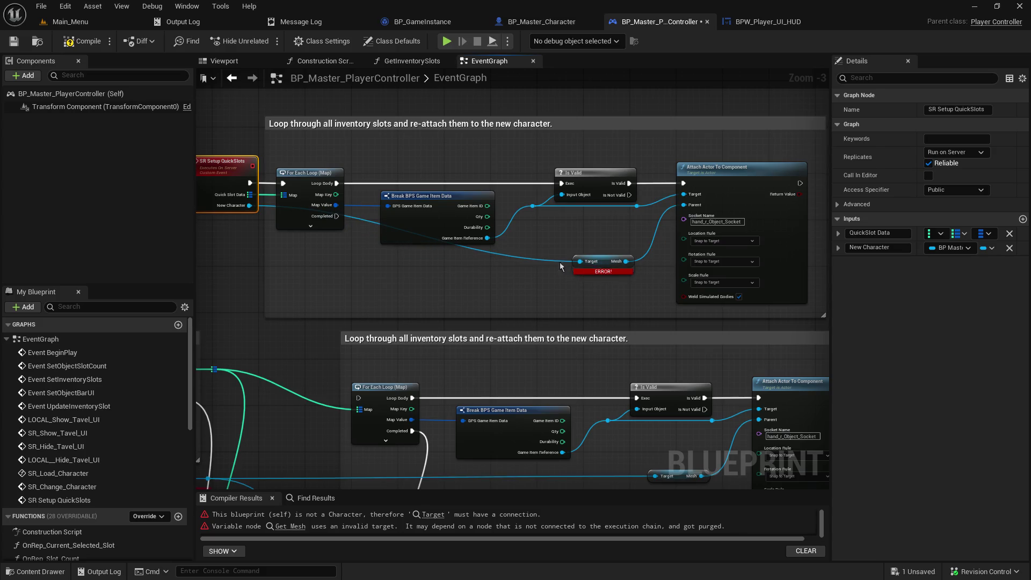
double_click(532, 253)
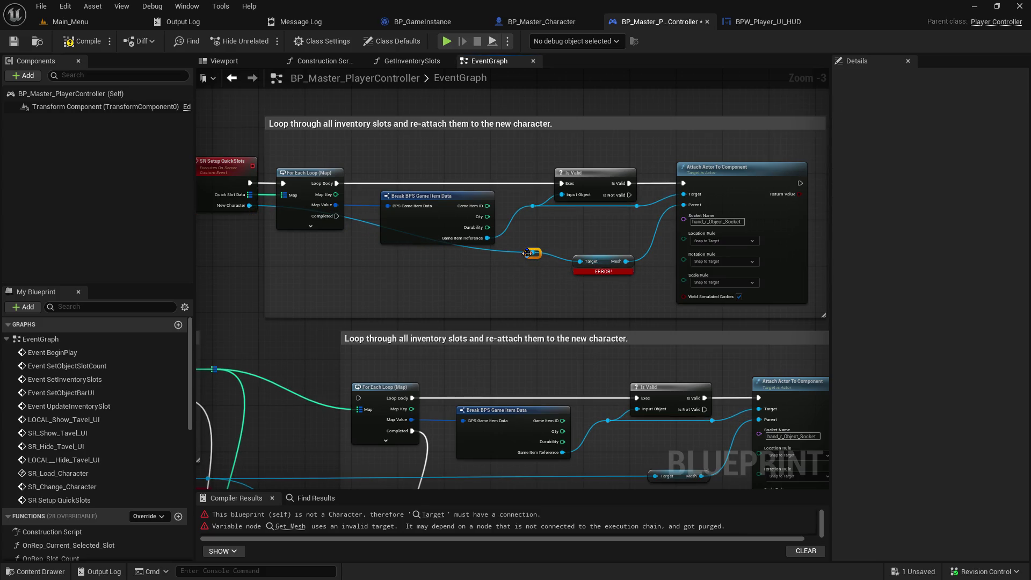
mouse_move(527, 253)
left_mouse_down()
mouse_move(261, 264)
mouse_move(285, 267)
left_mouse_up()
left_click(239, 311)
- Route the blue pawn wire into the SR Setup Quick Slots call's New Character pin, moving the NOTE comment aside
mouse_move(238, 311)
left_mouse_down()
mouse_move(384, 283)
mouse_move(448, 220)
mouse_move(438, 202)
mouse_move(462, 137)
mouse_move(484, 120)
mouse_move(682, 102)
left_mouse_up()
mouse_move(702, 188)
left_mouse_down()
mouse_move(675, 126)
mouse_move(542, 197)
left_mouse_up()
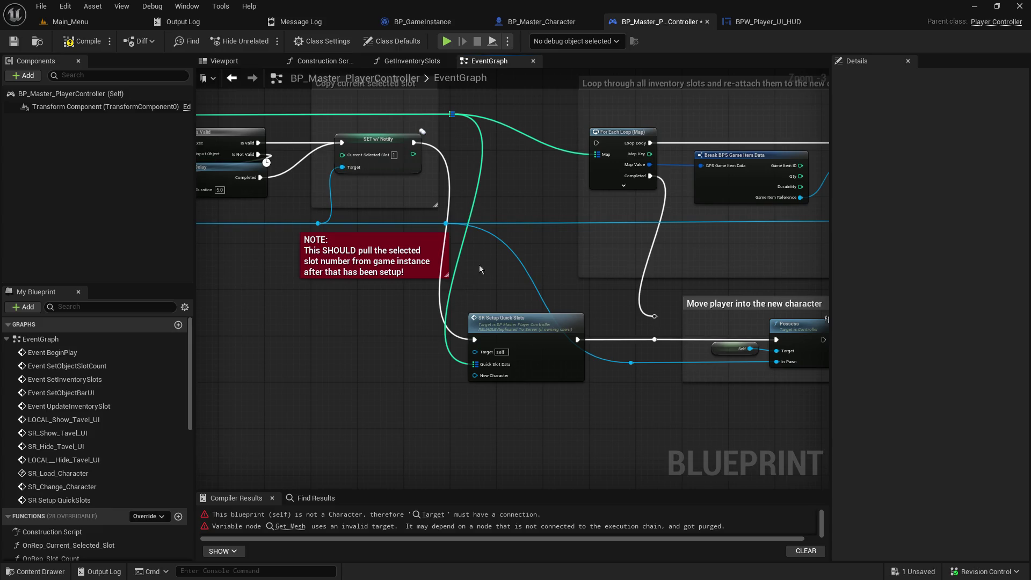
left_click_drag(442, 223, 563, 228)
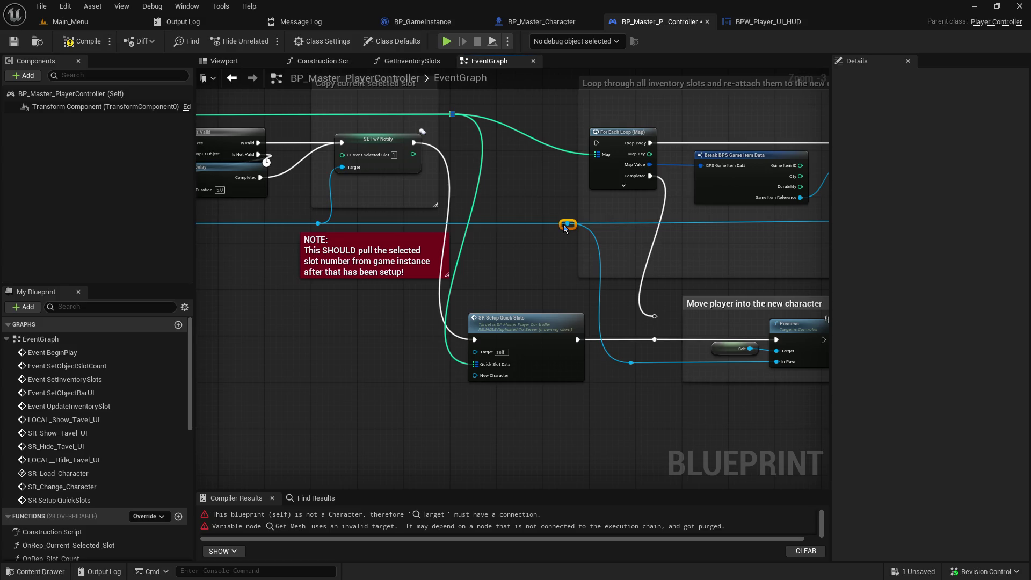
left_click_drag(391, 235, 345, 228)
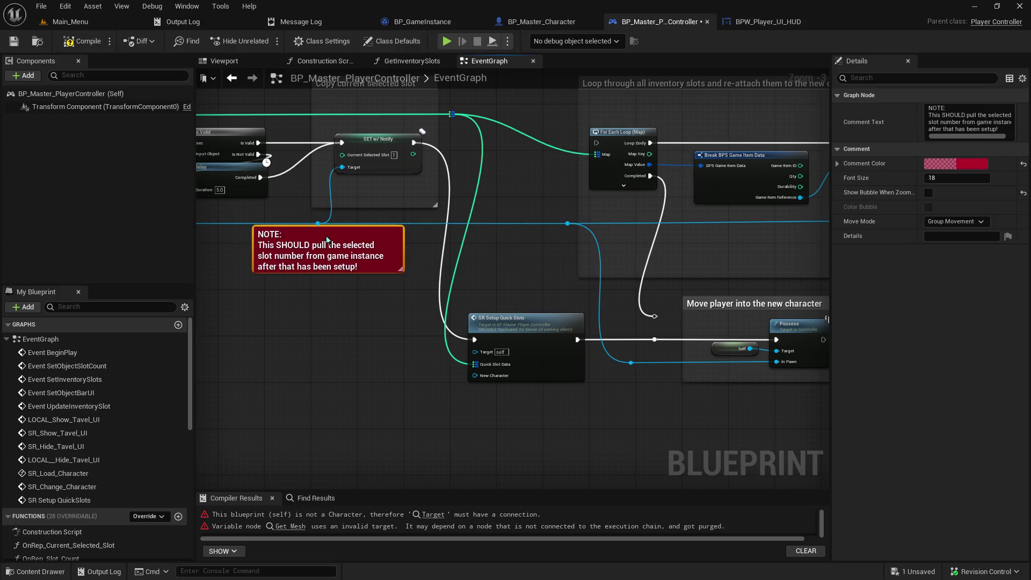
double_click(413, 224)
left_click_drag(412, 224, 473, 378)
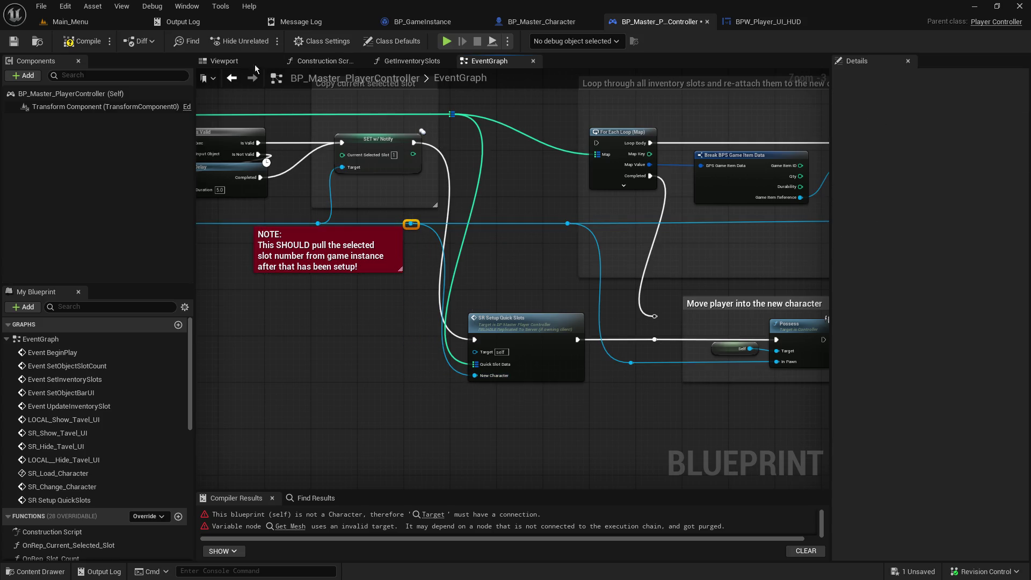
- Compile the player controller and start playing the Main_Menu level in the editor
left_click(68, 42)
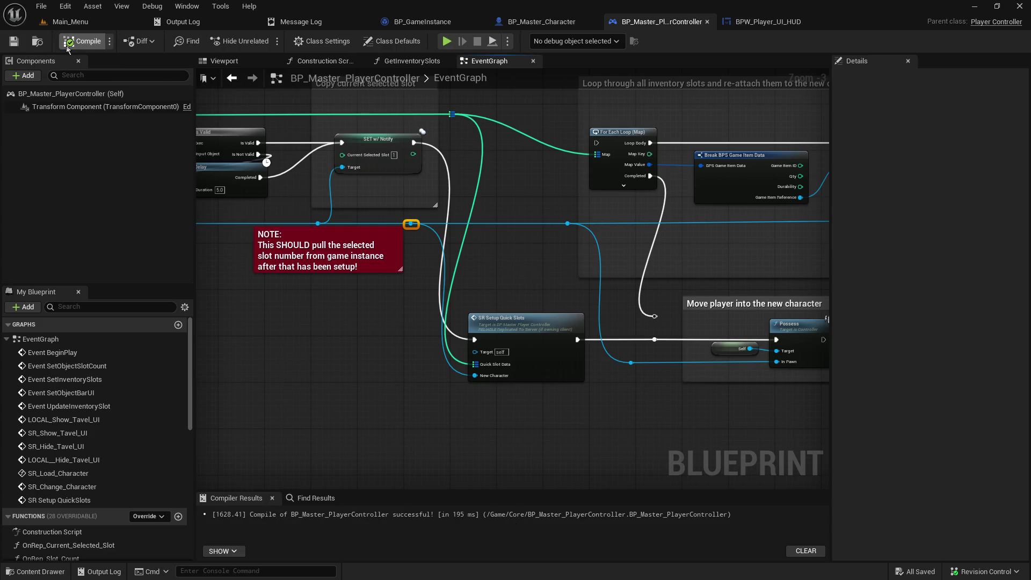
left_click(71, 21)
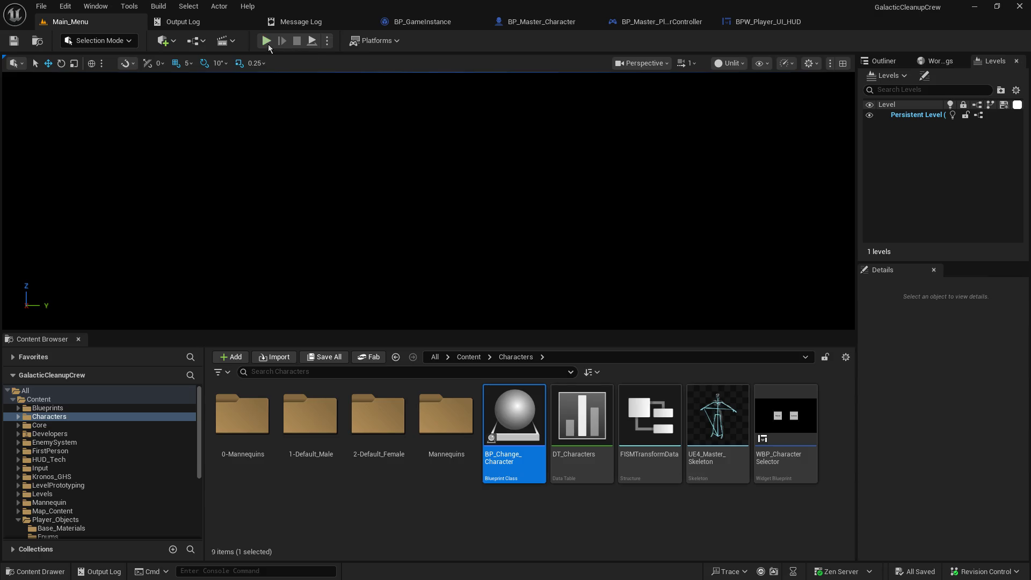
left_click(267, 41)
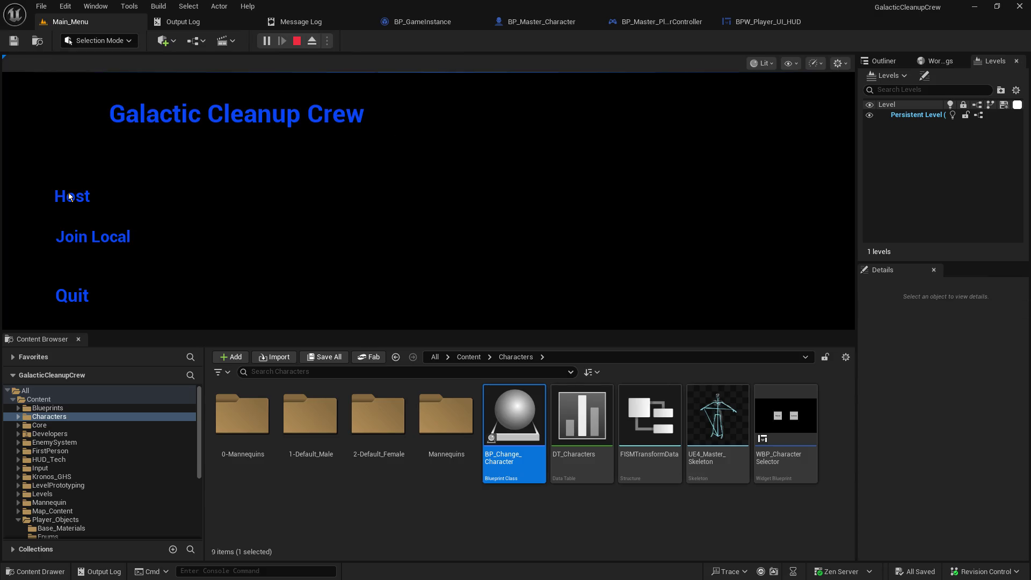
- Host a game, resume past the breakpoint, and press E twice to trigger the map load
left_click(69, 195)
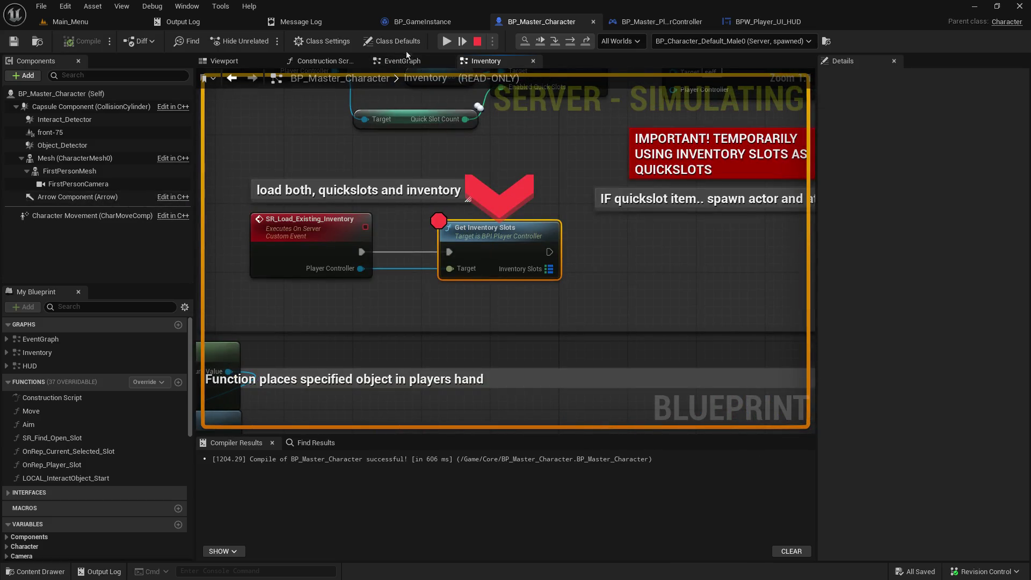
left_click(444, 40)
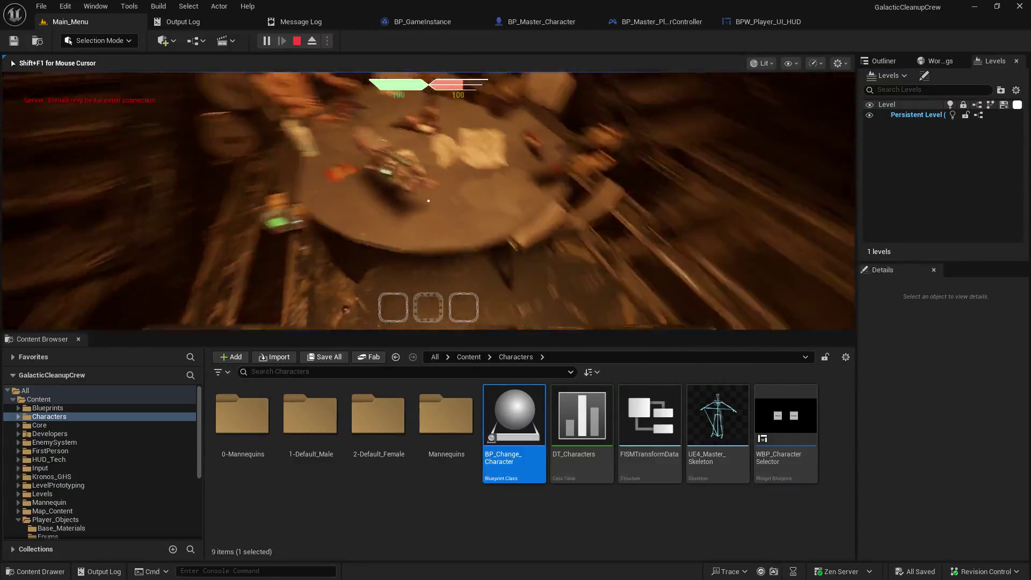
key("e")
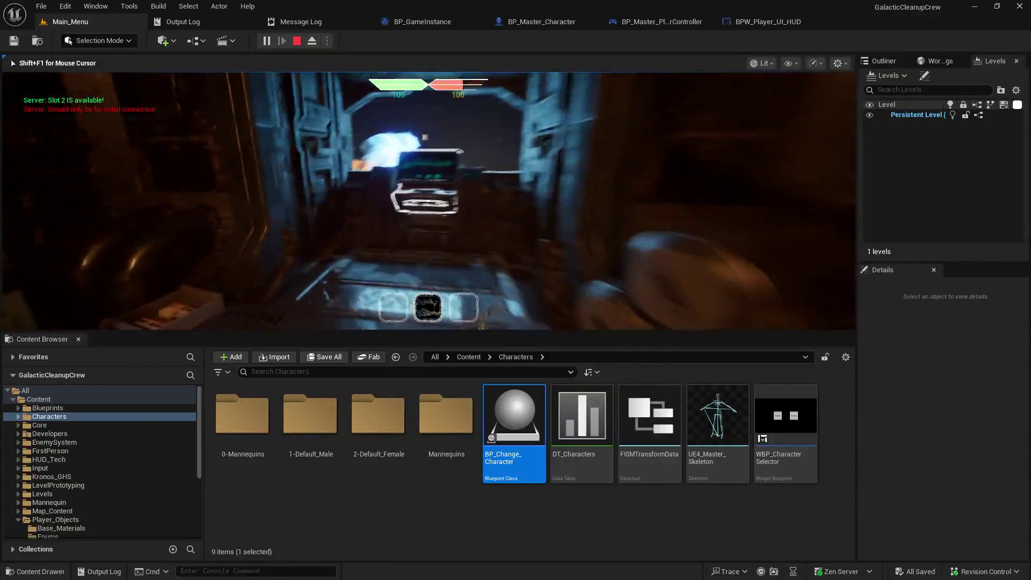
key("e")
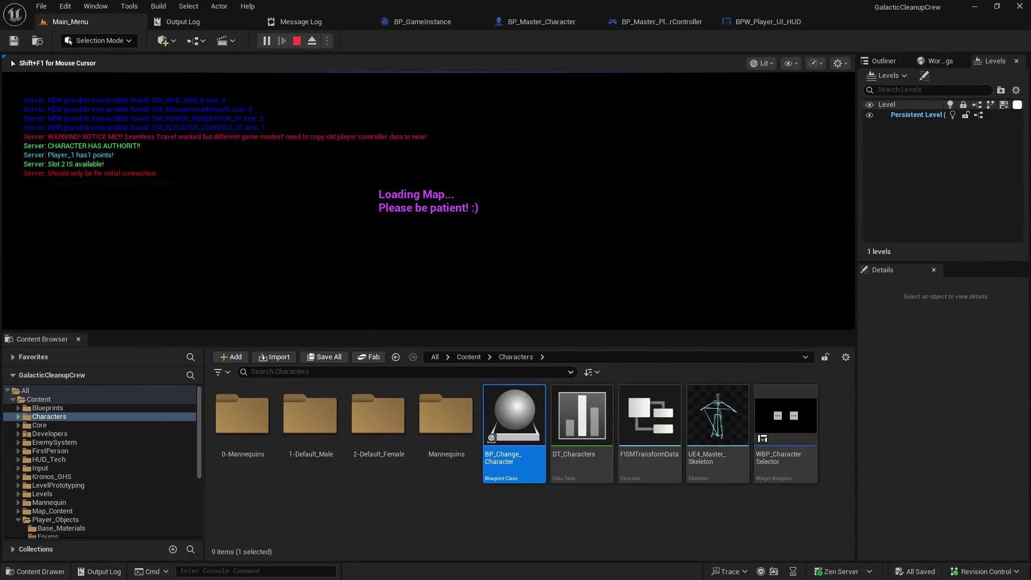
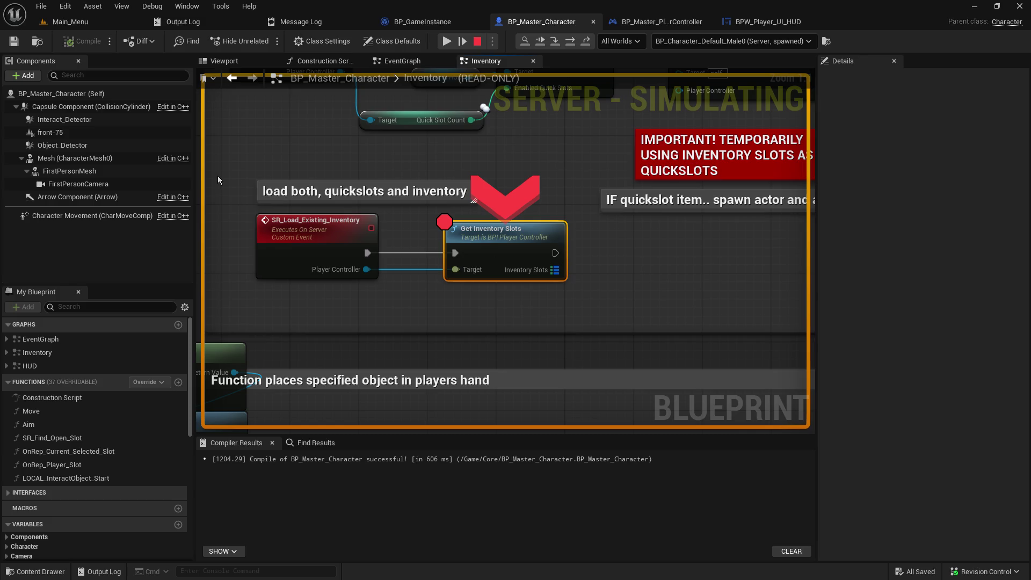
- Resume from the breakpoint, free the mouse with Shift+F1, and stop PIE to show four 'Accessed None' errors
left_click(442, 42)
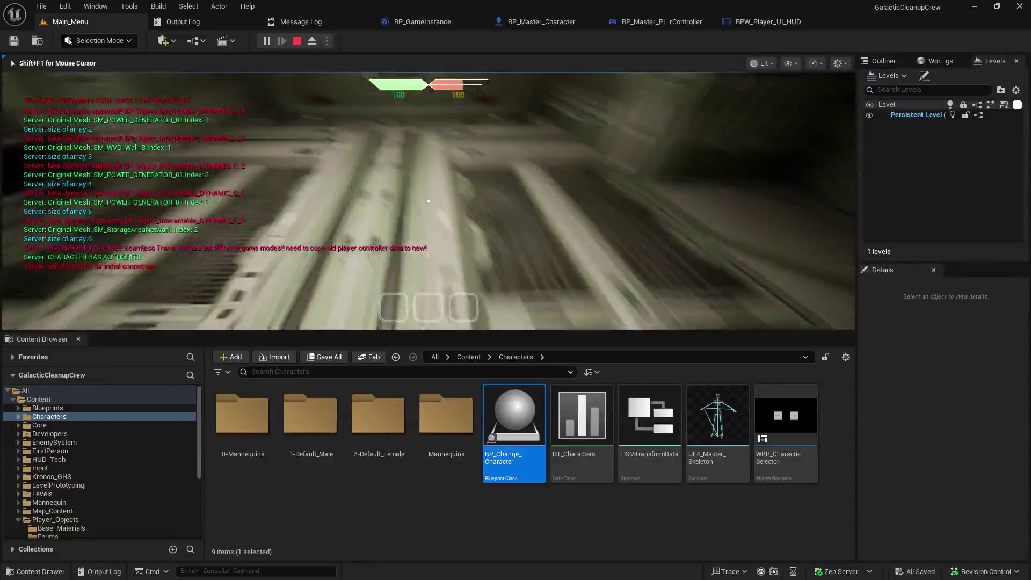
key("shift+F1")
key("Escape")
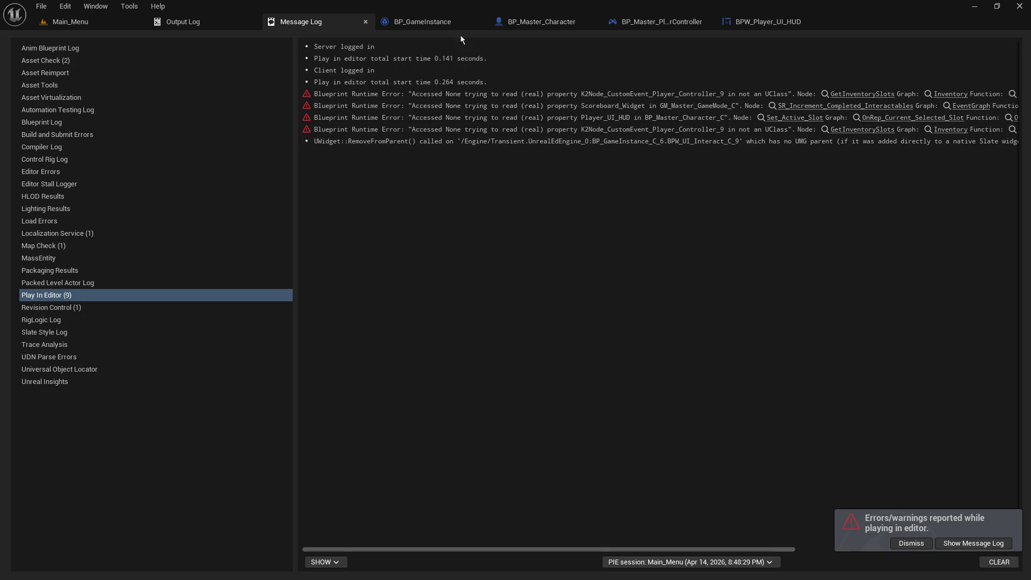
- From the Main_Menu level, play-test as host and continue past the Get Inventory Slots breakpoint
left_click(70, 22)
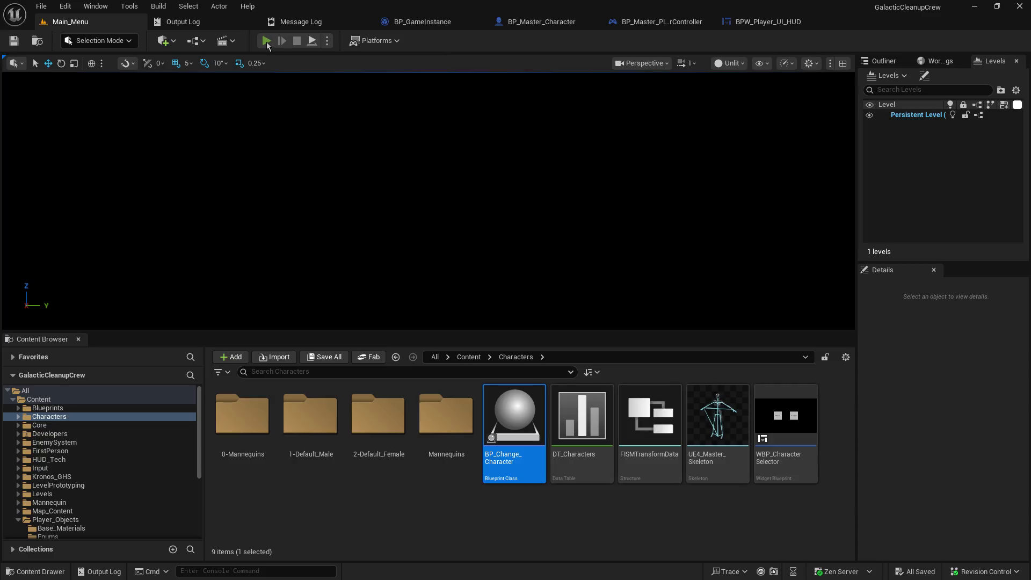
left_click(266, 43)
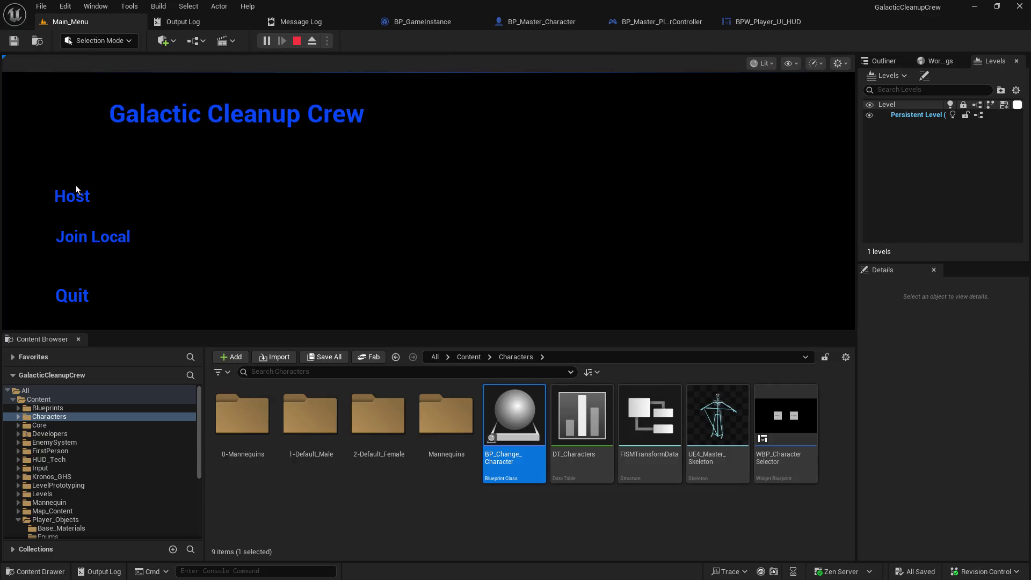
left_click(73, 192)
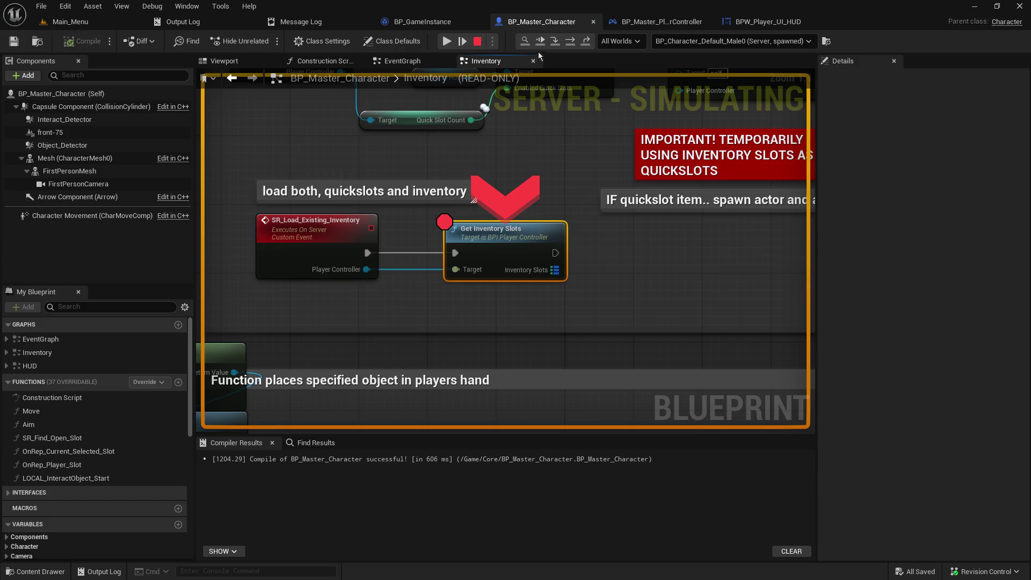
key("F5")
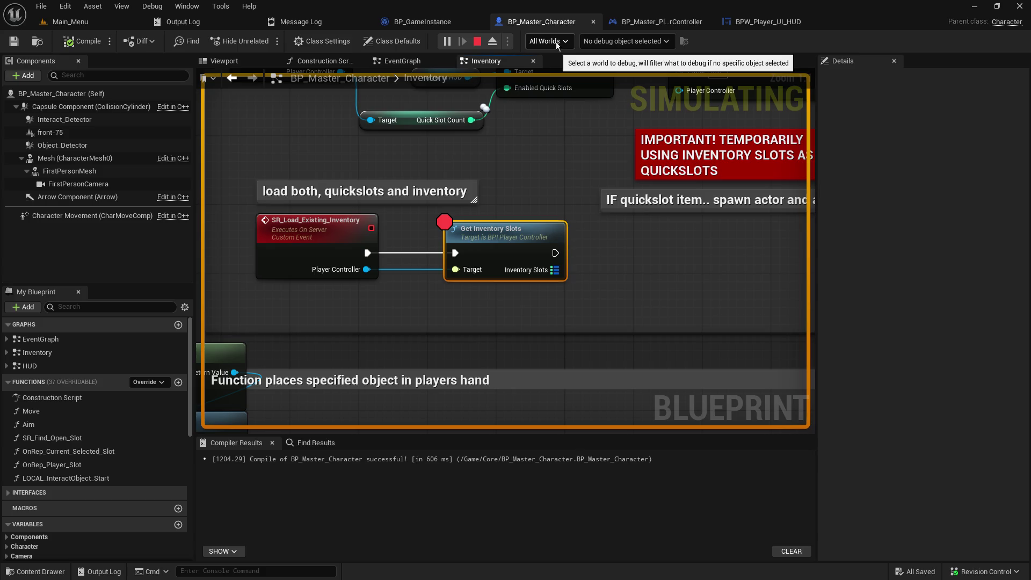
left_click(74, 24)
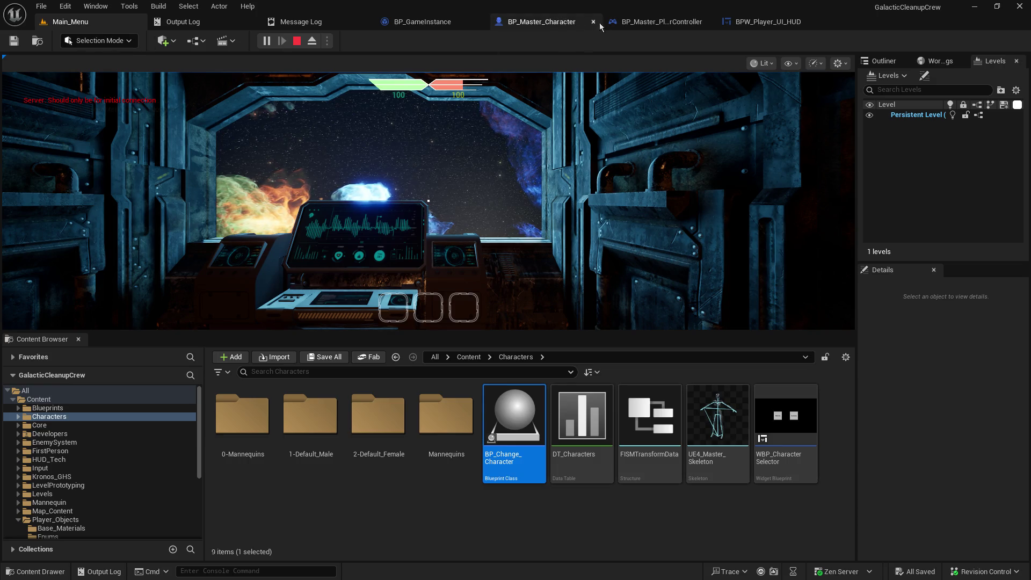
- Find references to SR_Load_Character by name in BP_Master_PlayerController and enlarge the results panel
left_click(671, 26)
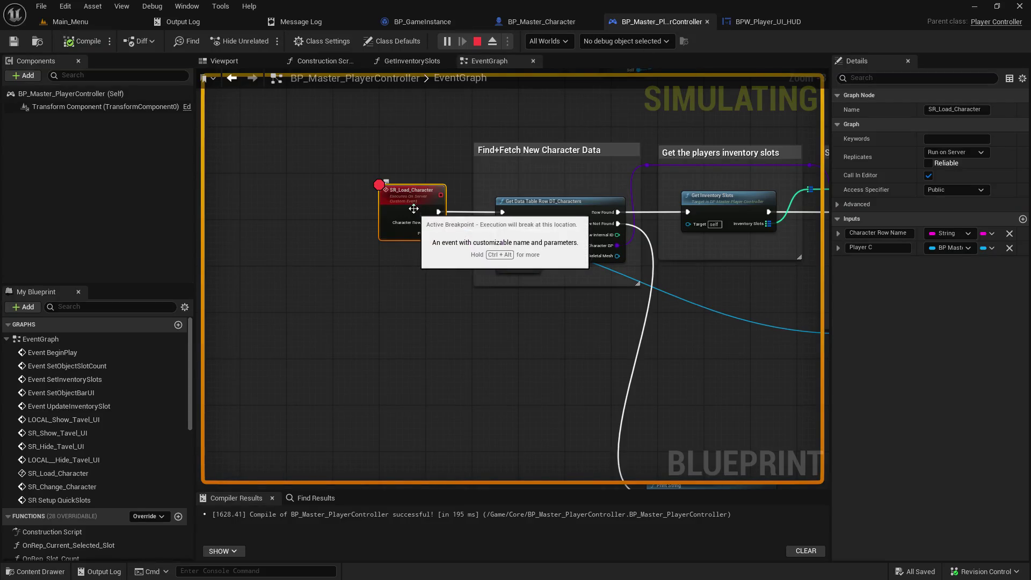
right_click(414, 206)
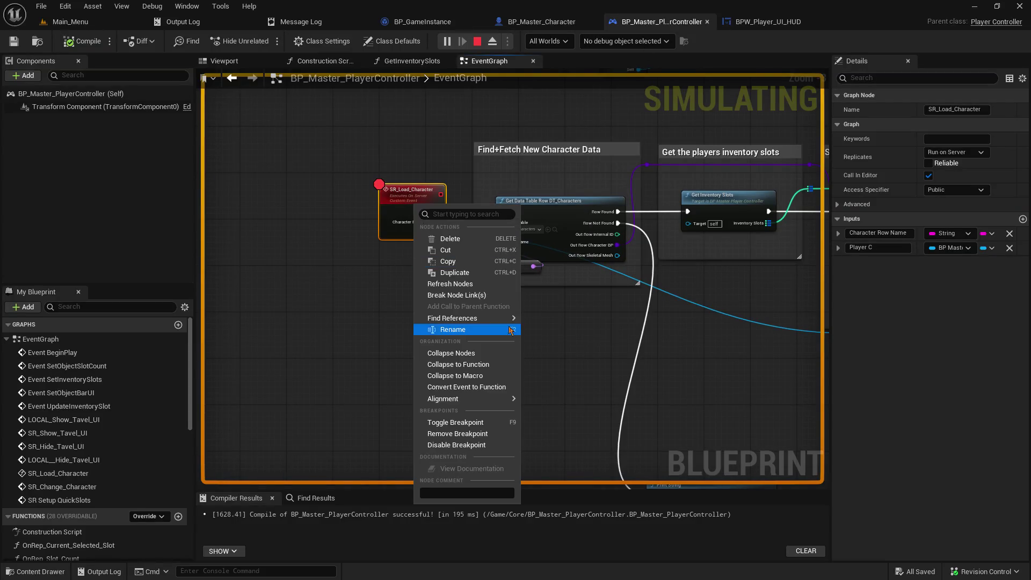
mouse_move(505, 319)
left_click(541, 324)
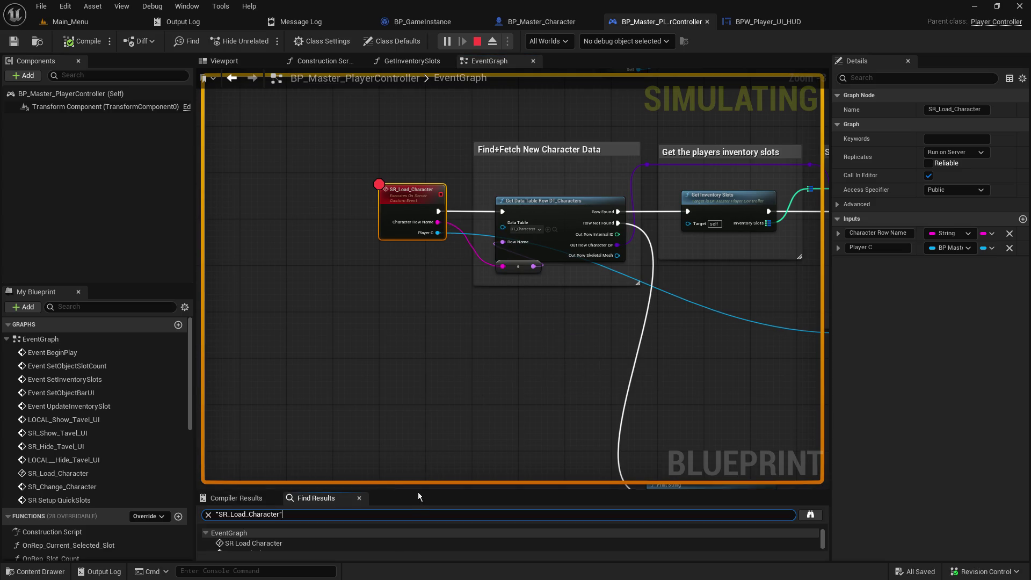
mouse_move(418, 492)
left_mouse_down()
mouse_move(420, 385)
mouse_move(422, 435)
left_mouse_up()
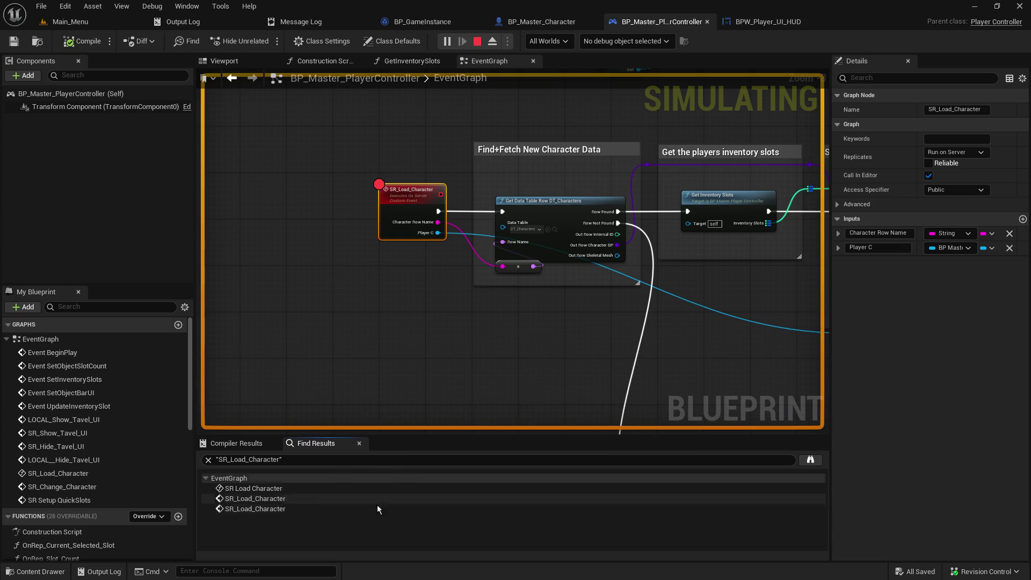
- Jump to the SR Load Character event and its first call, surveying the nearby BeginPlay and widget nodes
left_click(282, 489)
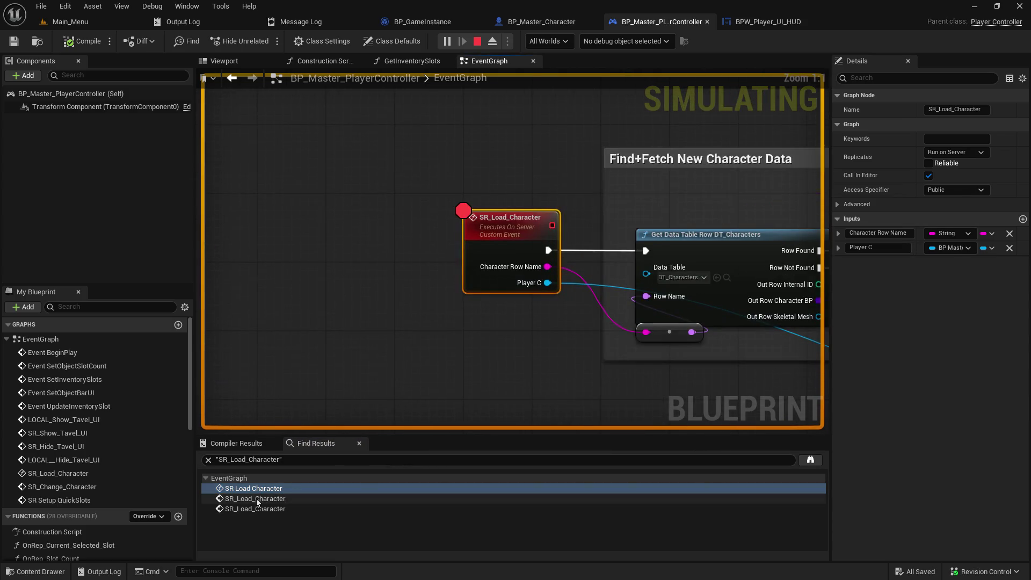
left_click(258, 499)
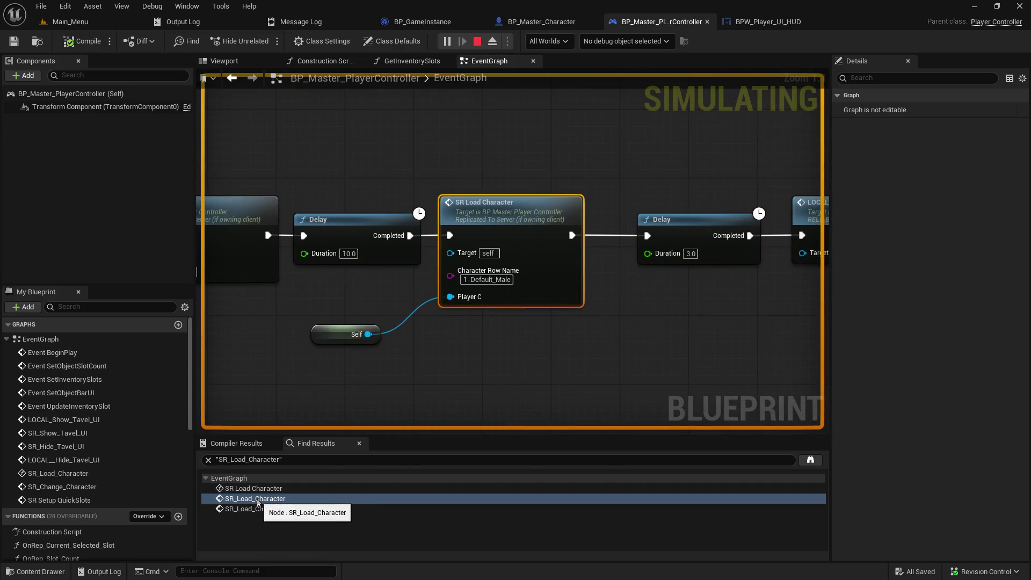
mouse_move(290, 327)
left_mouse_down()
mouse_move(849, 329)
mouse_move(945, 429)
left_mouse_up()
mouse_move(516, 253)
left_mouse_down()
mouse_move(677, 381)
mouse_move(271, 133)
mouse_move(405, 192)
mouse_move(582, 299)
left_mouse_up()
mouse_move(258, 161)
left_mouse_down()
mouse_move(757, 330)
mouse_move(806, 333)
mouse_move(258, 135)
mouse_move(376, 268)
mouse_move(732, 357)
mouse_move(778, 298)
mouse_move(359, 253)
left_mouse_up()
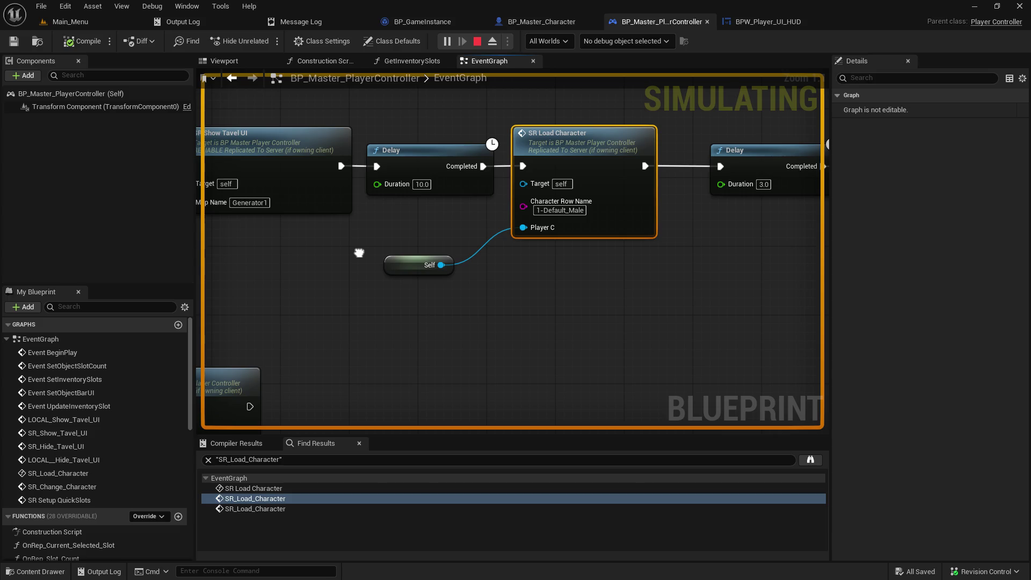
left_click_drag(359, 253, 414, 325)
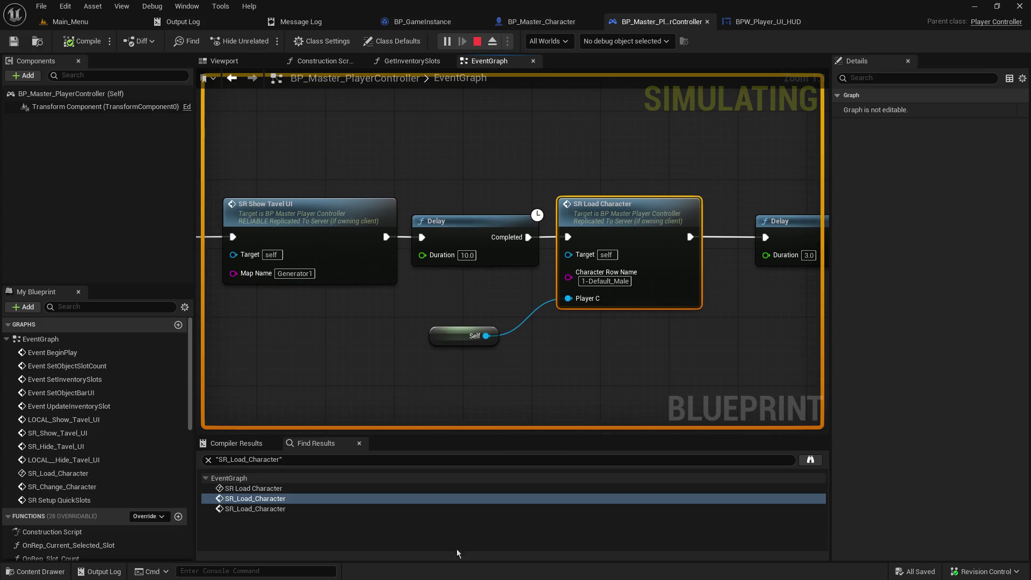
- Jump to the third reference, select that SR Load Character call with its Self input, and stop playing
left_click(256, 508)
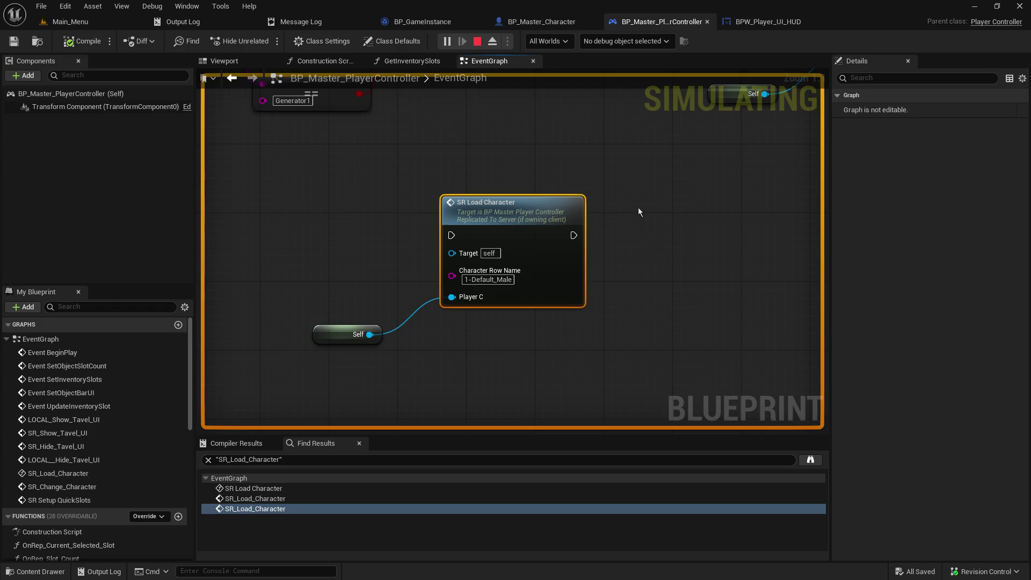
left_click_drag(328, 188, 581, 338)
left_click(475, 42)
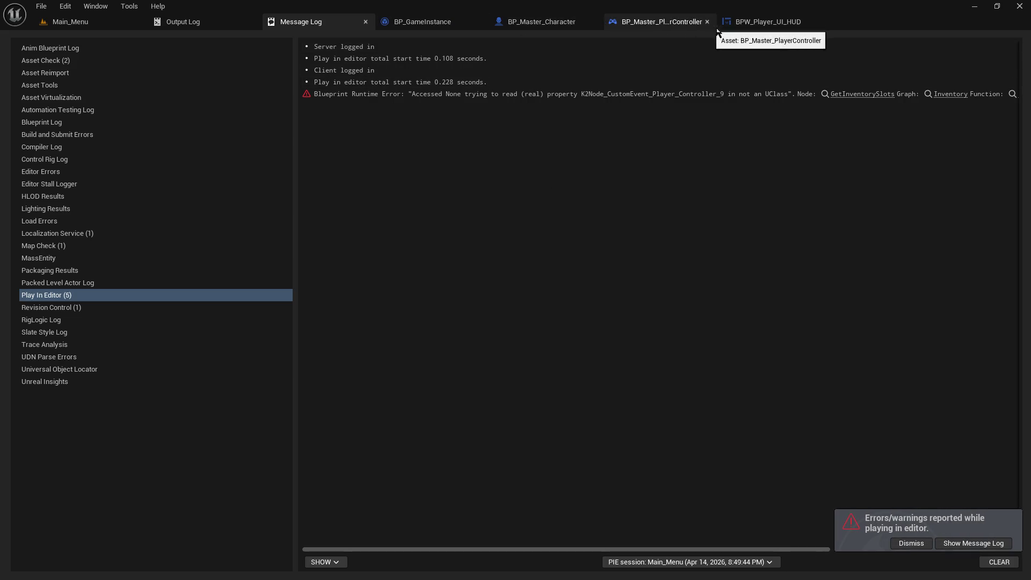
- Delete the selected SR Load Character call and its Self node, then save the player controller
left_click(668, 24)
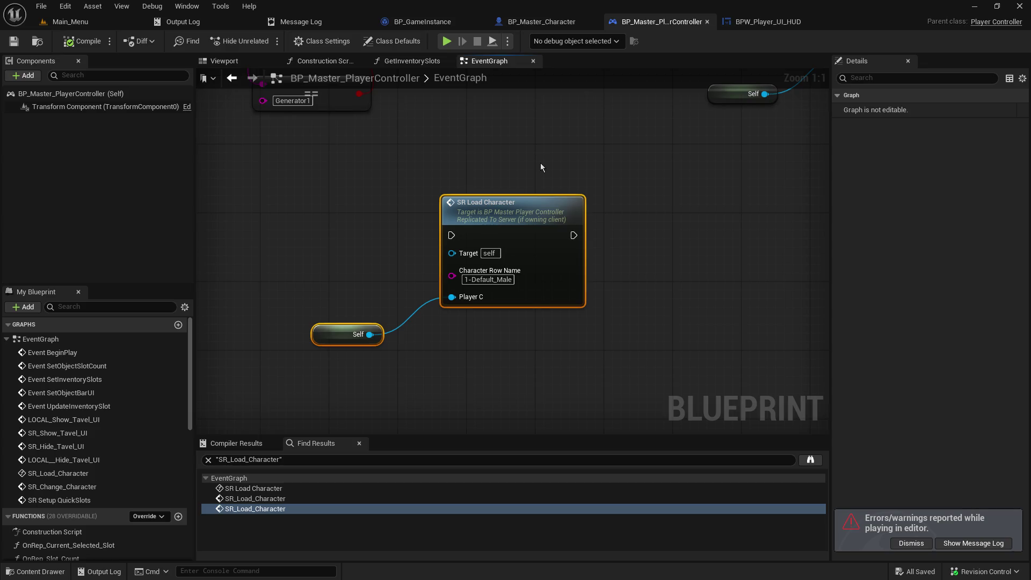
mouse_move(377, 188)
left_mouse_down()
mouse_move(483, 269)
mouse_move(525, 376)
left_mouse_up()
key("Delete")
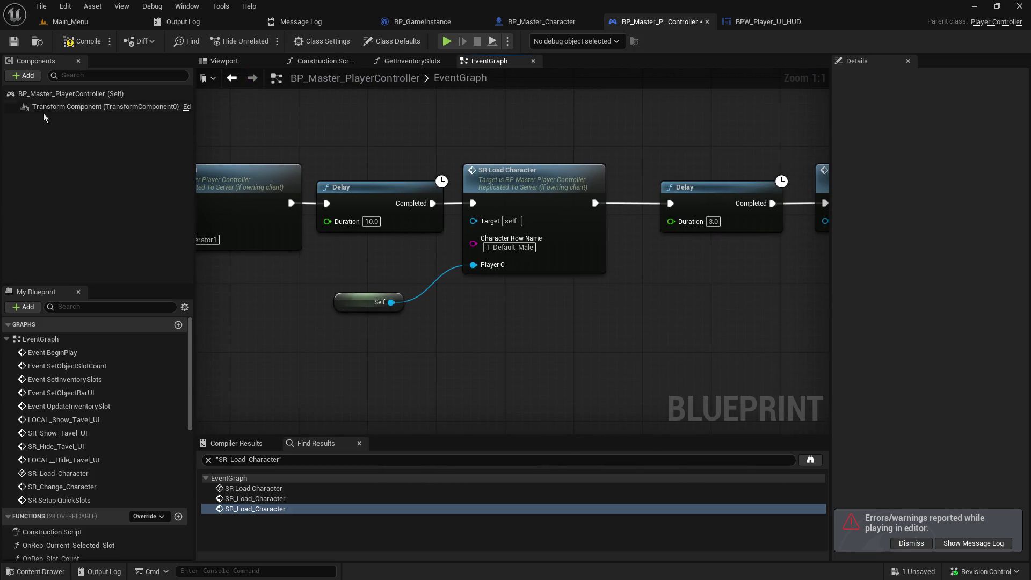
left_click(14, 41)
- Navigate from the SR_Load_Character definition to the call after the 10.0-second Delay and breakpoint it with F9
double_click(574, 198)
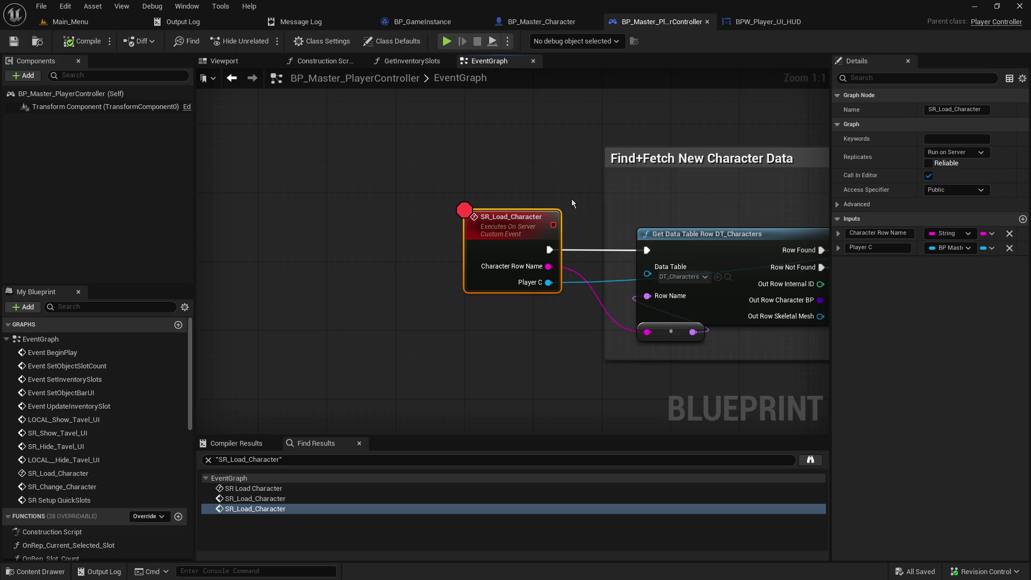
mouse_move(571, 199)
left_mouse_down()
mouse_move(161, 295)
mouse_move(277, 335)
mouse_move(276, 161)
mouse_move(250, 194)
mouse_move(236, 323)
mouse_move(322, 343)
left_mouse_up()
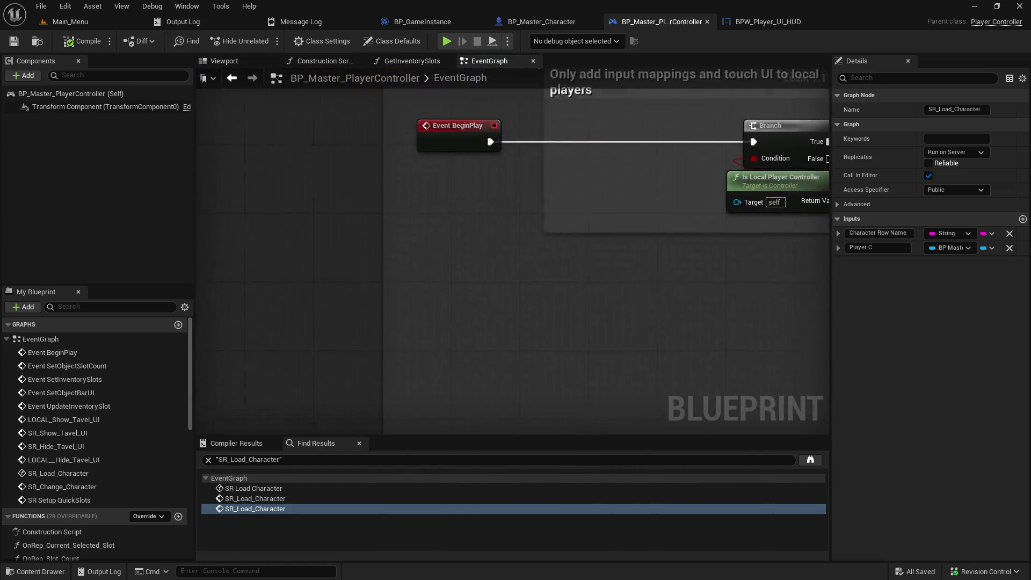
mouse_move(719, 241)
left_mouse_down()
mouse_move(824, 329)
mouse_move(628, 300)
mouse_move(167, 335)
mouse_move(6, 308)
left_mouse_up()
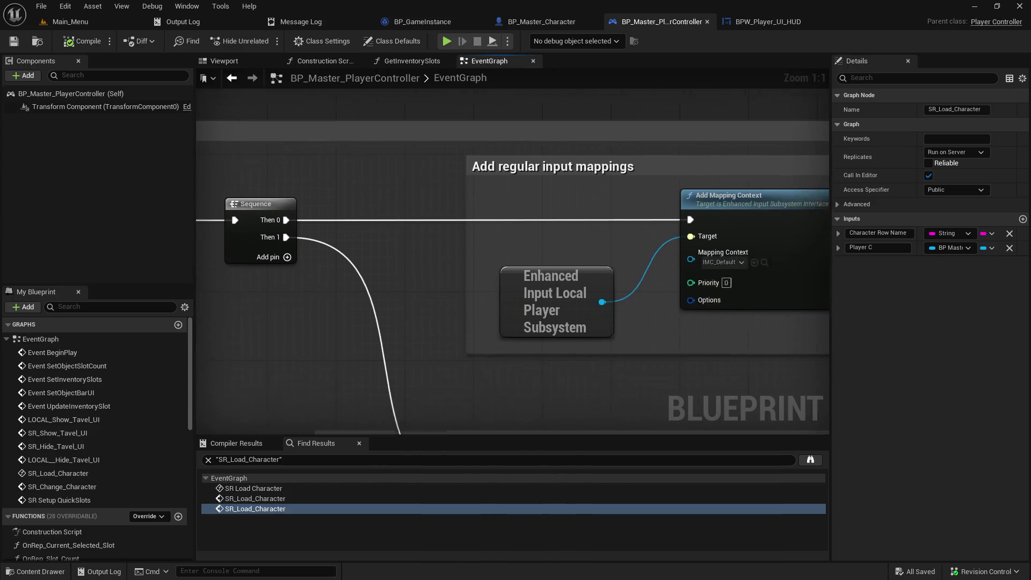
mouse_move(537, 408)
left_mouse_down()
mouse_move(347, 346)
mouse_move(400, 271)
mouse_move(389, 242)
mouse_move(157, 81)
left_mouse_up()
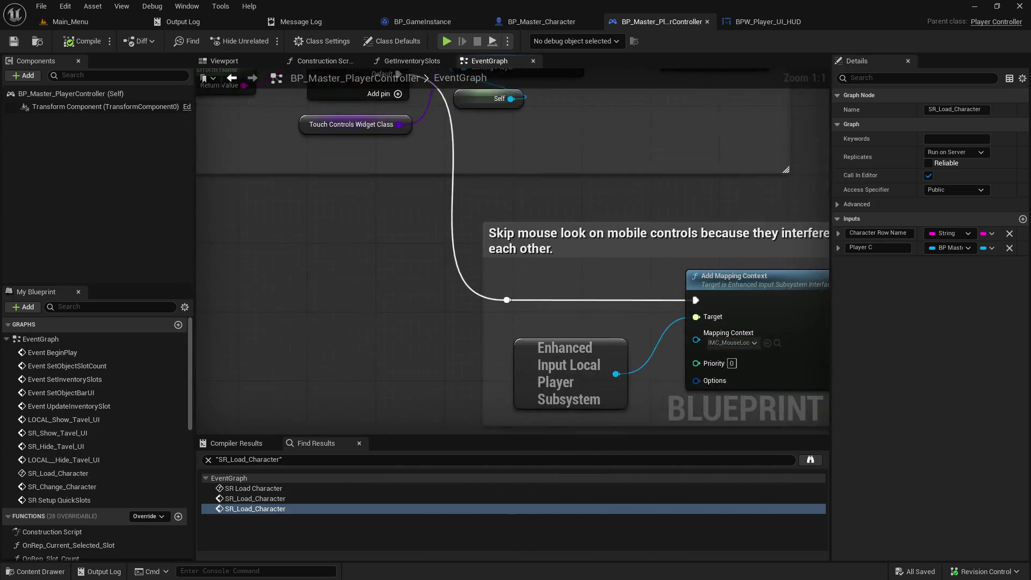
mouse_move(537, 269)
left_mouse_down()
mouse_move(527, 127)
mouse_move(370, 408)
mouse_move(577, 429)
mouse_move(370, 291)
left_mouse_up()
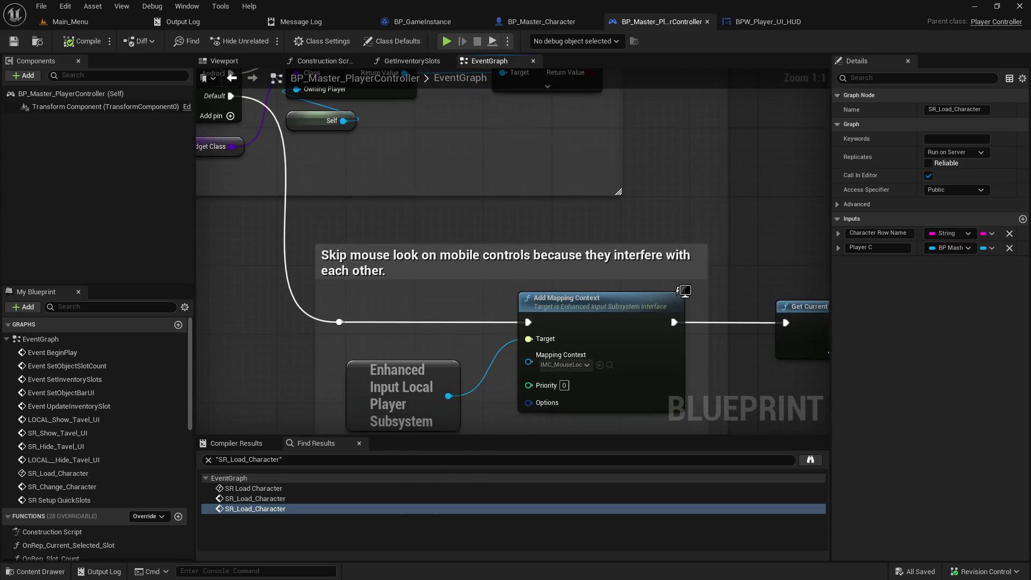
mouse_move(537, 349)
left_mouse_down()
mouse_move(256, 67)
mouse_move(224, 201)
mouse_move(544, 241)
left_mouse_up()
left_click_drag(698, 241, 165, 206)
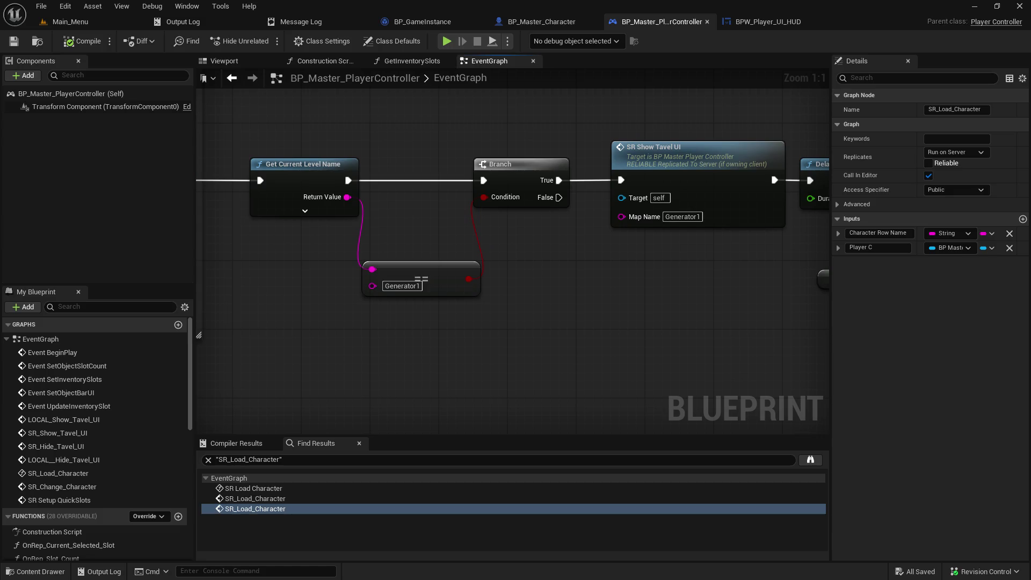
left_click_drag(698, 269, 415, 258)
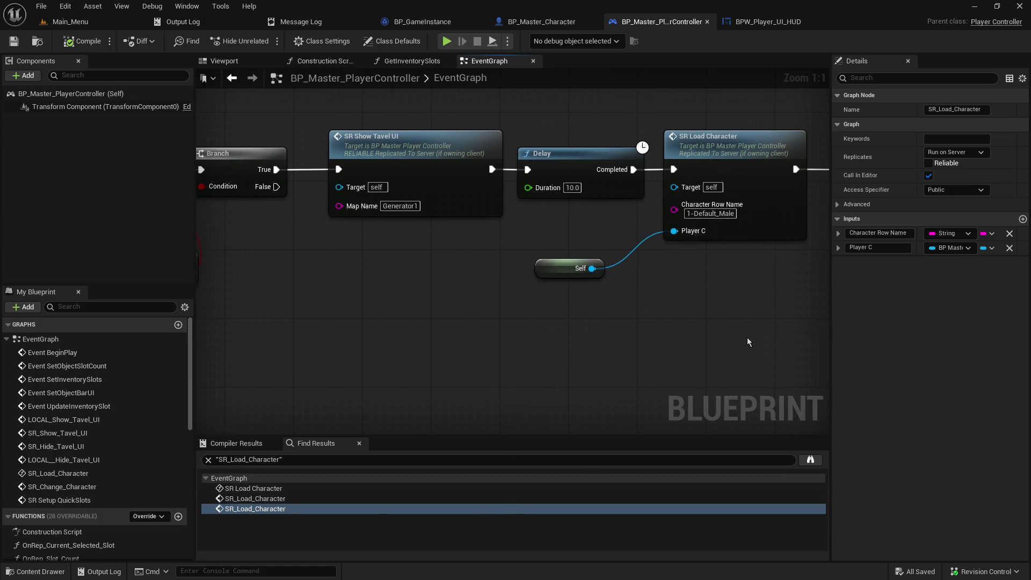
left_click_drag(749, 342, 479, 404)
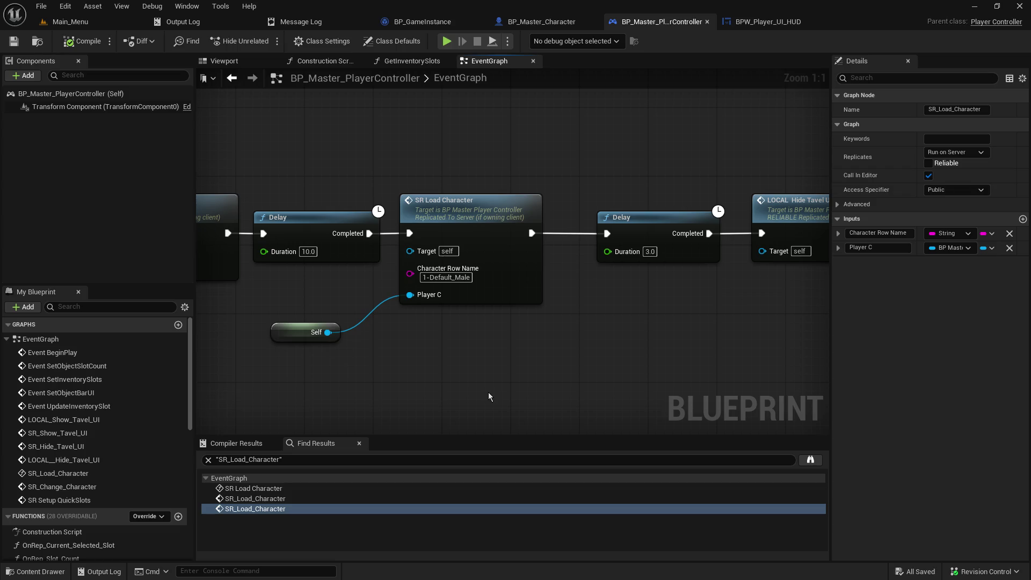
left_click(506, 199)
key("F9")
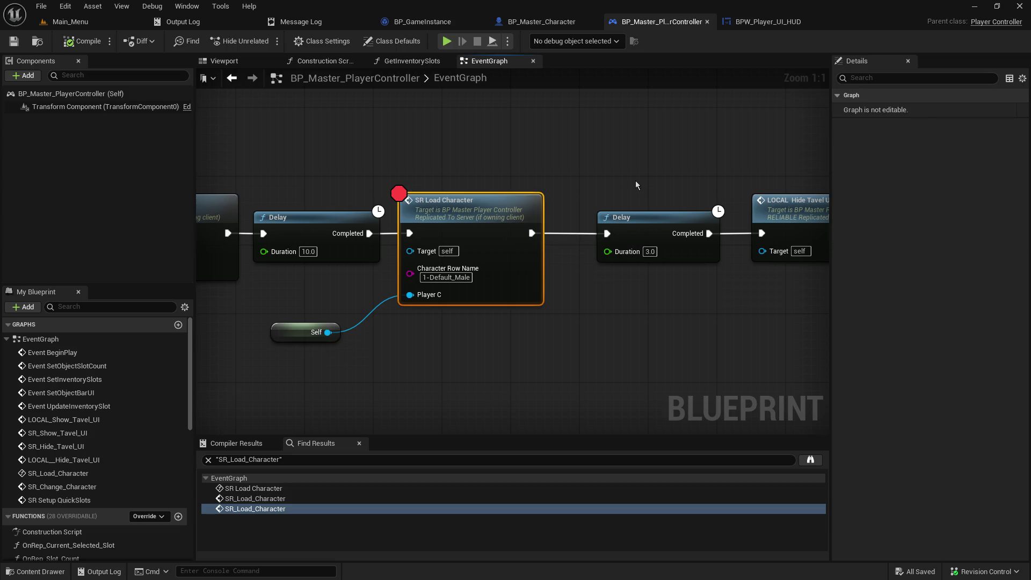
- Play-test from Main_Menu as host, resume past the breakpoint, and stop the session
left_click(70, 22)
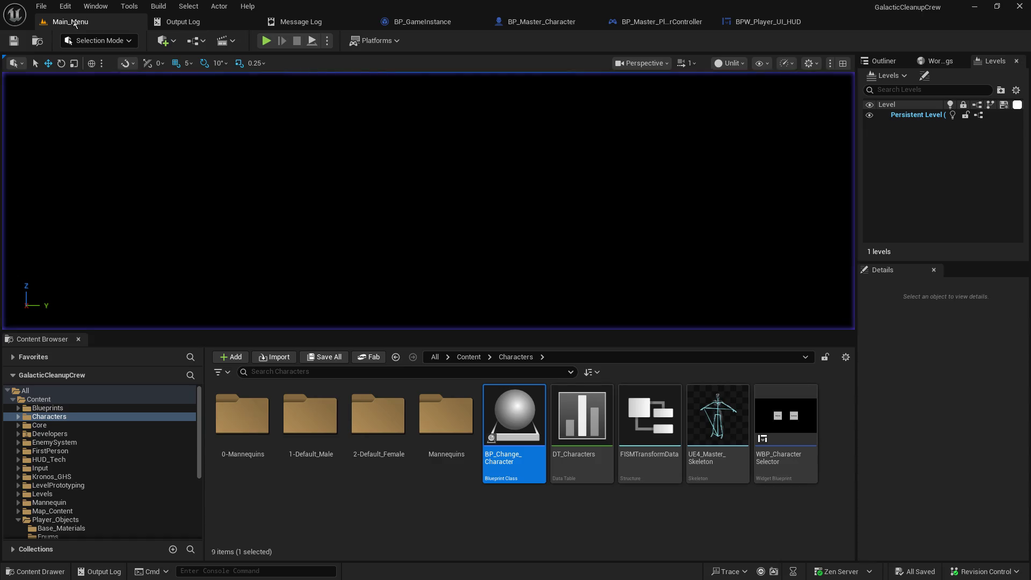
left_click(266, 41)
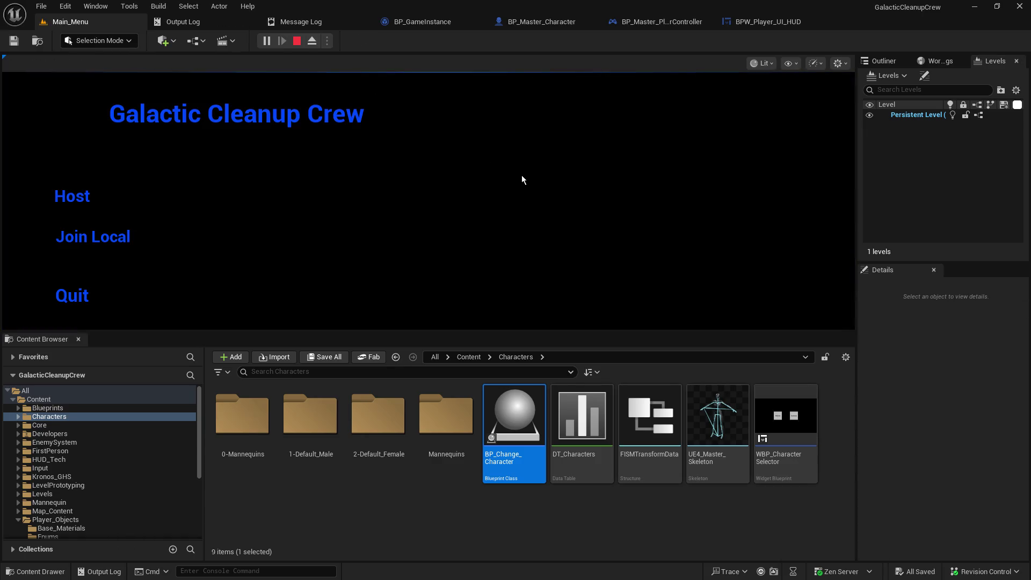
left_click(64, 194)
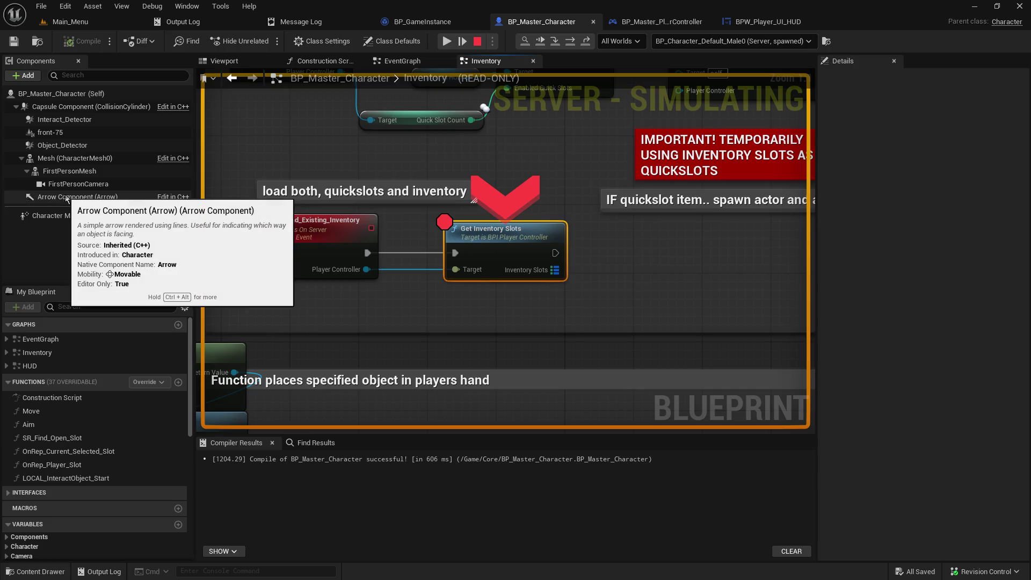
left_click(444, 42)
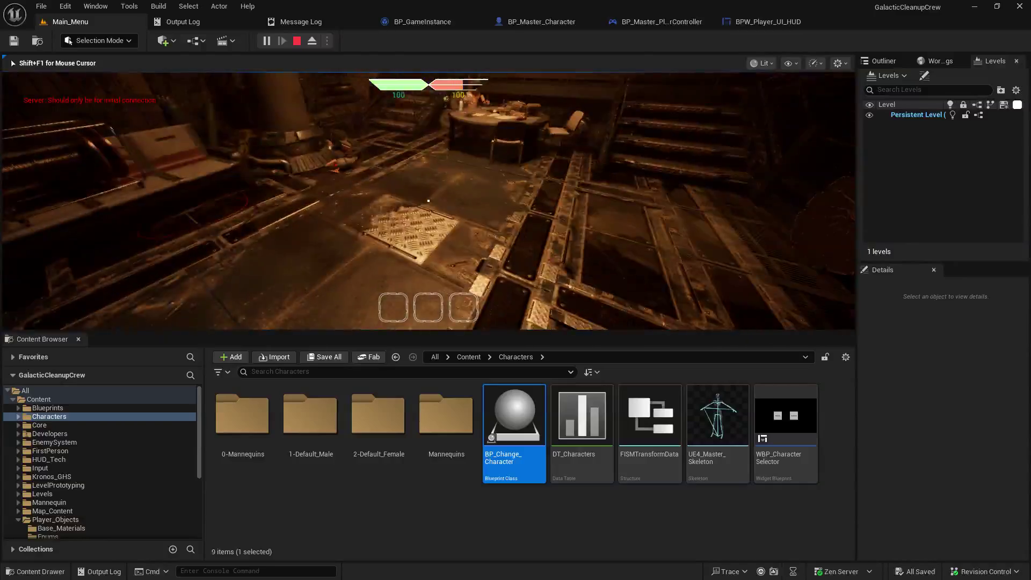
key("Escape")
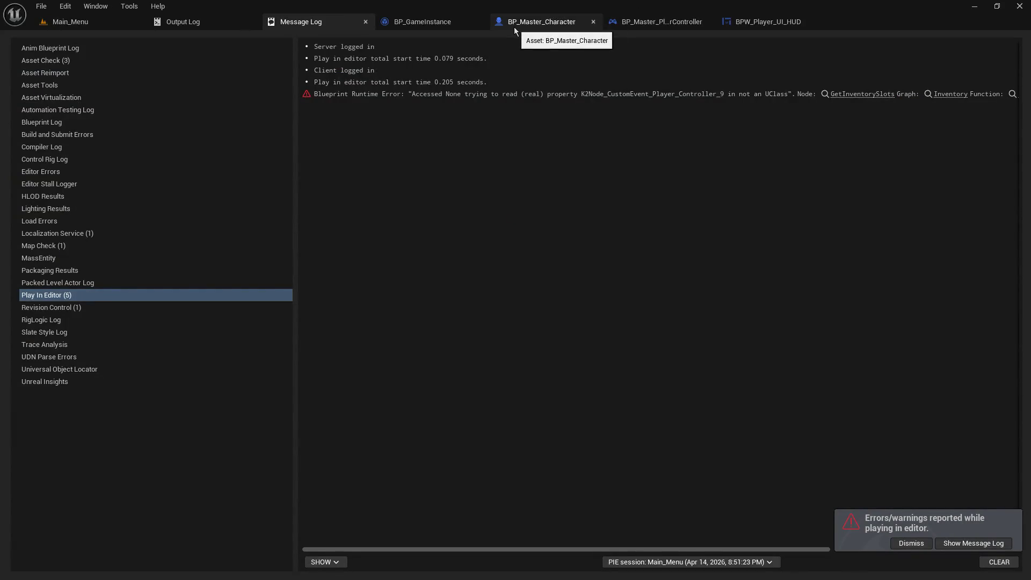
- View the player controller graph, then host another play-test and press E to load slot 1
left_click(632, 25)
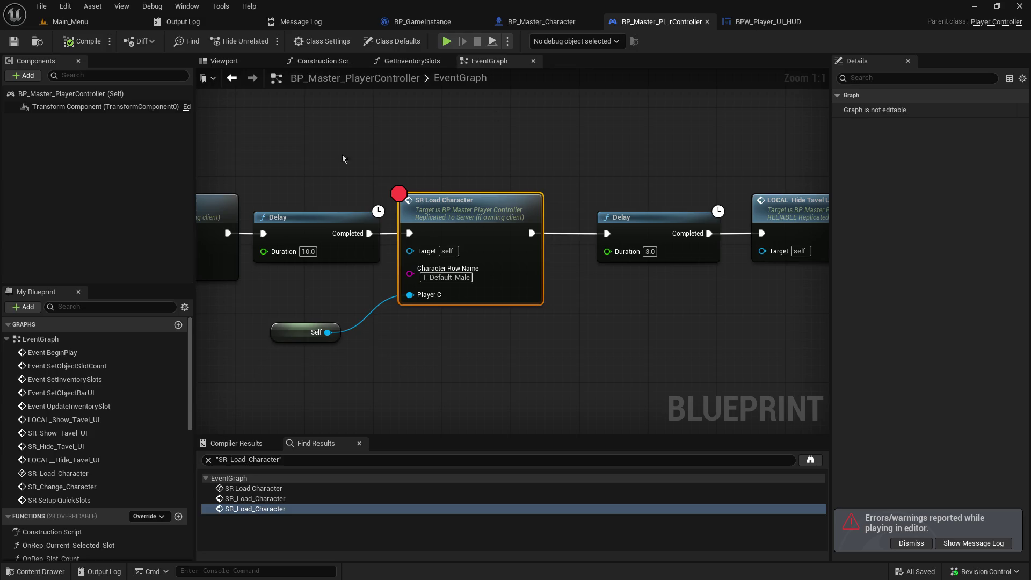
mouse_move(343, 158)
left_mouse_down()
mouse_move(588, 154)
mouse_move(289, 102)
left_mouse_up()
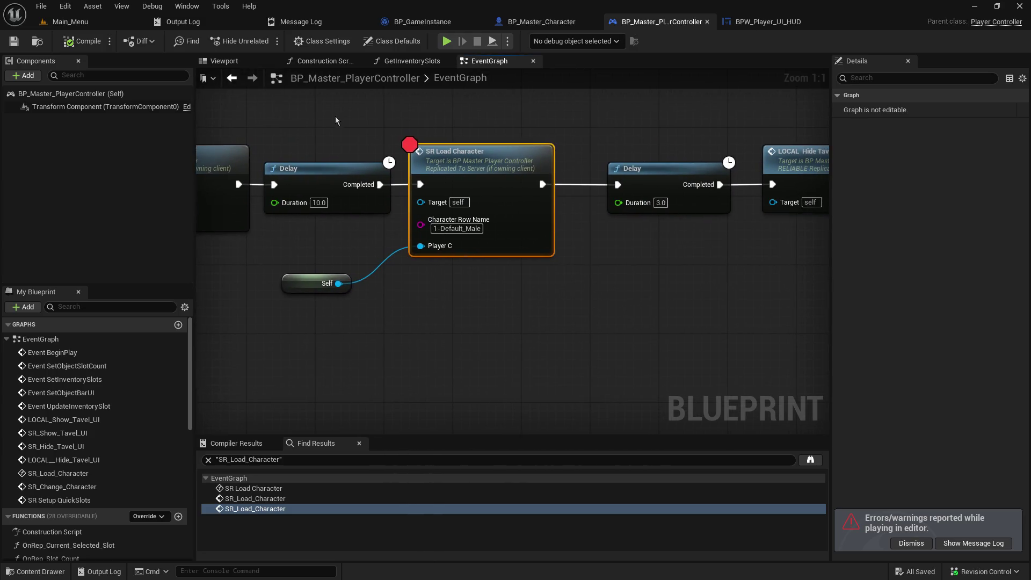
left_click(87, 24)
left_click(265, 41)
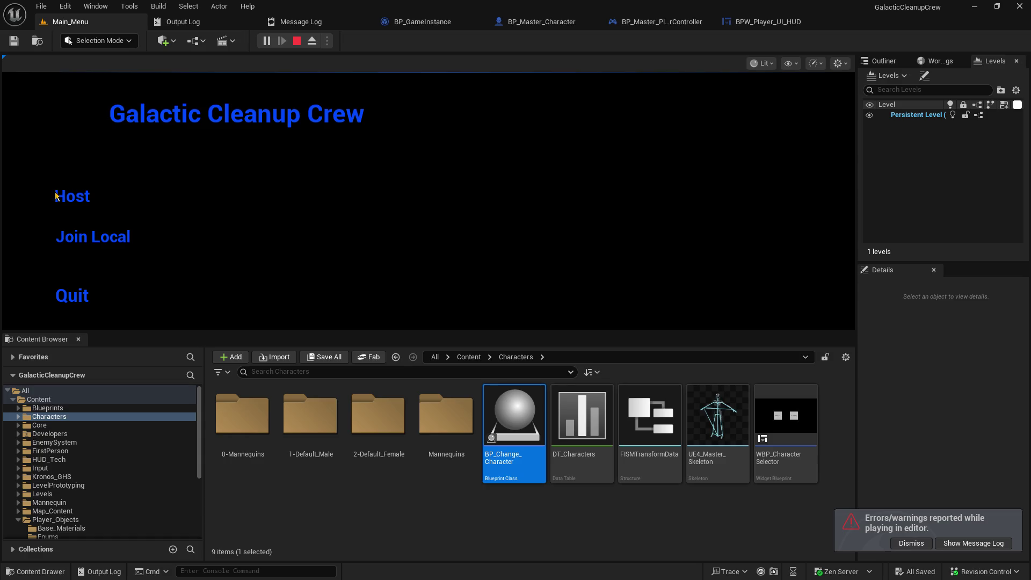
left_click(56, 196)
left_click(447, 41)
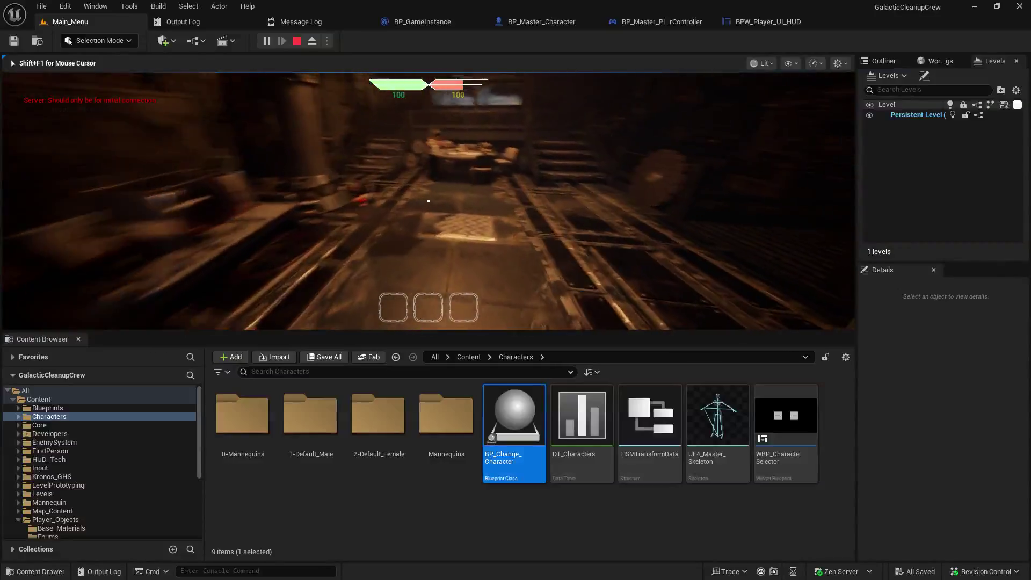
key("e")
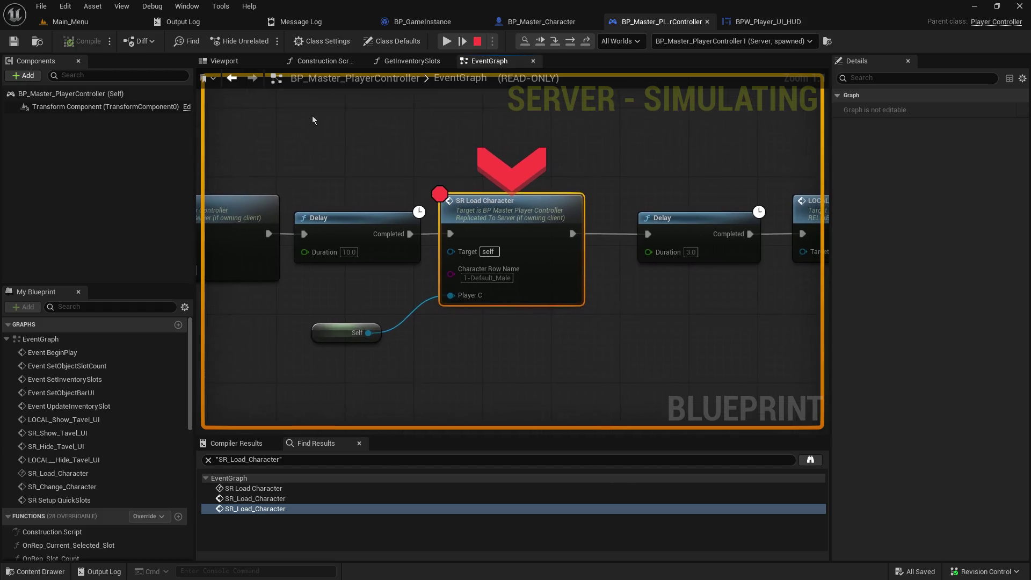
- Step into SR_Load_Character through GetInventorySlots and Player_Get_Inventory to its return node
left_click(555, 42)
left_click(554, 42)
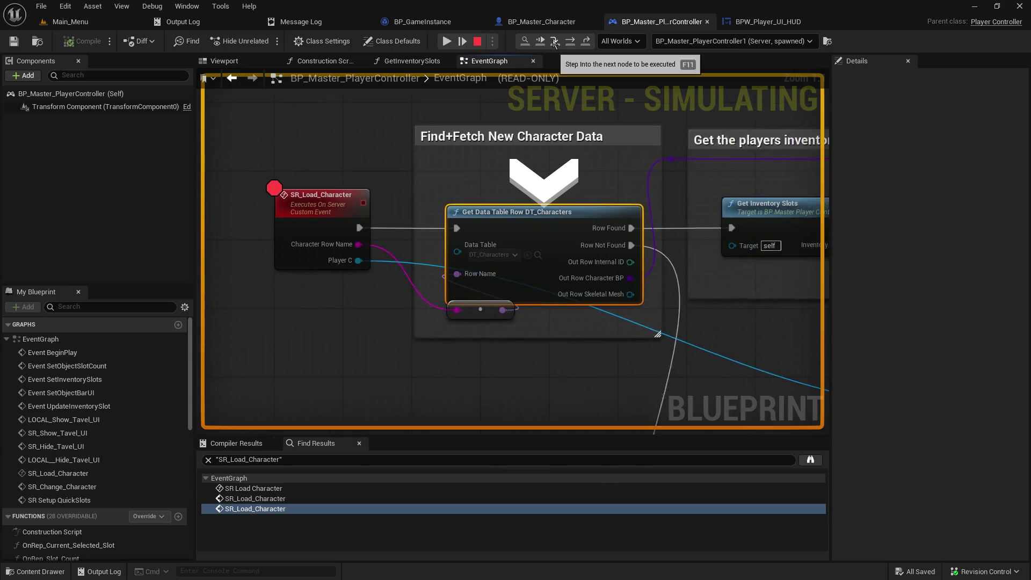
left_click(554, 42)
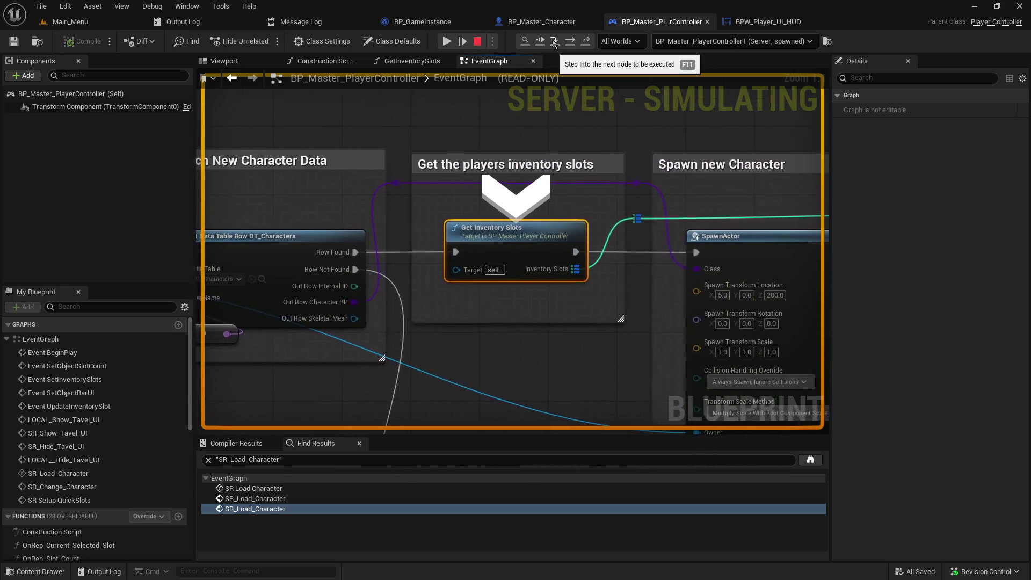
left_click(555, 42)
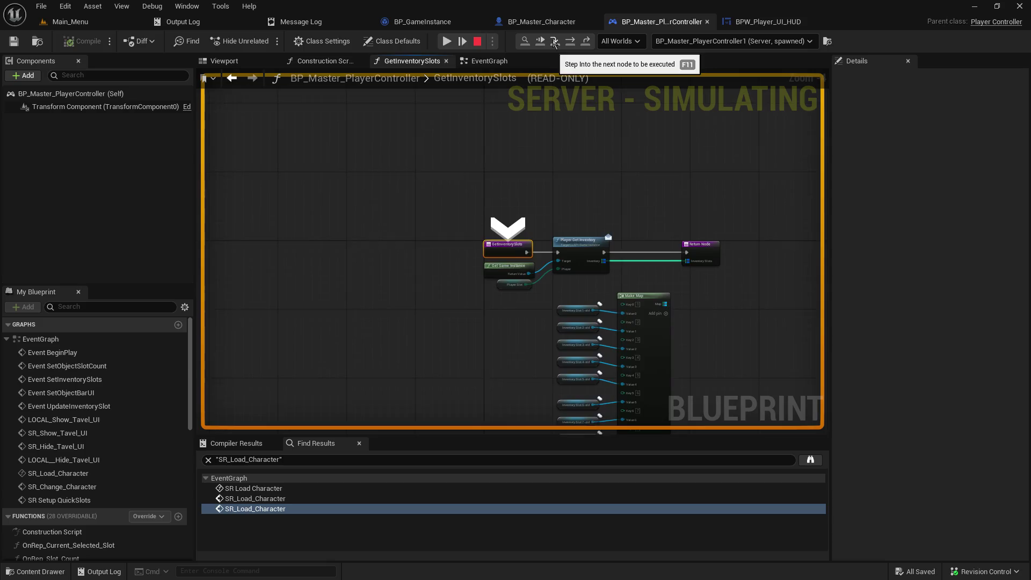
left_click(554, 42)
left_click(555, 42)
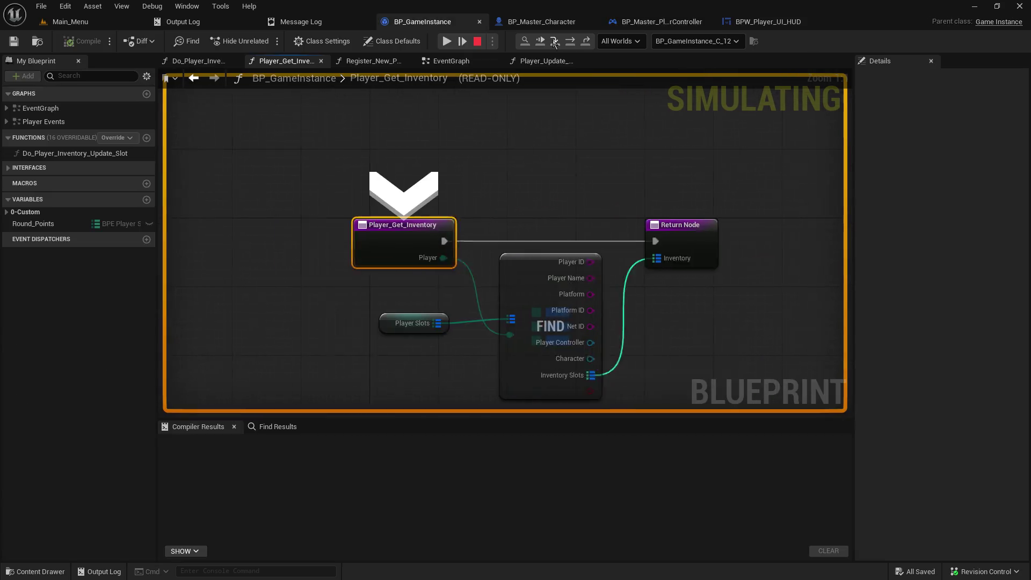
left_click(554, 42)
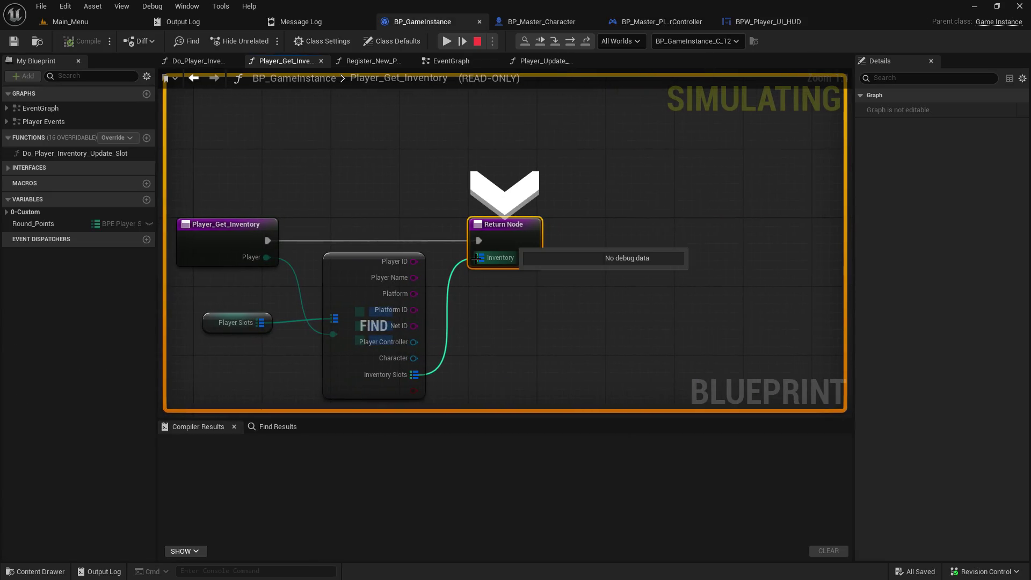
- Step out and expand the returned inventory: one item, ID 1, Qty 1, Durability 100; then advance to SpawnActor
mouse_move(412, 372)
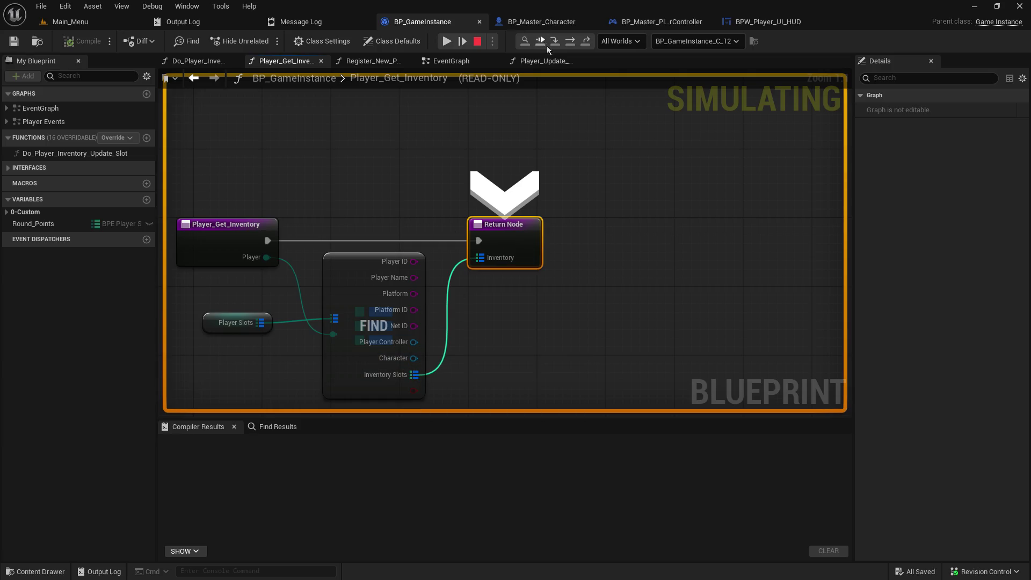
left_click(554, 43)
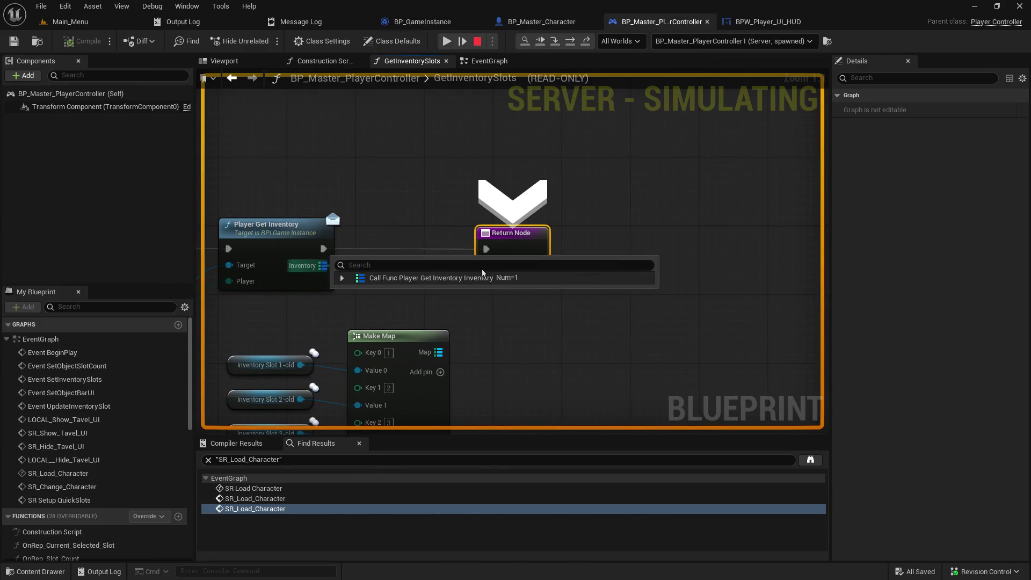
mouse_move(486, 267)
left_click(555, 279)
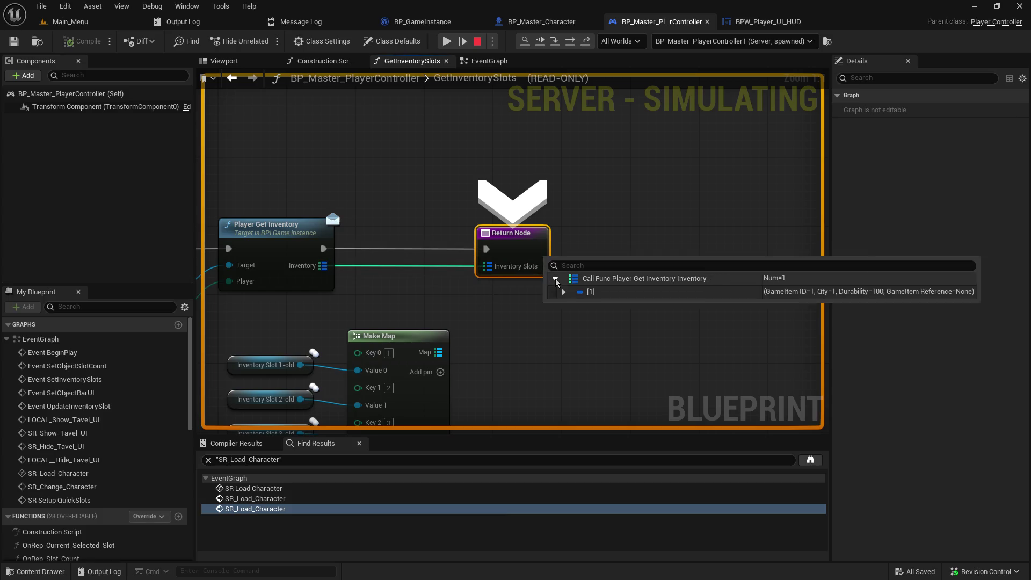
left_click(563, 292)
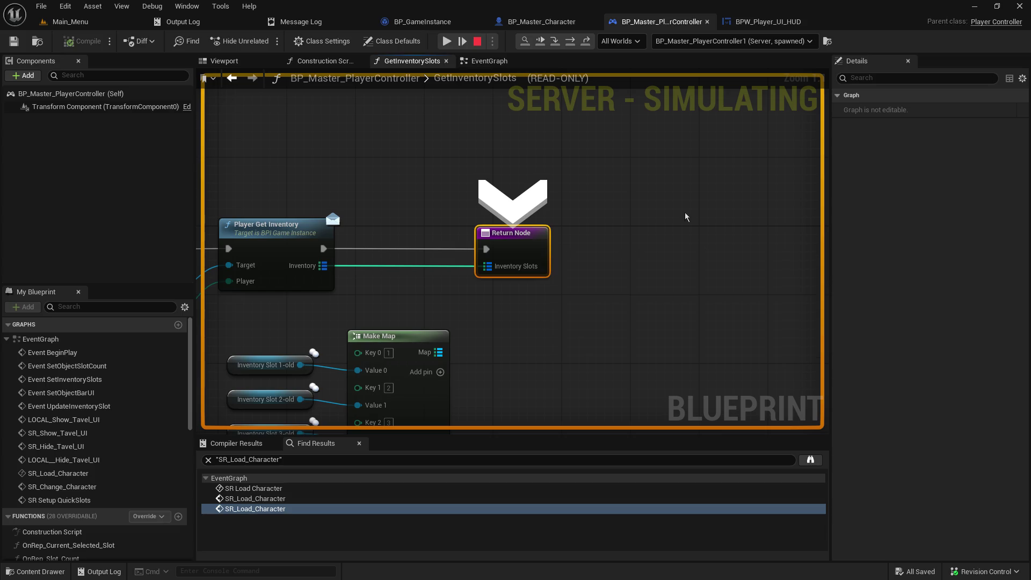
left_click(555, 42)
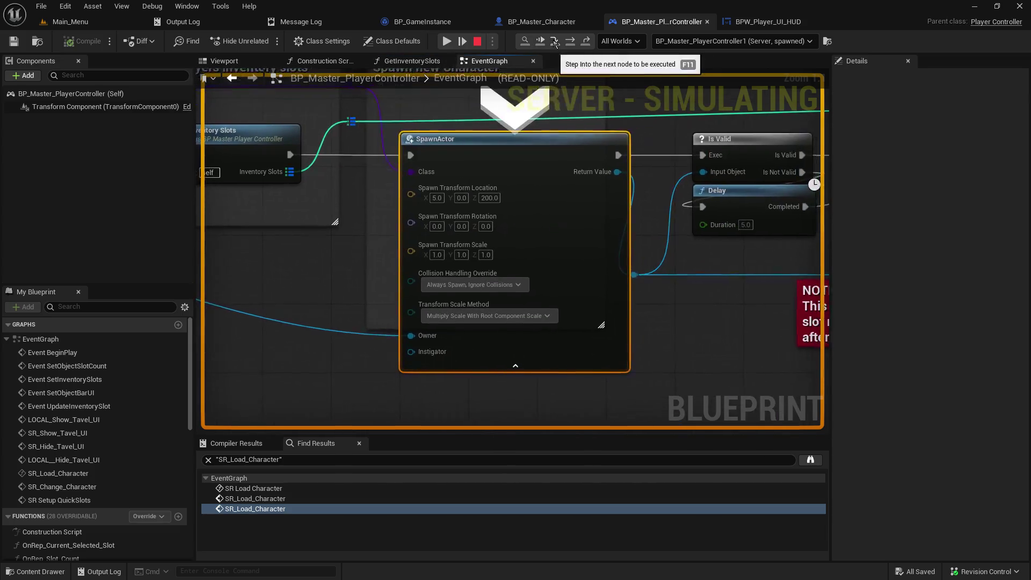
- Step past SpawnActor and through the Is Valid macro to the SET w/ Notify assigning Current Selected Slot 1
left_click(554, 42)
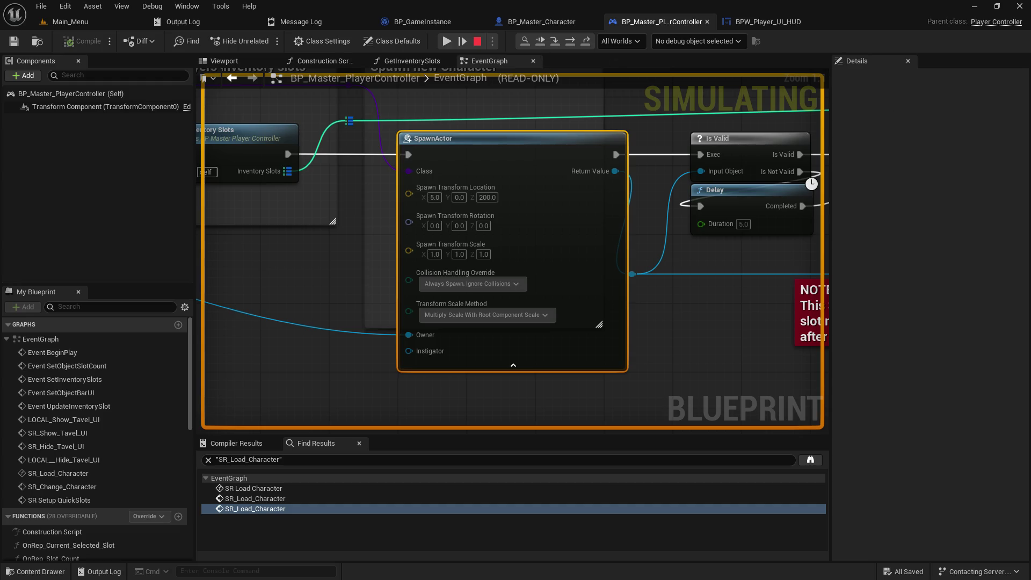
left_click(568, 43)
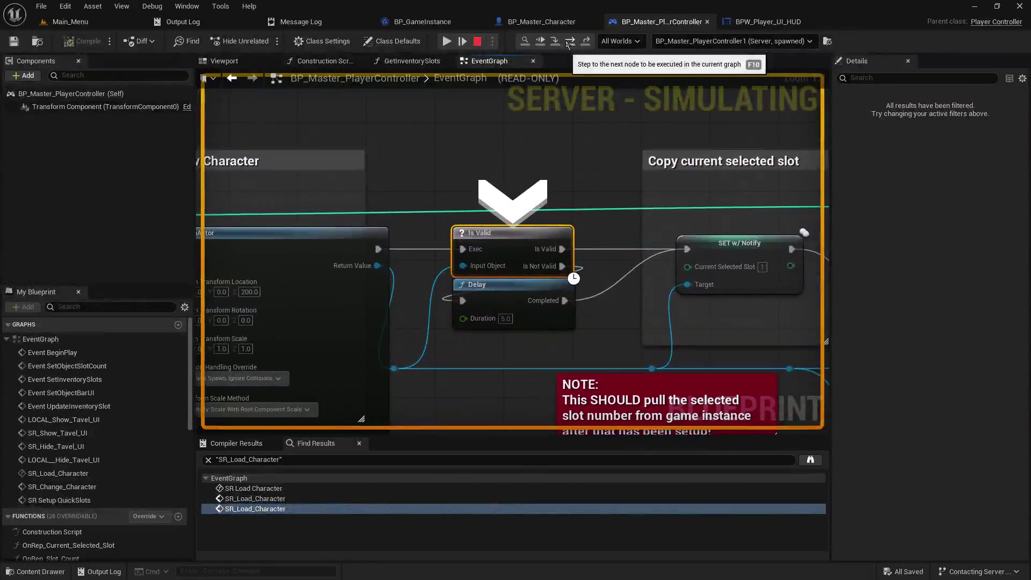
left_click(567, 43)
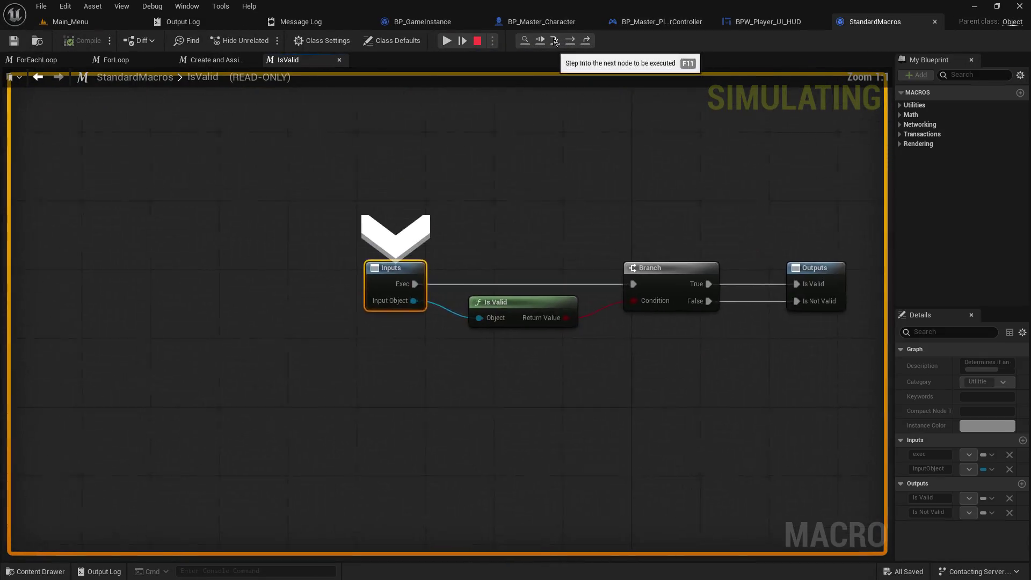
left_click(581, 41)
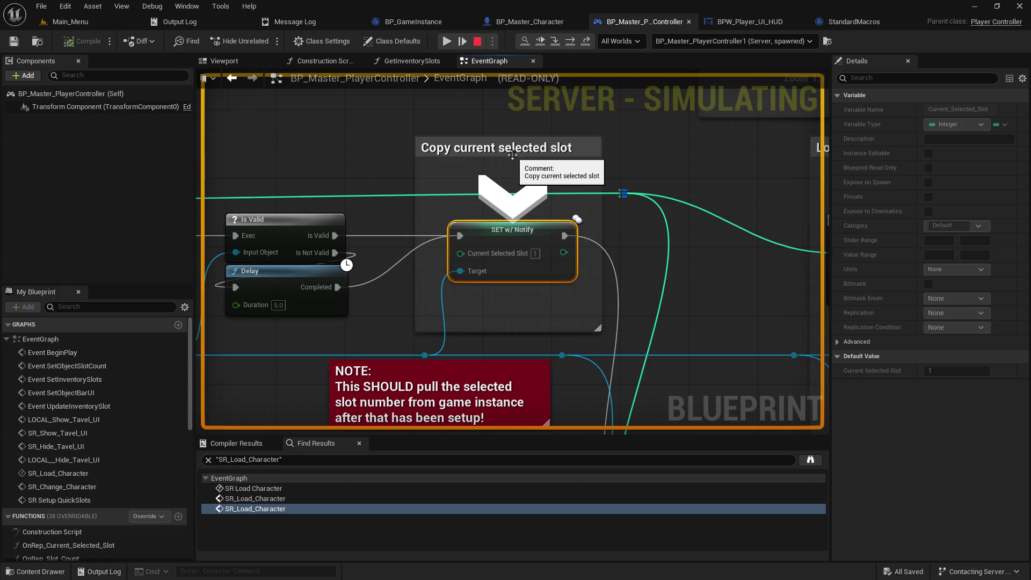
key("F11")
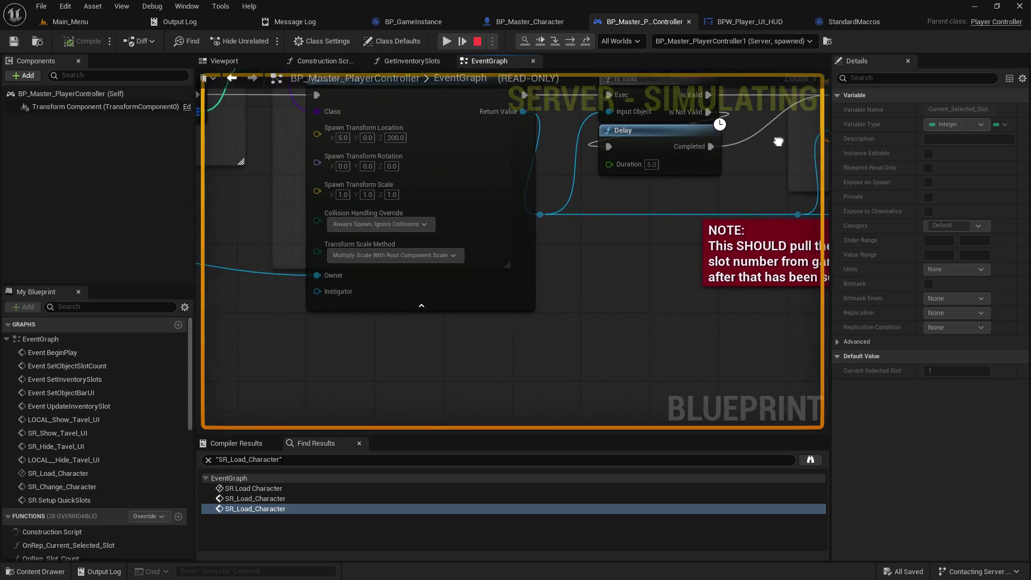
key("F11")
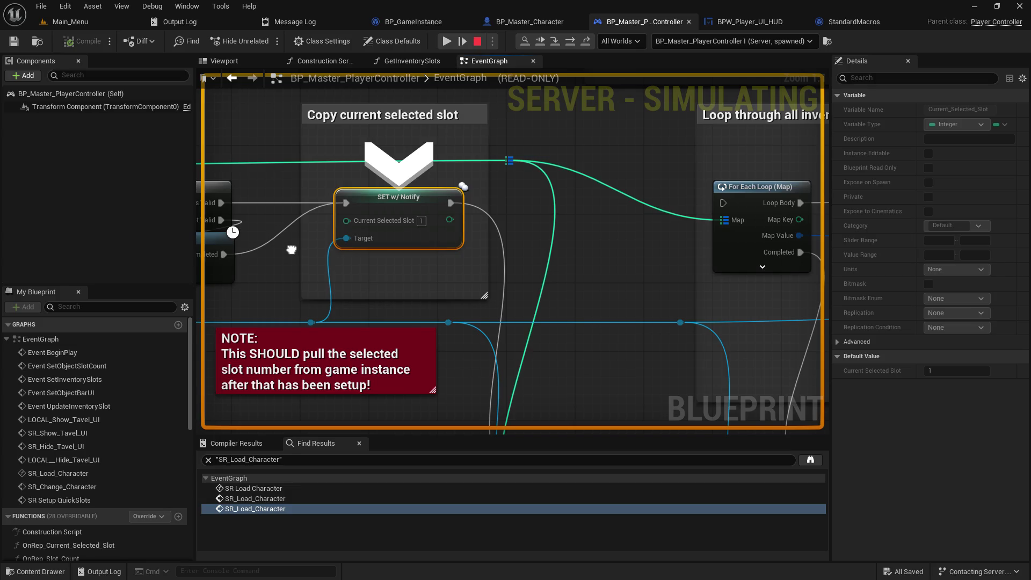
left_click_drag(291, 249, 415, 242)
- Expand 0-Custom > Inventory in My Blueprint and inspect the Current_Selected_Slot RepNotify variable
scroll(22, 485, "down", 4)
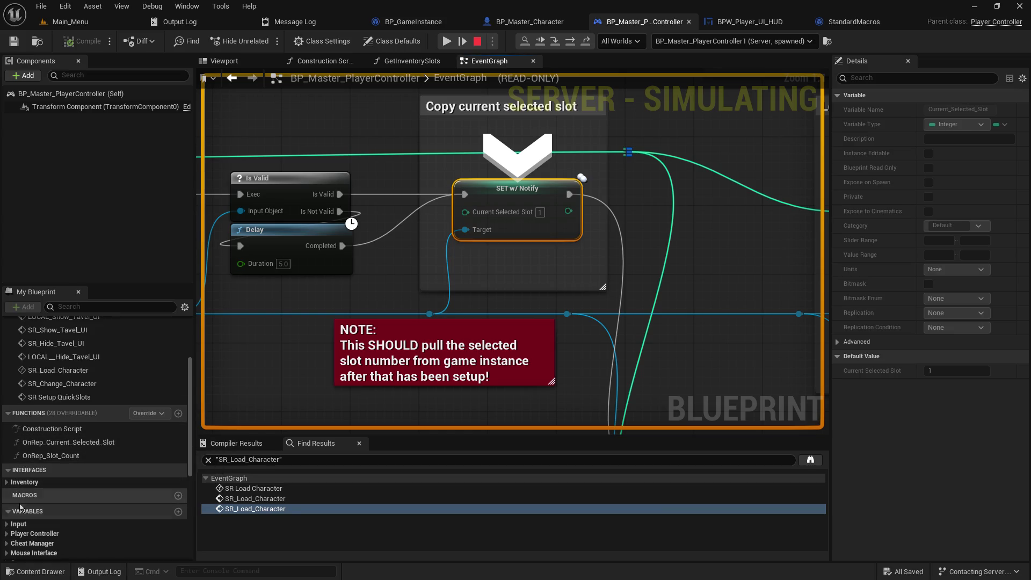
left_click(21, 483)
scroll(16, 501, "down", 2)
scroll(15, 500, "down", 1)
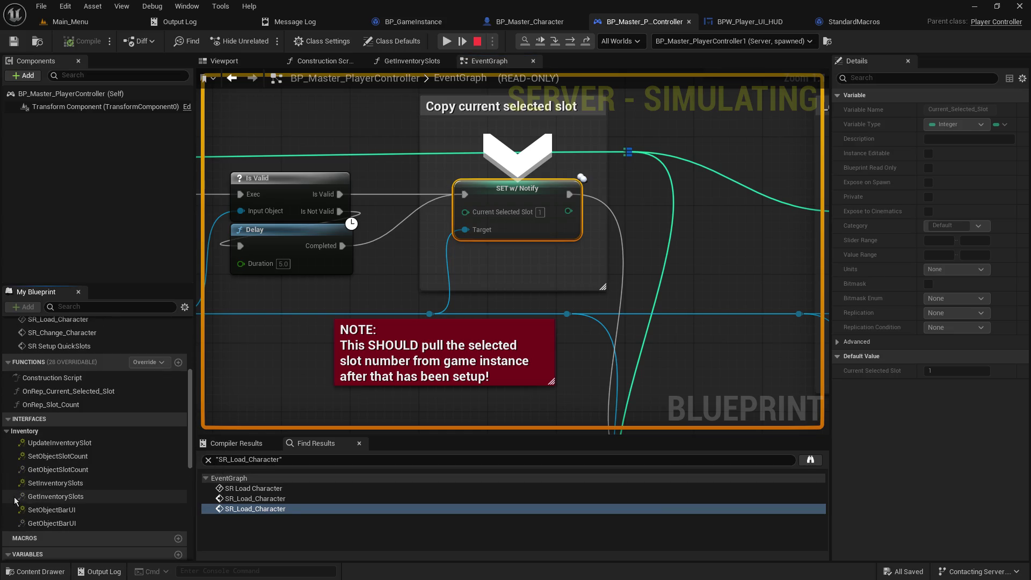
scroll(13, 499, "down", 2)
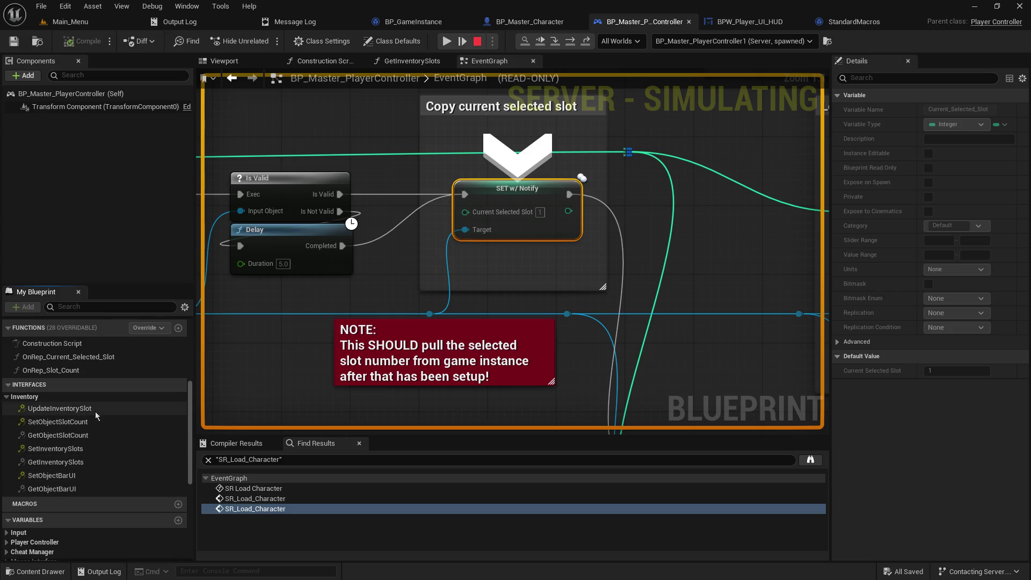
scroll(108, 501, "down", 7)
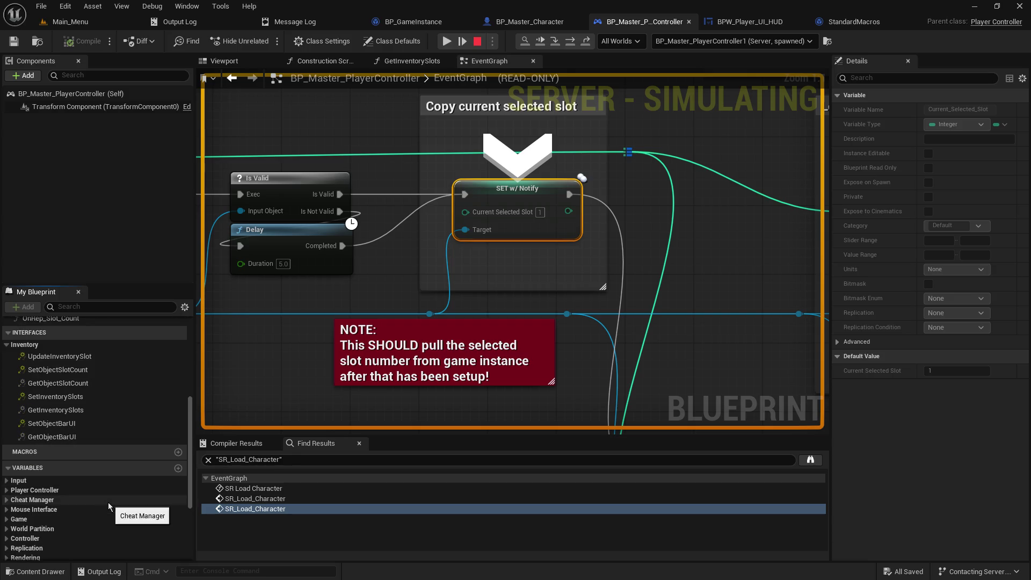
scroll(28, 512, "down", 3)
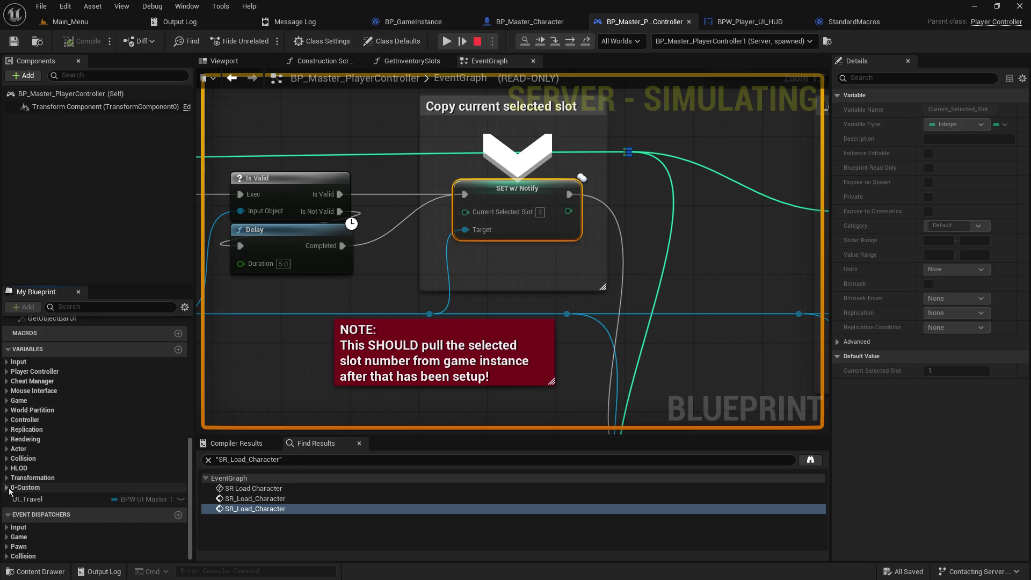
left_click(13, 487)
left_click(12, 498)
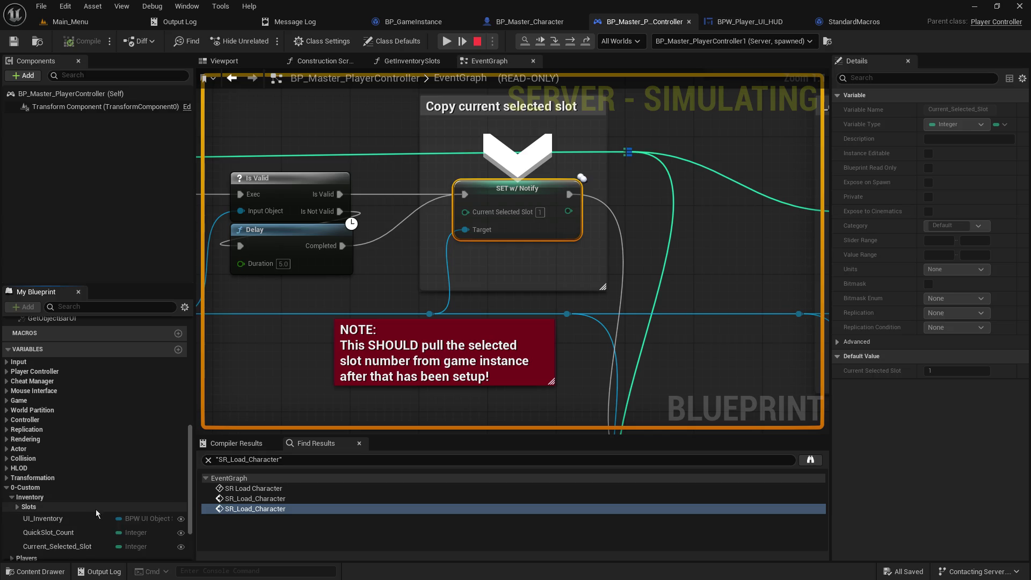
scroll(95, 509, "down", 2)
left_click(53, 514)
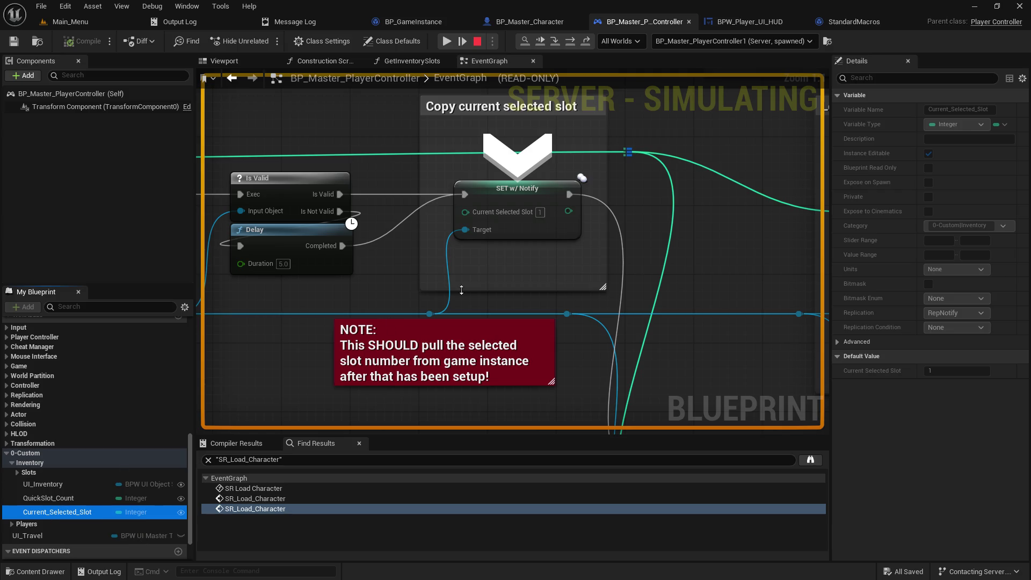
- Review the Spawn new Character, SpawnActor and For Each Loop (Map) nodes, then switch to BP_Master_Character
left_click_drag(662, 129, 690, 183)
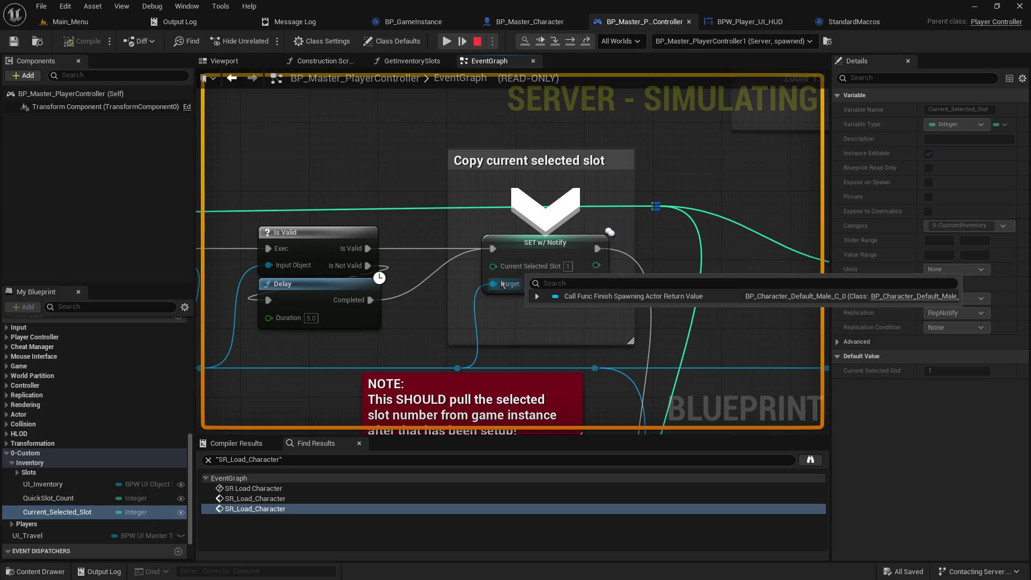
mouse_move(385, 320)
left_mouse_down()
mouse_move(795, 305)
mouse_move(616, 284)
mouse_move(567, 264)
left_mouse_up()
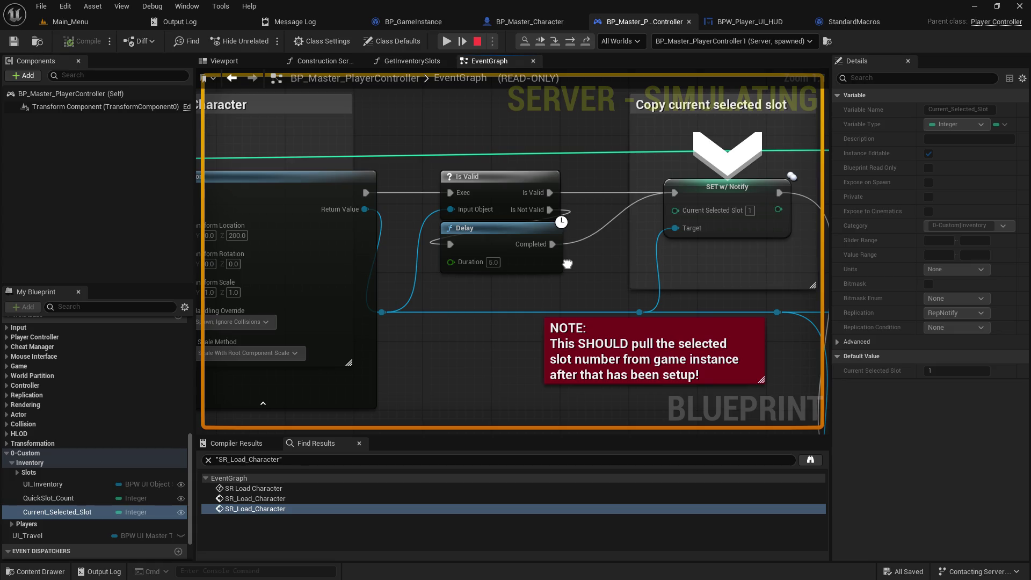
mouse_move(567, 264)
left_mouse_down()
mouse_move(586, 287)
mouse_move(676, 285)
left_mouse_up()
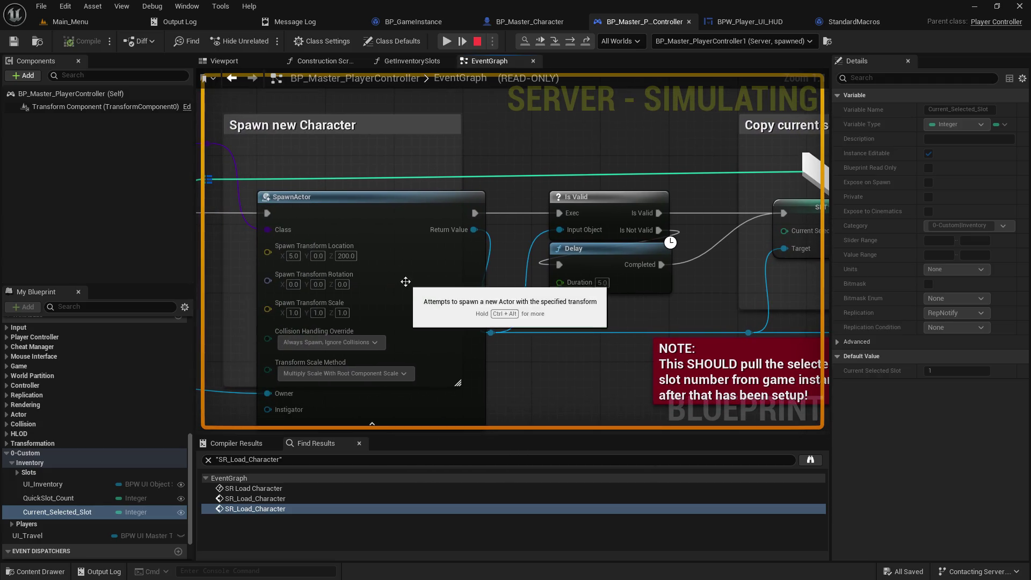
mouse_move(401, 142)
left_mouse_down()
mouse_move(659, 134)
mouse_move(325, 144)
mouse_move(262, 136)
left_mouse_up()
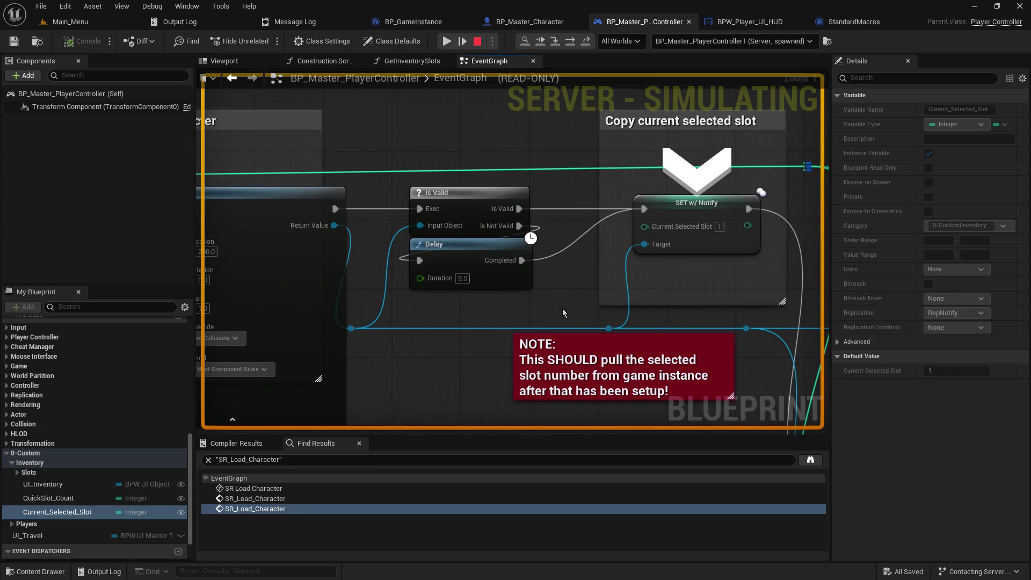
left_click_drag(741, 284, 418, 260)
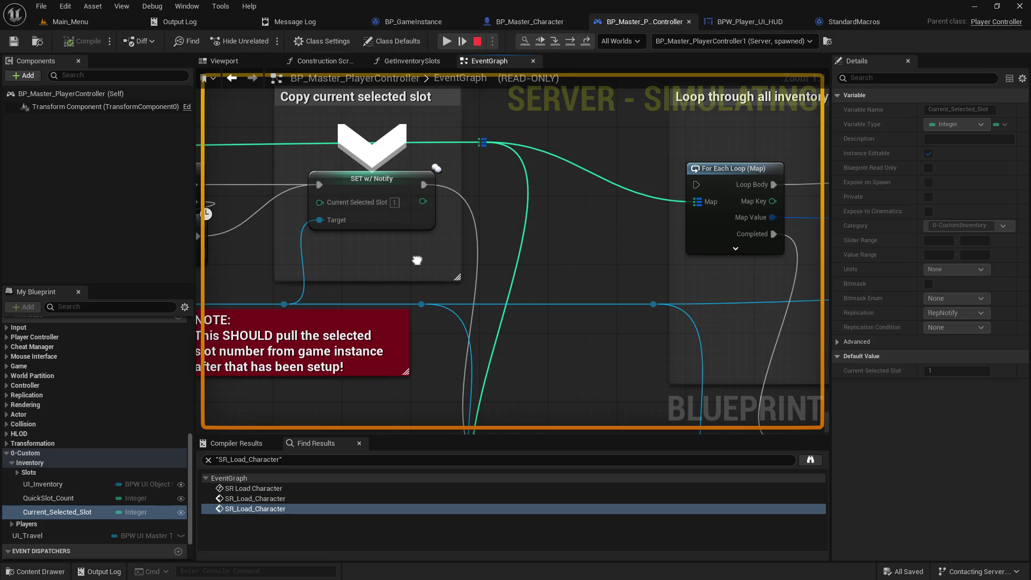
left_click_drag(417, 260, 563, 264)
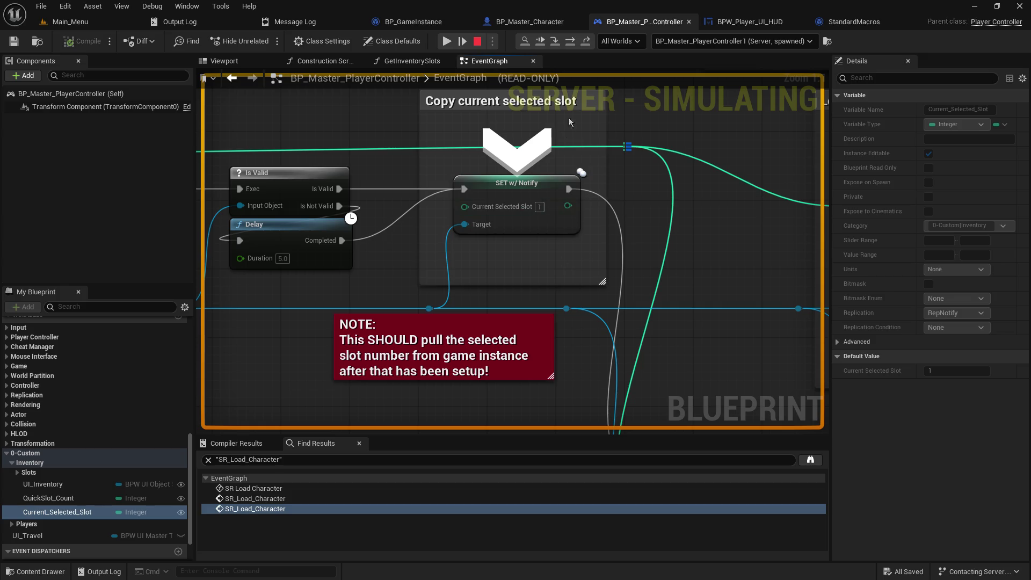
left_click(532, 22)
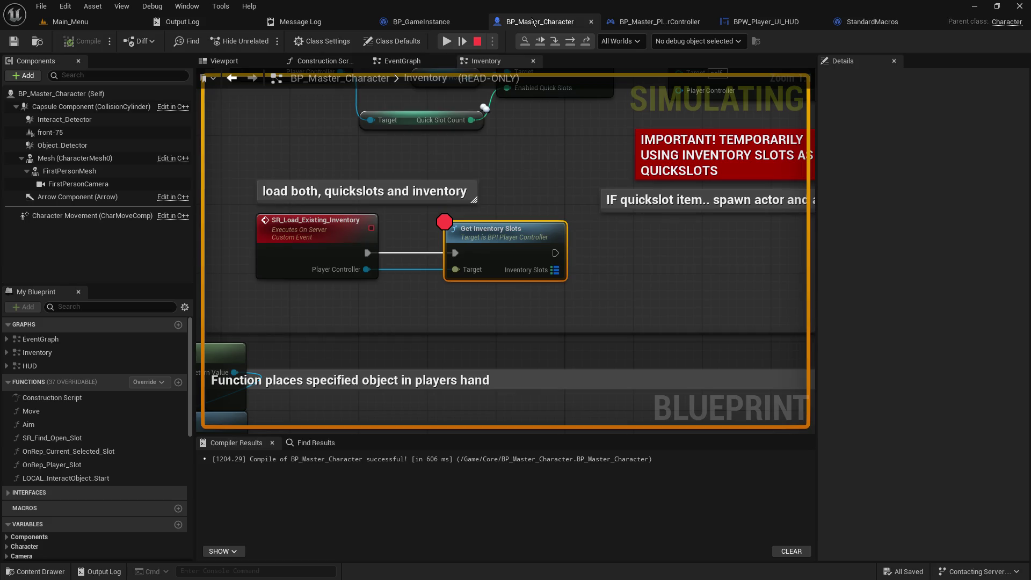
- Look over OnRep_Current_Selected_Slot, then step the debugger on to the Set Active Slot node
left_click(57, 455)
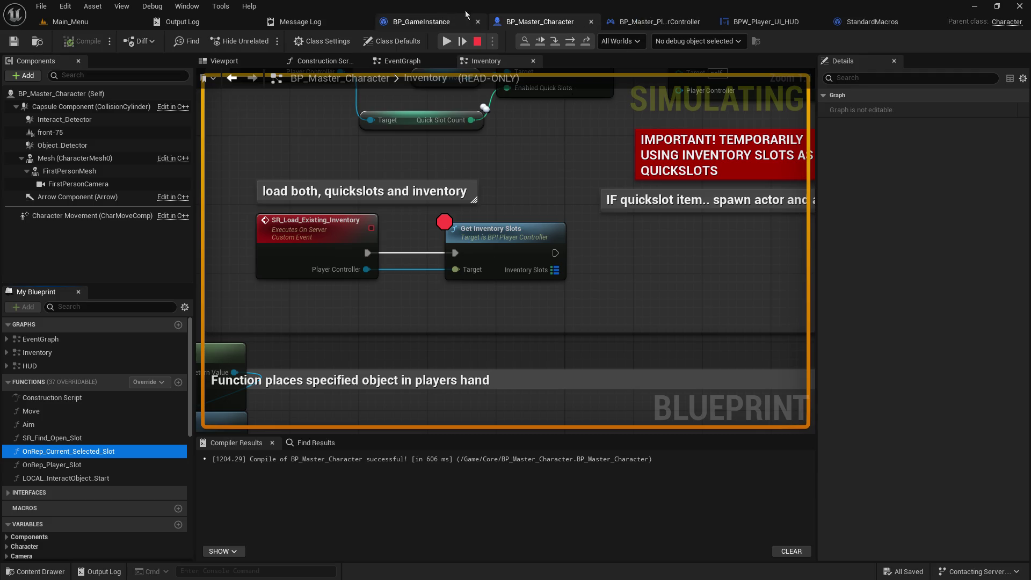
left_click(652, 22)
left_click_drag(688, 244, 519, 277)
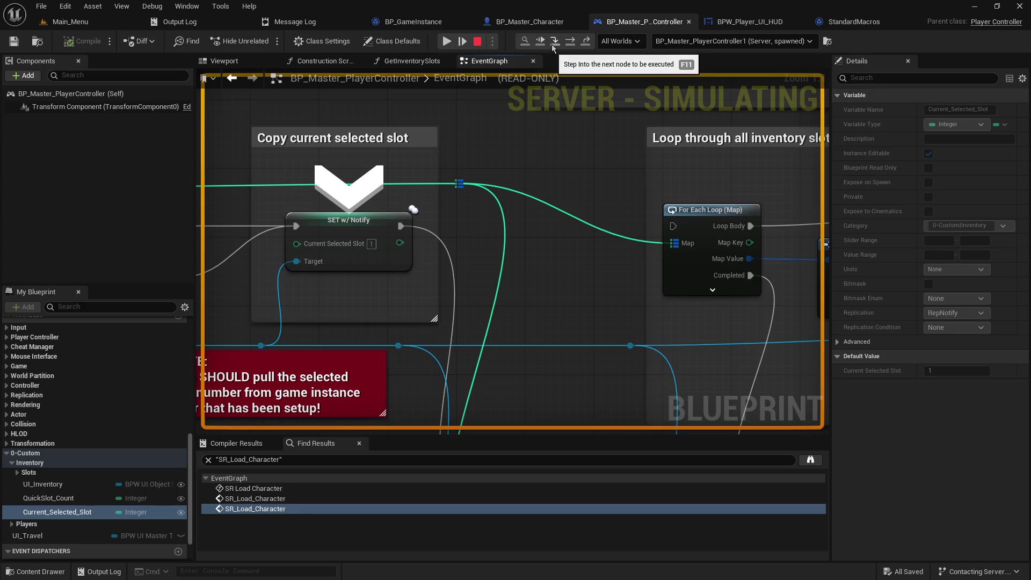
left_click(553, 44)
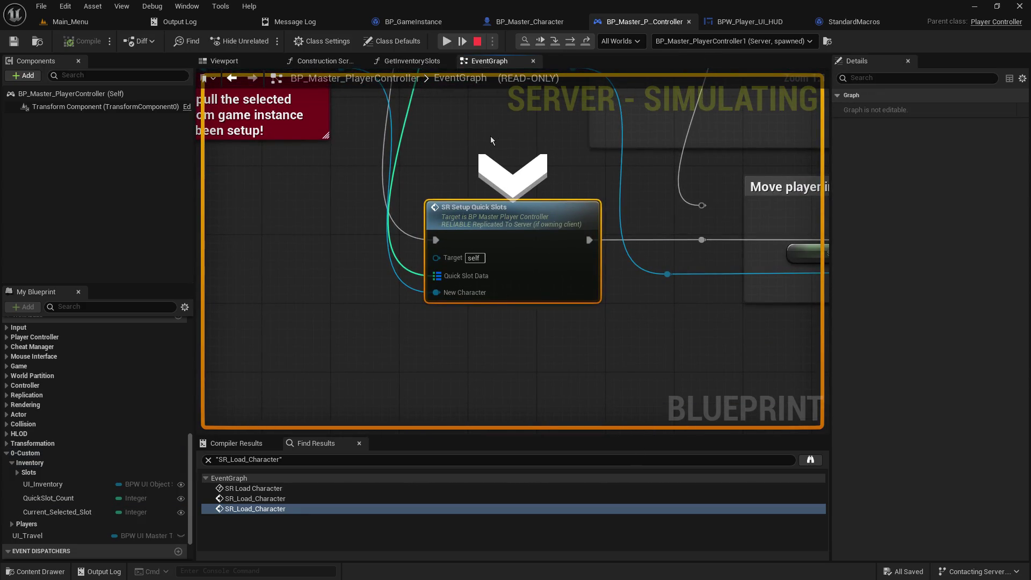
mouse_move(436, 275)
mouse_move(437, 297)
left_click(556, 43)
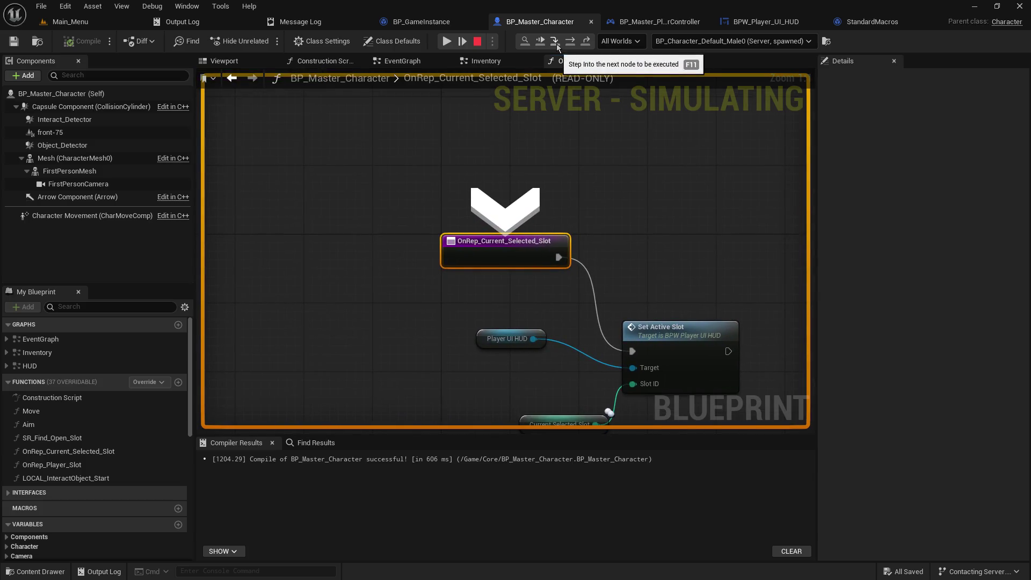
left_click(557, 43)
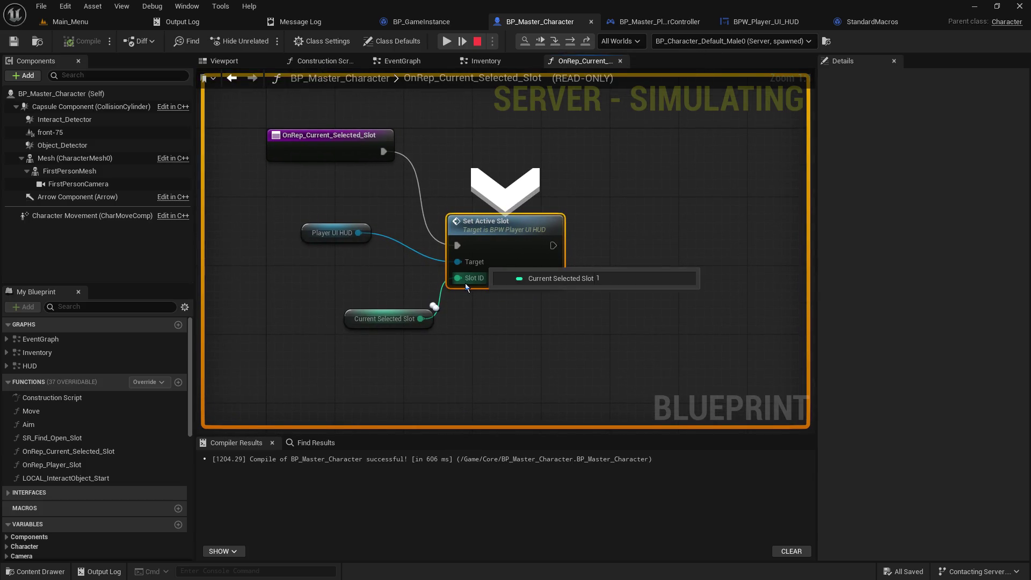
- Step back into the controller graph through SR Setup QuickSlots and For Each Loop to Is Valid
mouse_move(467, 263)
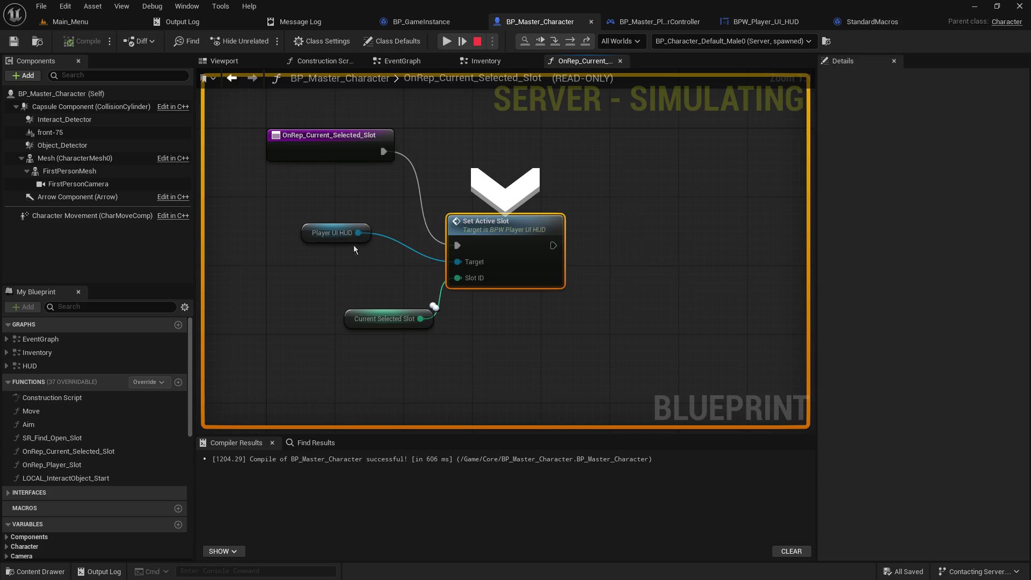
left_click(556, 42)
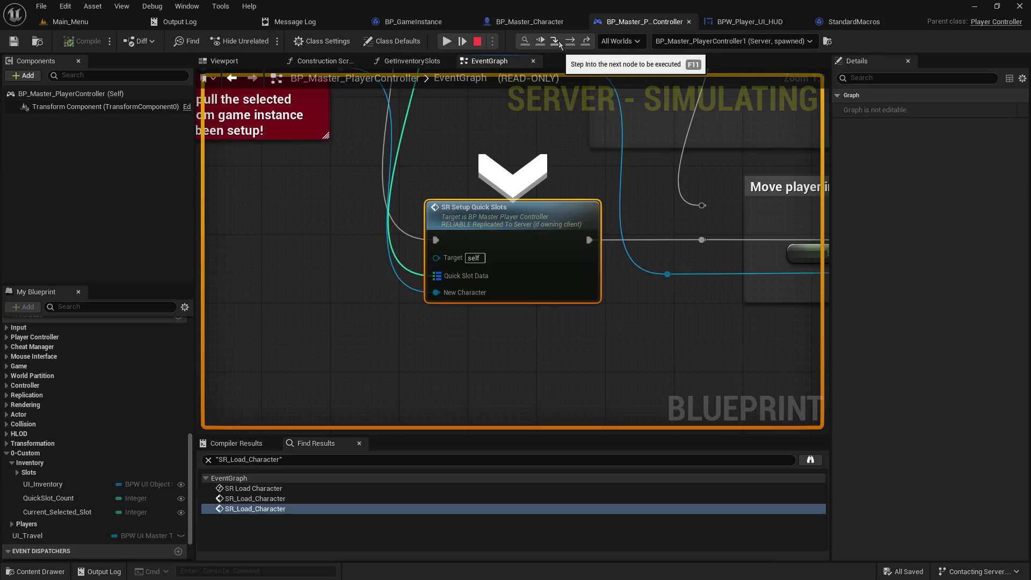
left_click(556, 42)
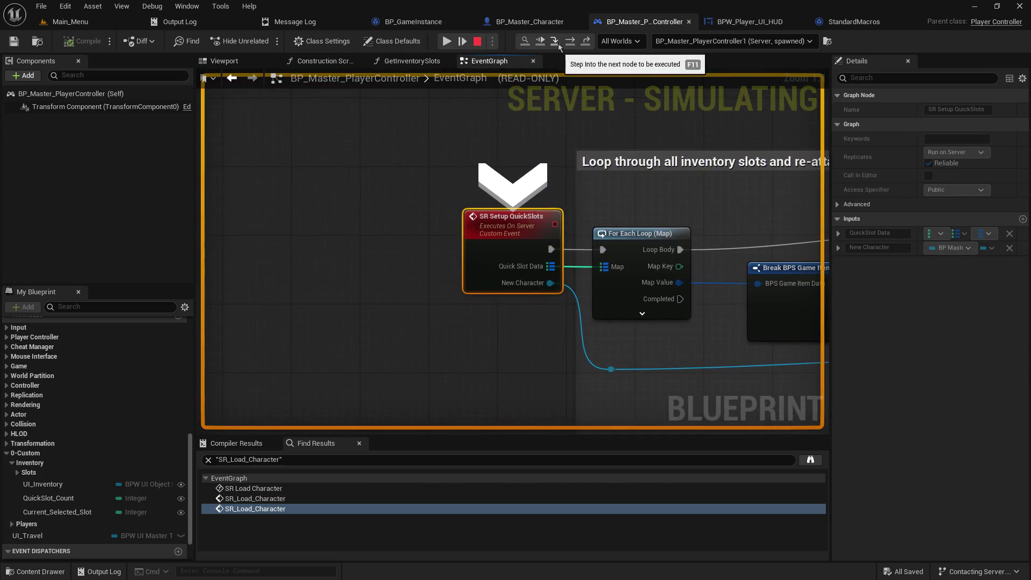
left_click(559, 43)
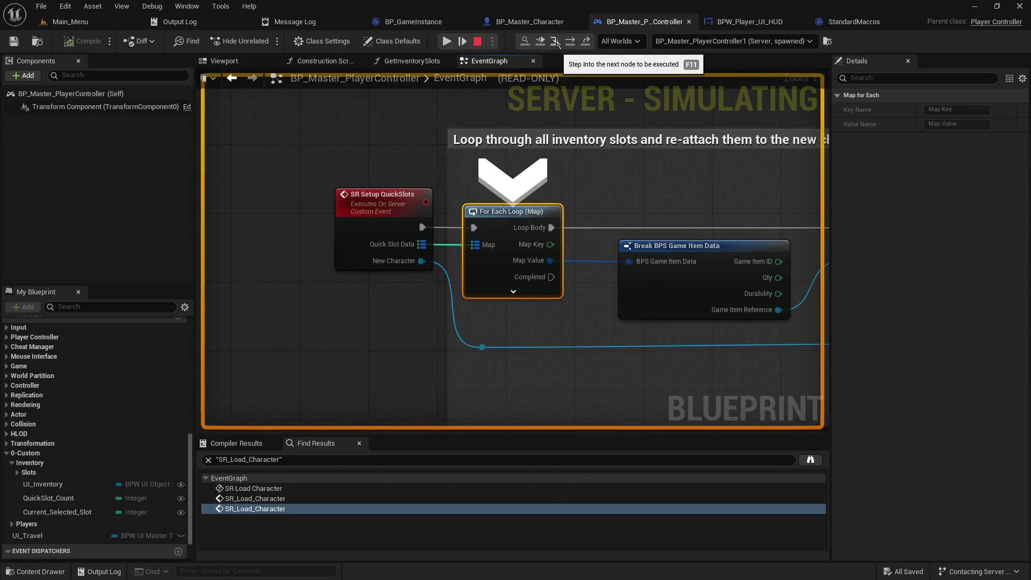
mouse_move(419, 246)
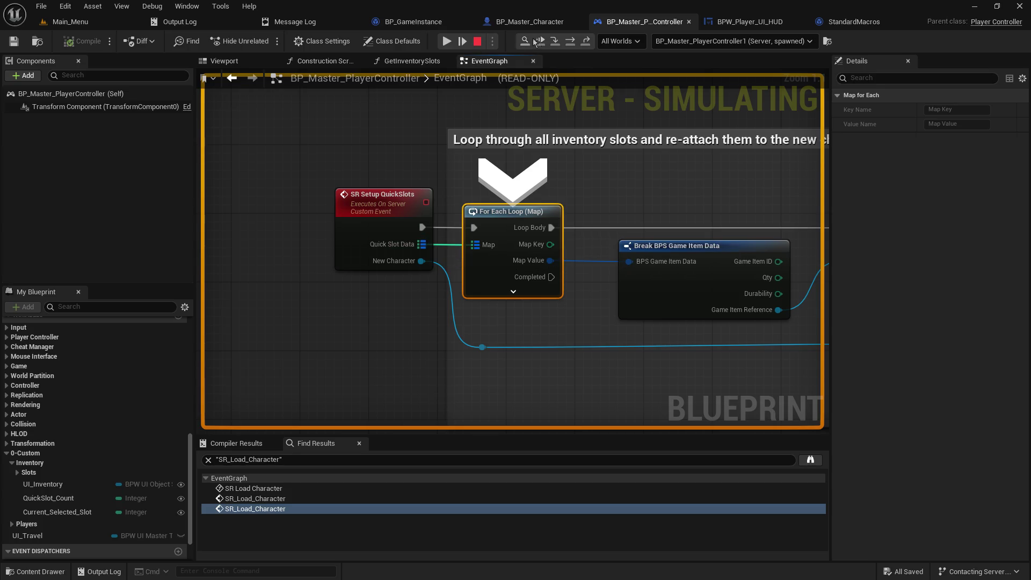
left_click(557, 41)
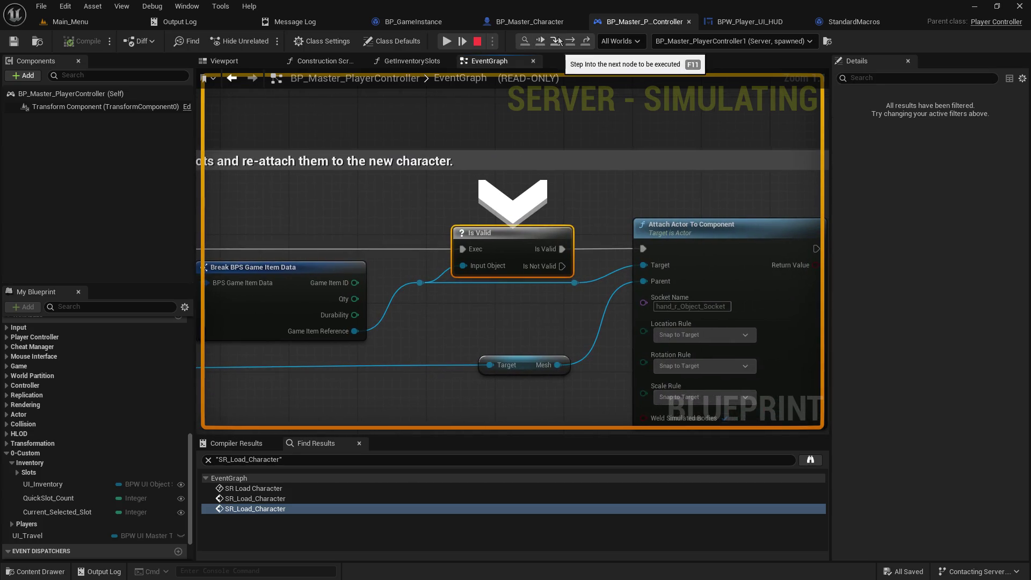
- Pan to the start of the quick-slot loop, then resume and stop the simulation
mouse_move(361, 330)
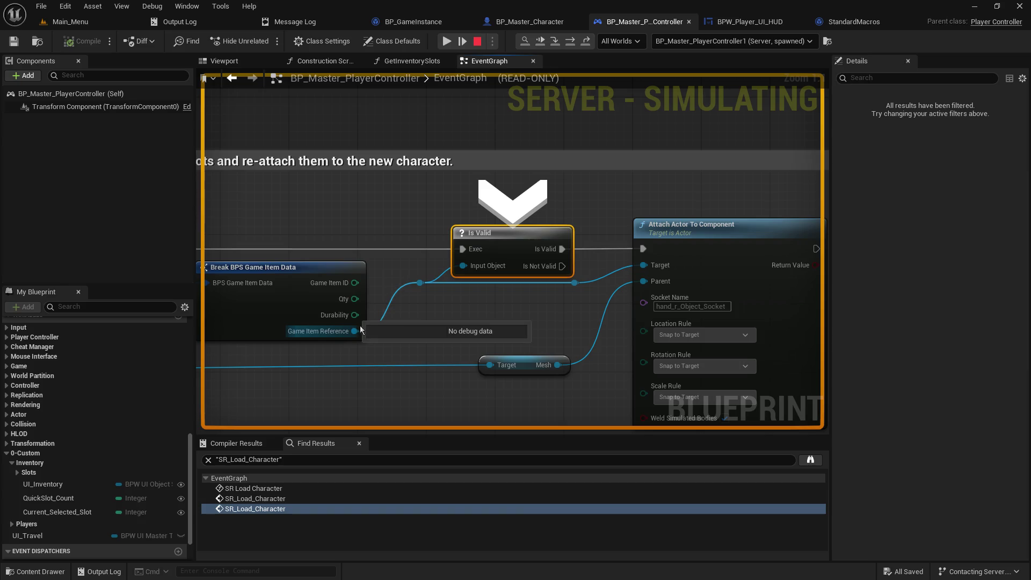
left_click_drag(350, 208, 674, 177)
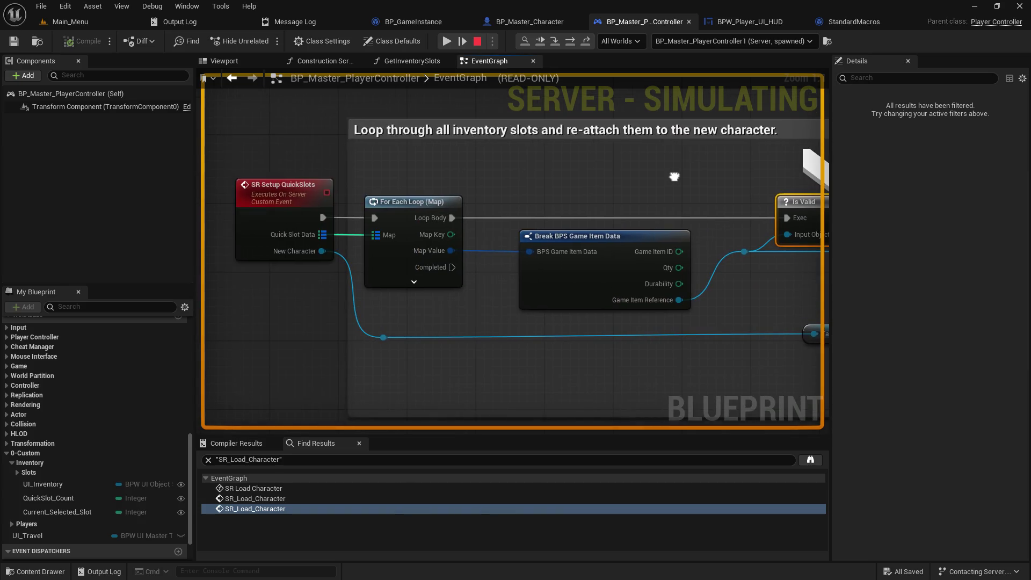
left_click(479, 44)
left_click(480, 44)
- End the play session and add an Is Valid node off Game Item Reference by typing isvalid
left_click(642, 21)
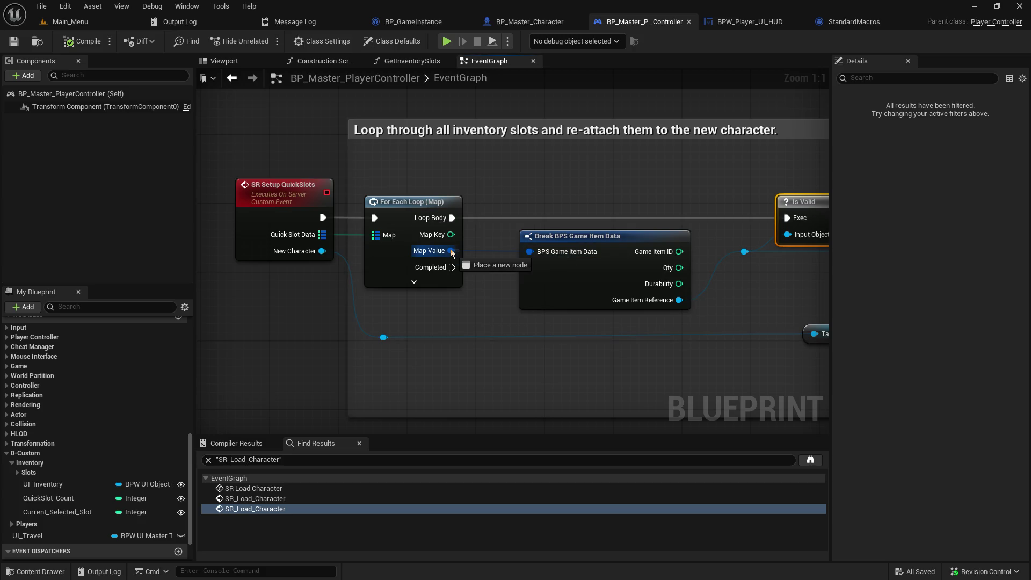
mouse_move(610, 144)
left_mouse_down()
mouse_move(414, 161)
mouse_move(371, 146)
left_mouse_up()
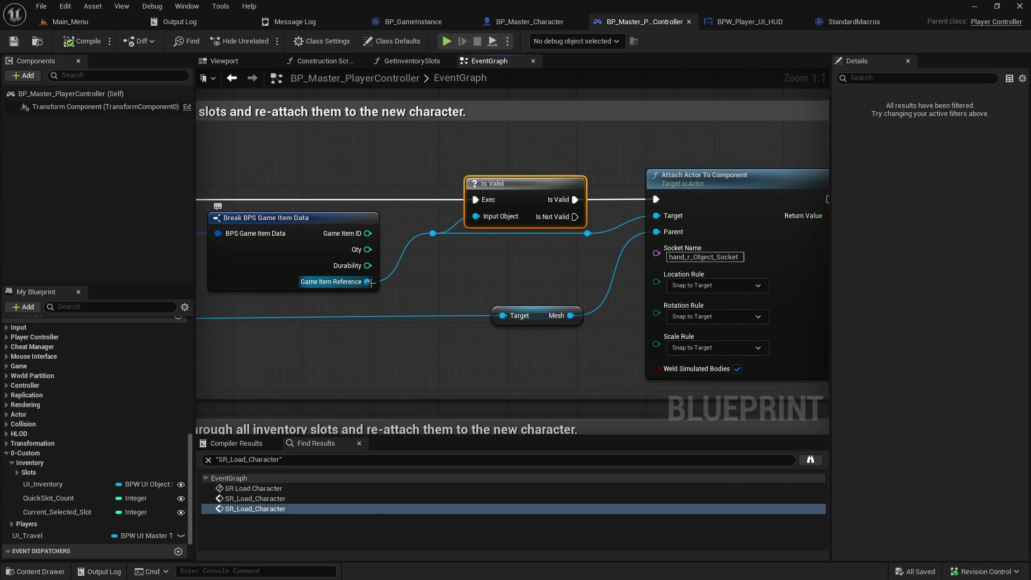
left_click_drag(368, 282, 387, 333)
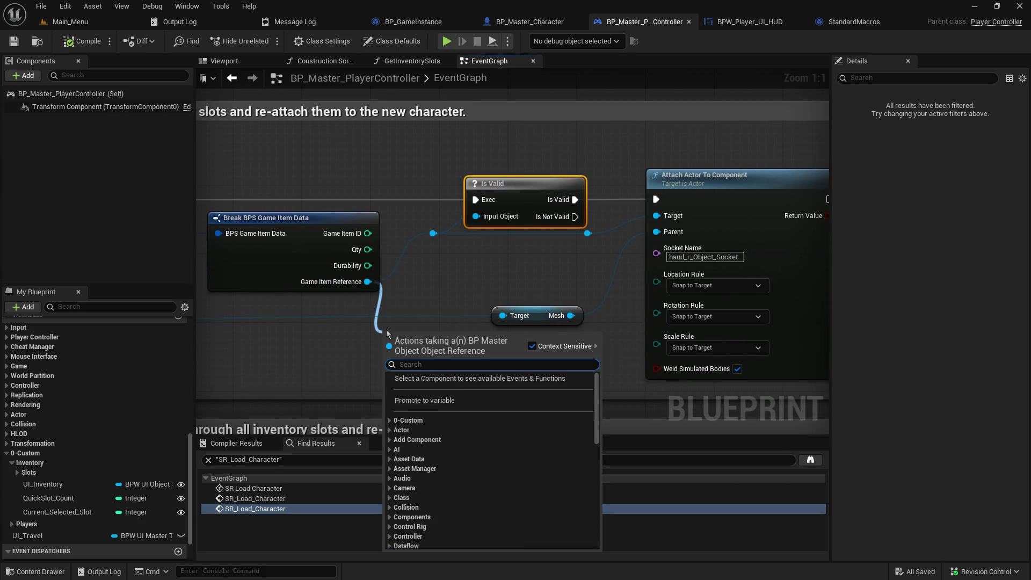
type("isvalid")
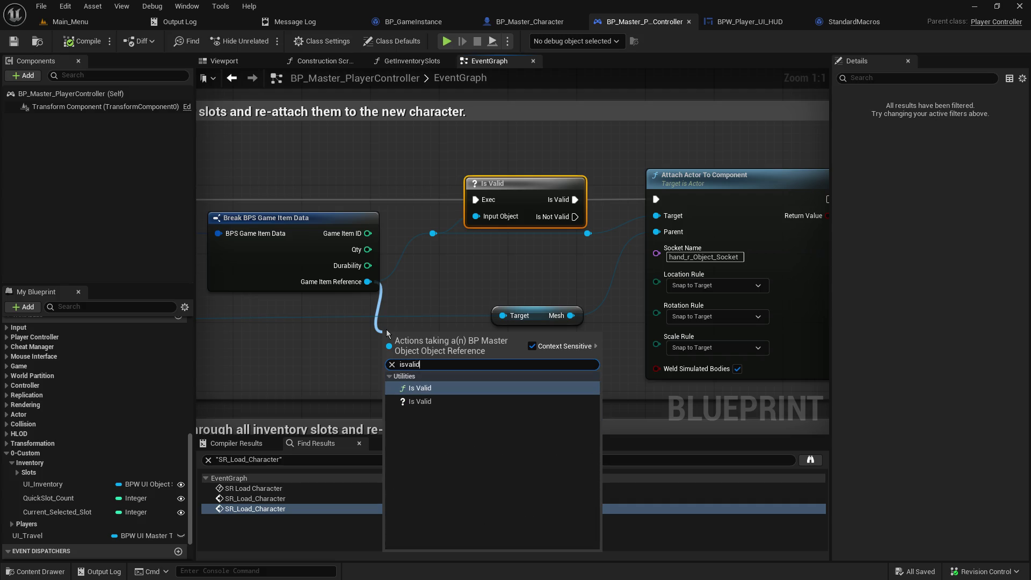
left_click(447, 400)
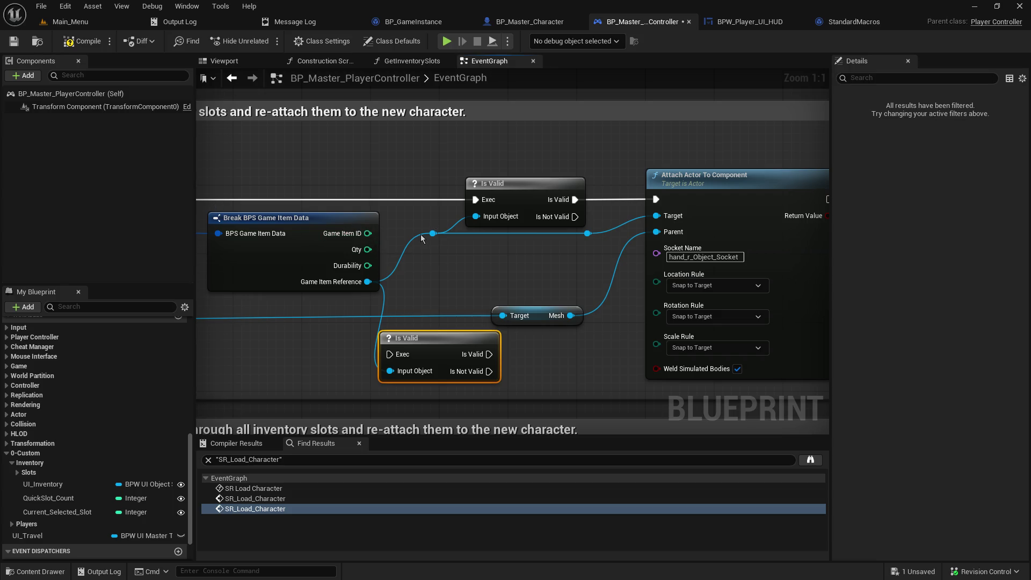
- Shift the loop nodes right and move the spare Is Valid check ahead of the existing one
scroll(430, 241, "down", 3)
left_click_drag(422, 177, 600, 297)
left_click_drag(486, 199, 677, 196)
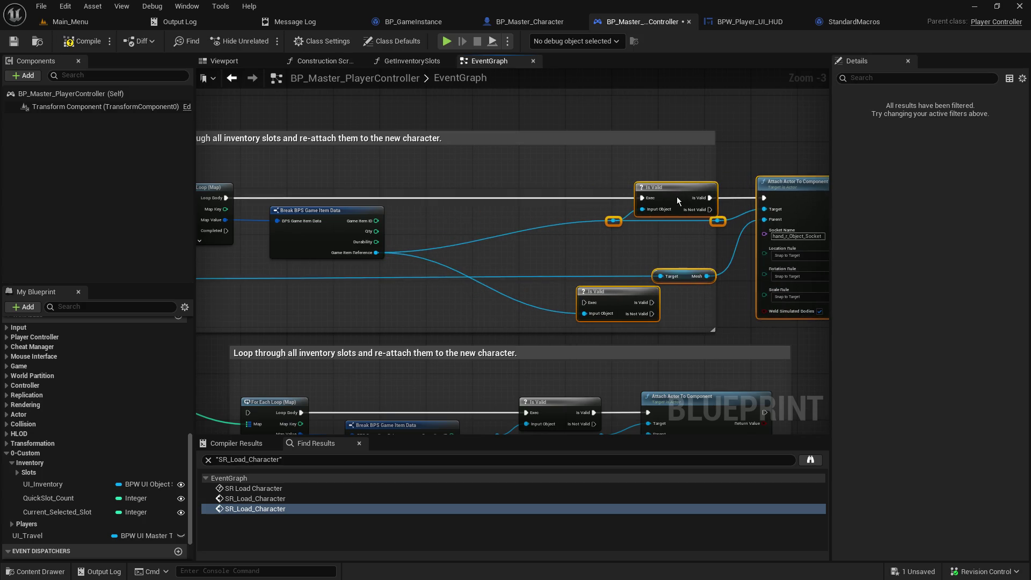
left_click(612, 295)
mouse_move(612, 295)
left_mouse_down()
mouse_move(472, 254)
mouse_move(506, 257)
left_mouse_up()
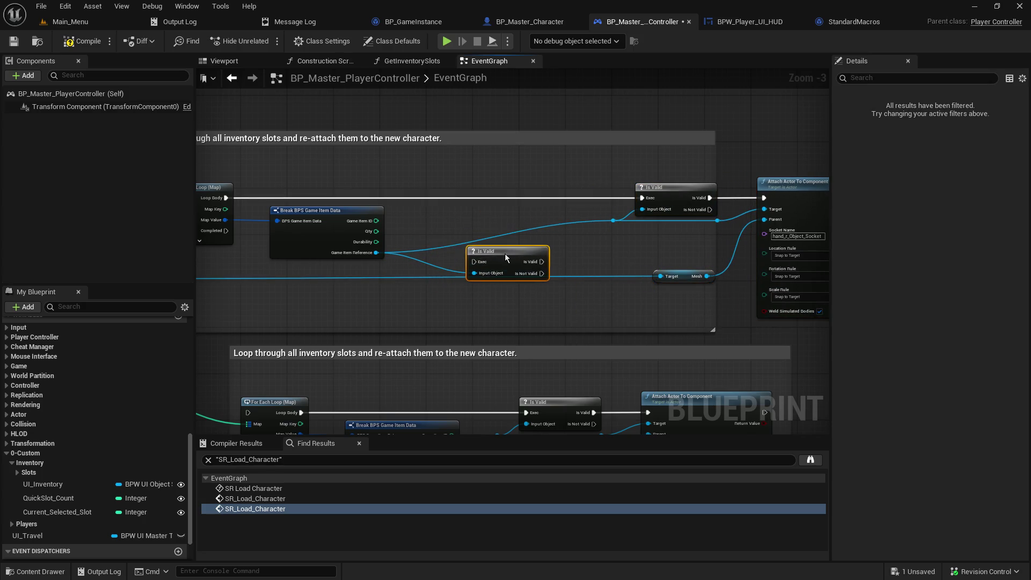
- Route Game Item Reference through a reroute into the new check, chaining Loop Body through it to the second check
double_click(422, 245)
mouse_move(427, 244)
left_mouse_down()
mouse_move(473, 276)
mouse_move(433, 197)
left_mouse_up()
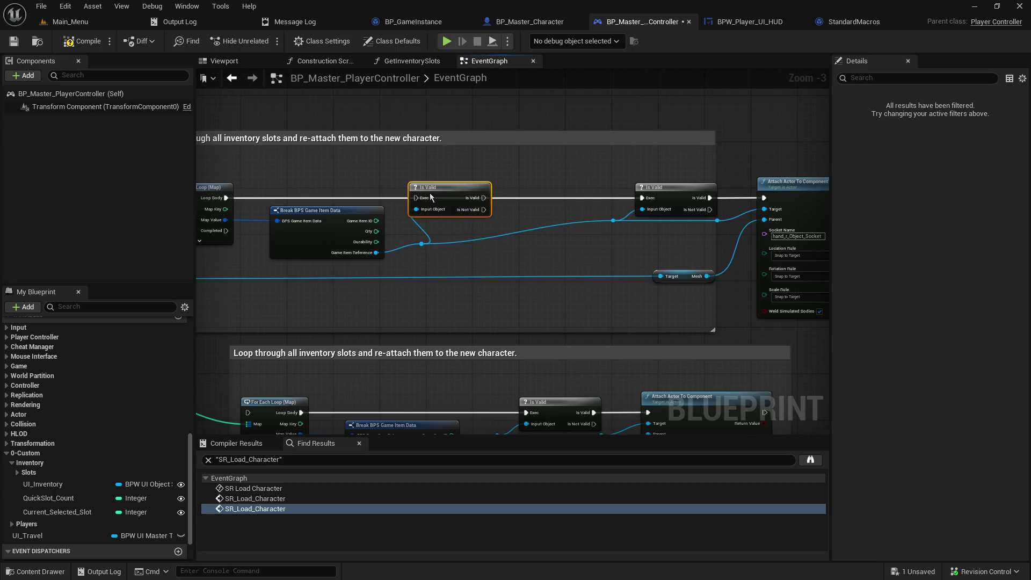
left_click_drag(226, 198, 415, 204)
left_click_drag(483, 197, 644, 200)
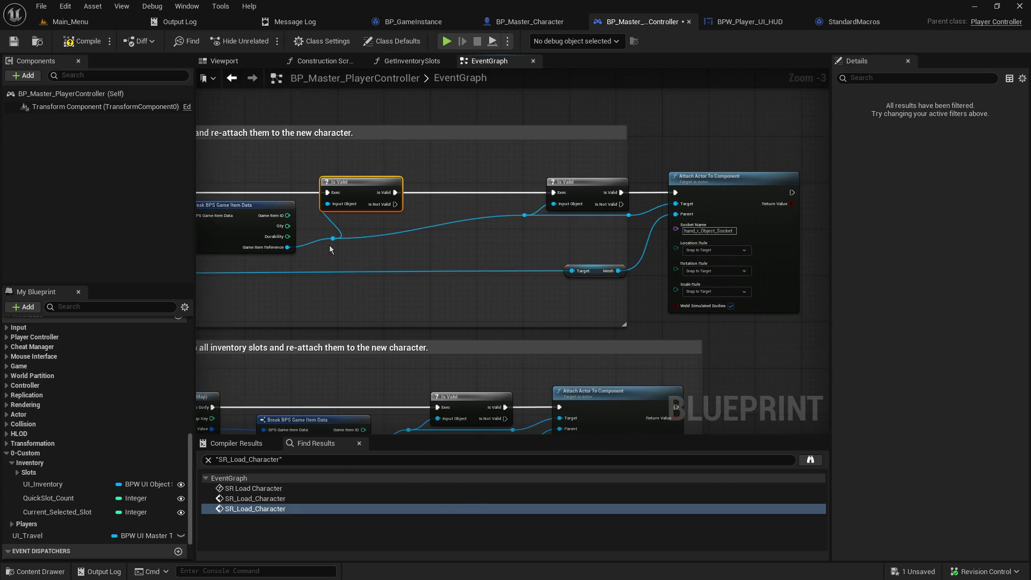
left_click_drag(328, 246, 302, 272)
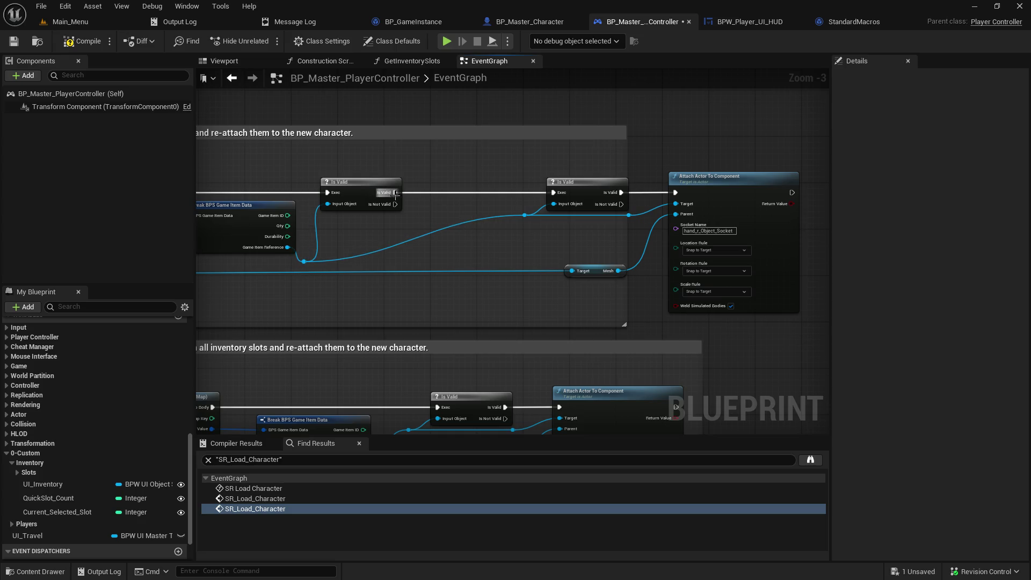
left_click_drag(395, 204, 446, 239)
- Add a custom event named Spawn Player Item and place it near the loop nodes
left_click(430, 181)
left_click_drag(439, 173, 398, 361)
right_click(413, 199)
type("ad")
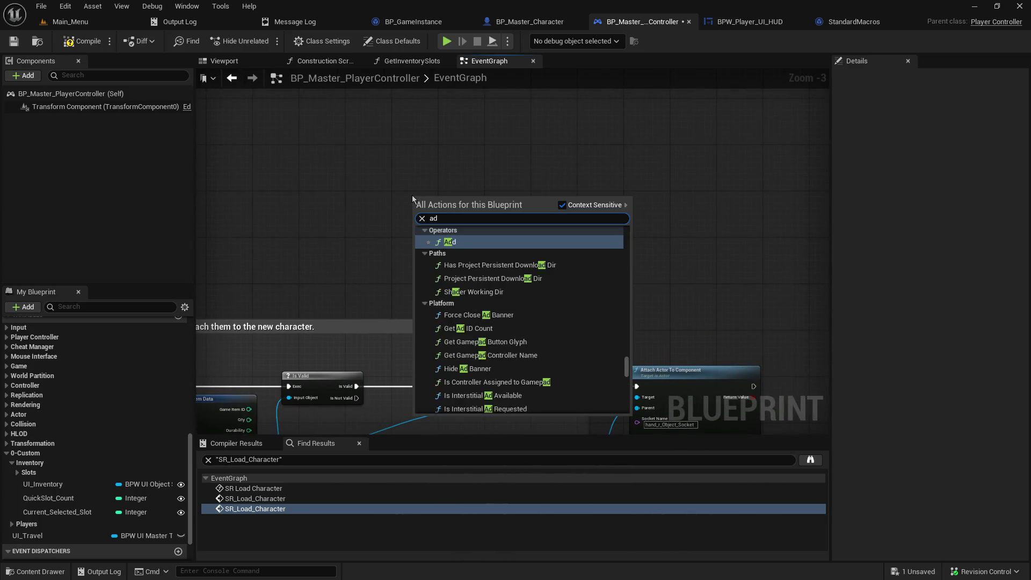
type("d custom")
key("Return")
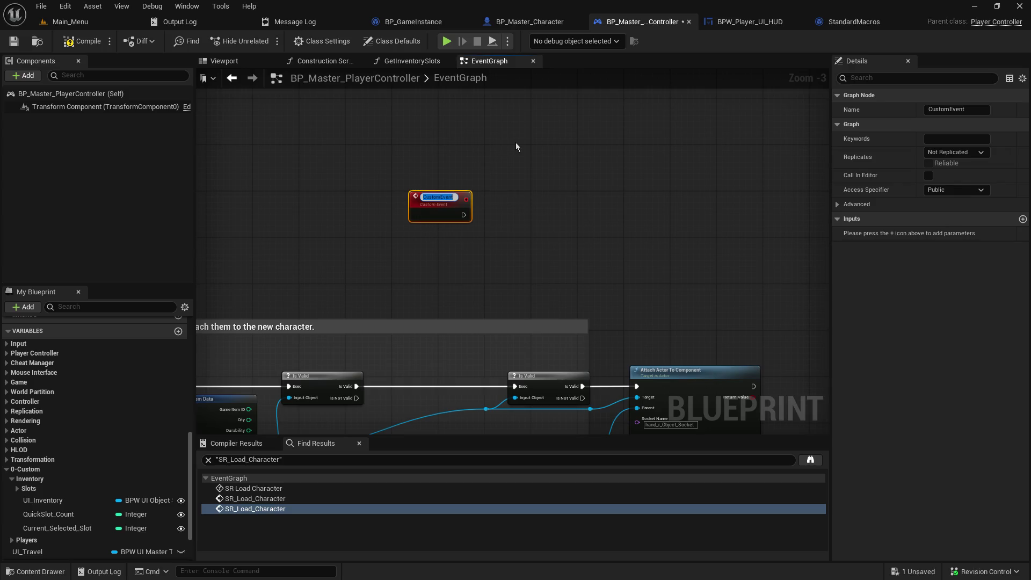
type("Spawn")
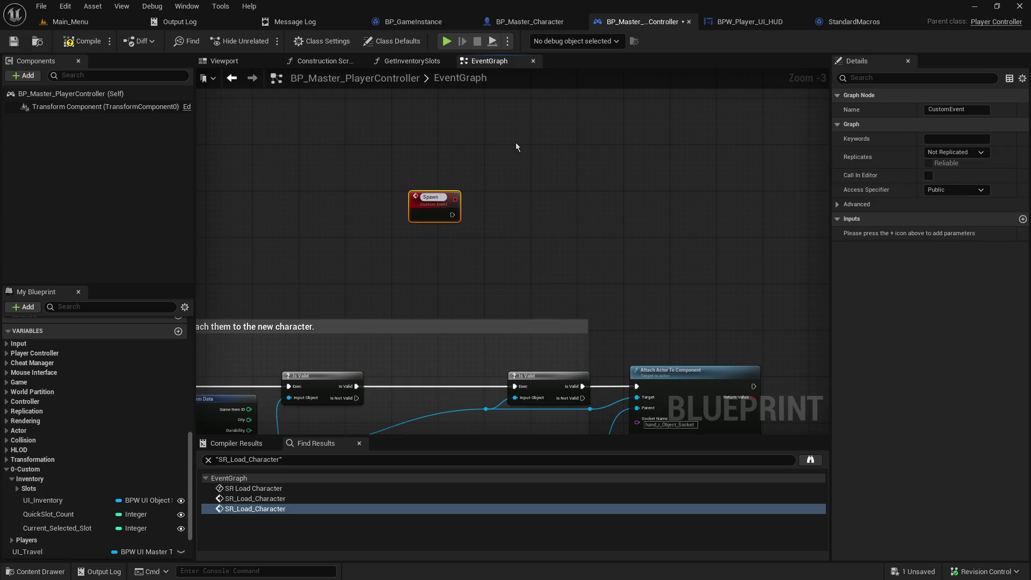
type(" Pl")
type("ayer I")
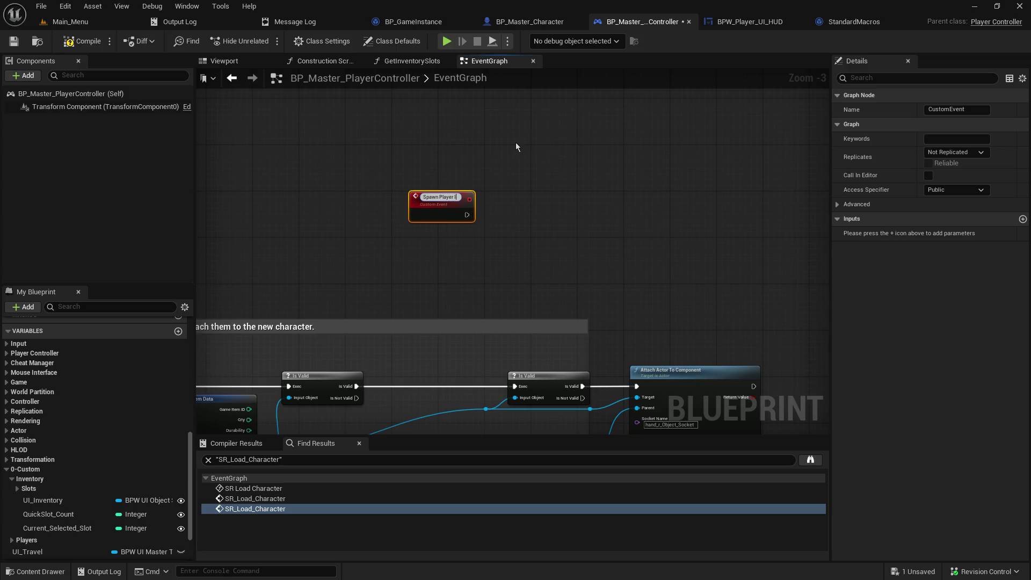
type("tem")
key("BackSpace")
type("m")
key("Return")
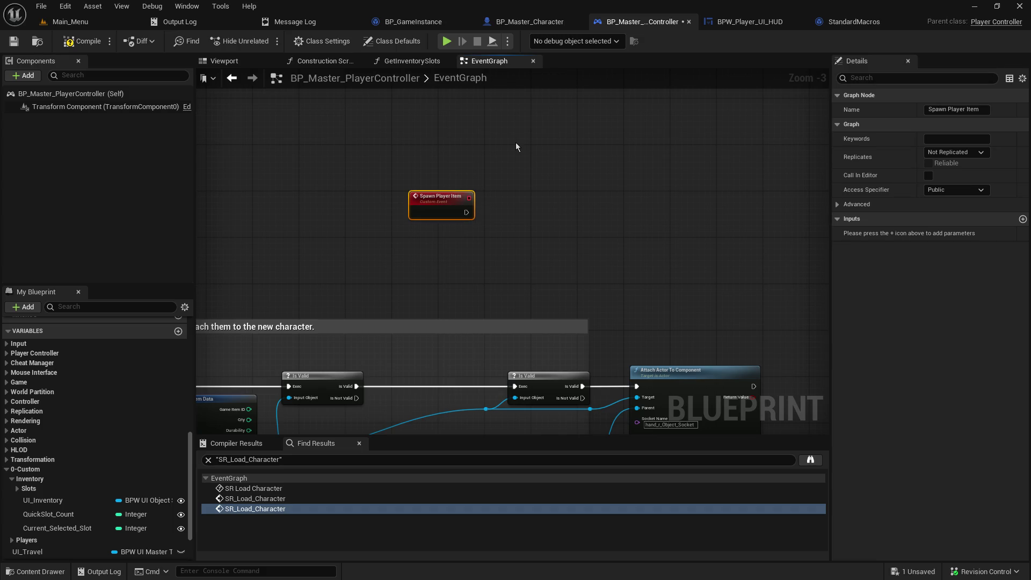
mouse_move(365, 299)
left_mouse_down()
mouse_move(358, 232)
mouse_move(461, 219)
mouse_move(427, 112)
left_mouse_up()
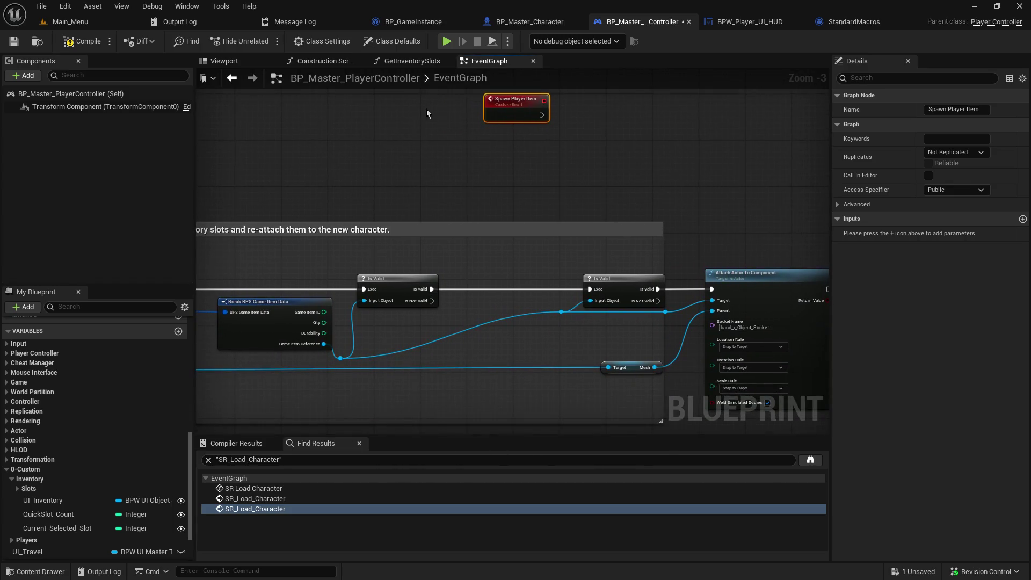
mouse_move(499, 96)
left_mouse_down()
mouse_move(499, 144)
mouse_move(487, 163)
left_mouse_up()
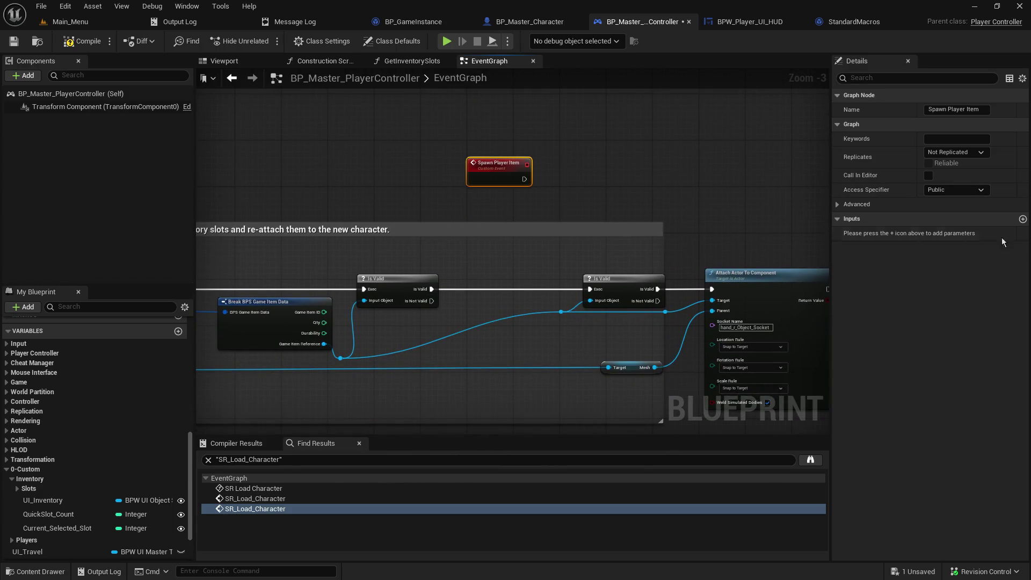
- Give the event an Integer input parameter named Item ID
left_click(1023, 219)
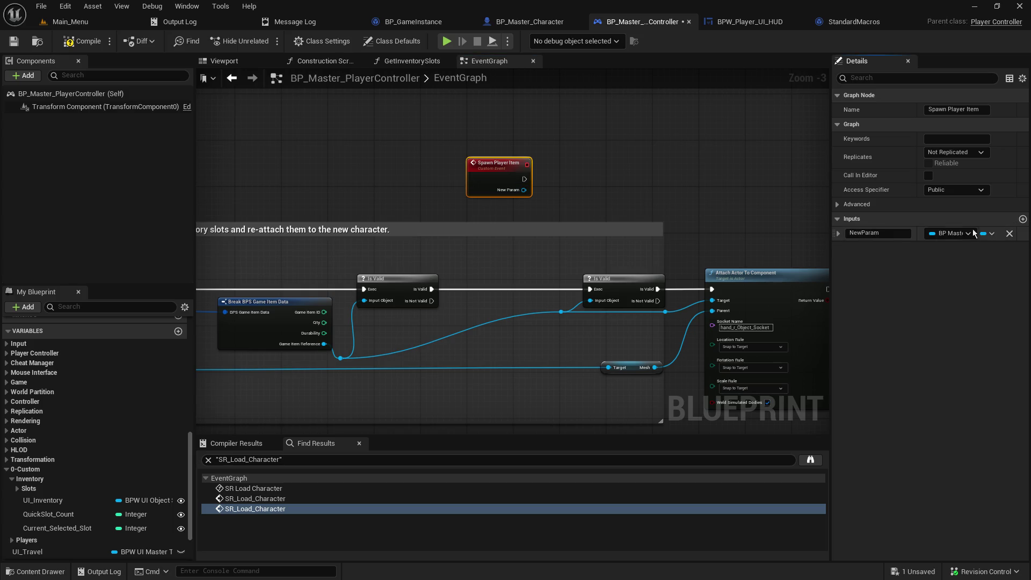
left_click(961, 235)
left_click(961, 286)
type("Item ID")
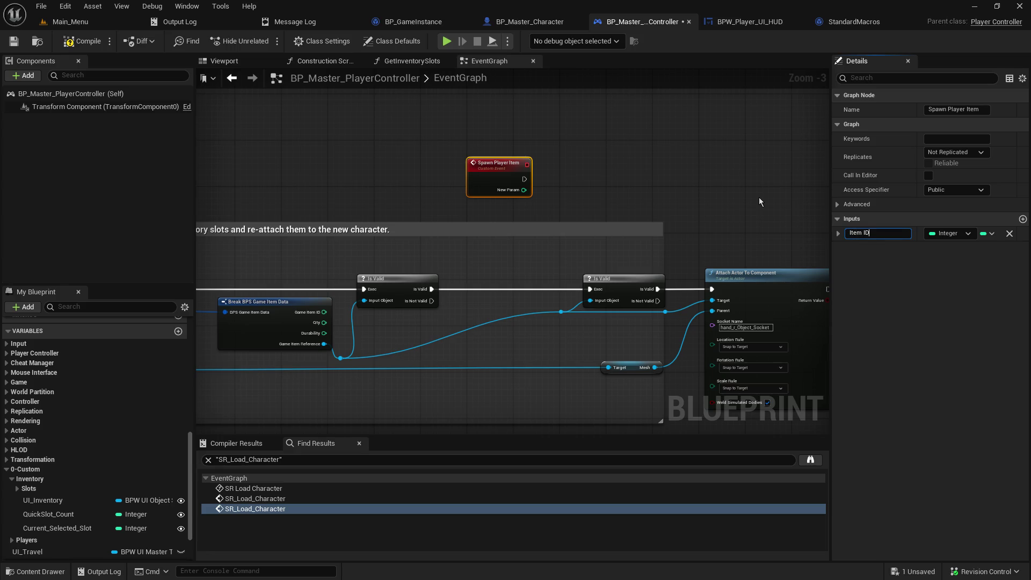
key("Return")
right_click(481, 178)
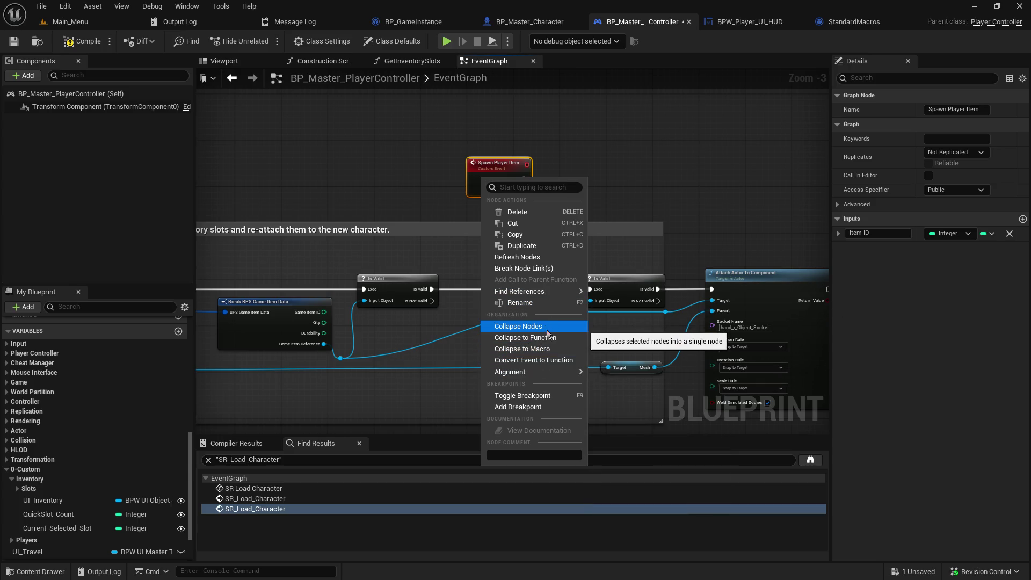
- Convert the event to a function and place its call between the Is Valid checks
left_click(545, 359)
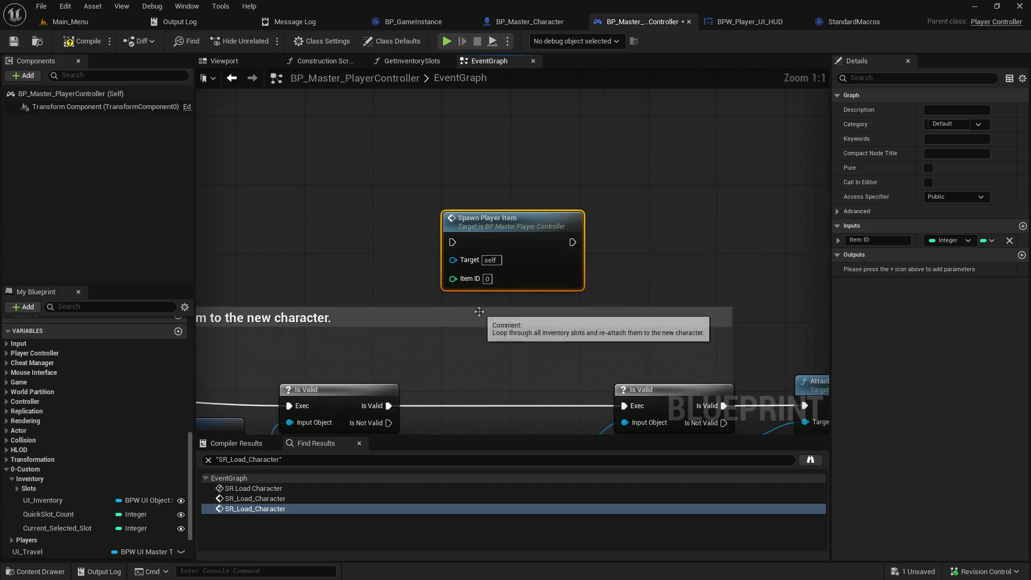
left_click_drag(479, 311, 490, 200)
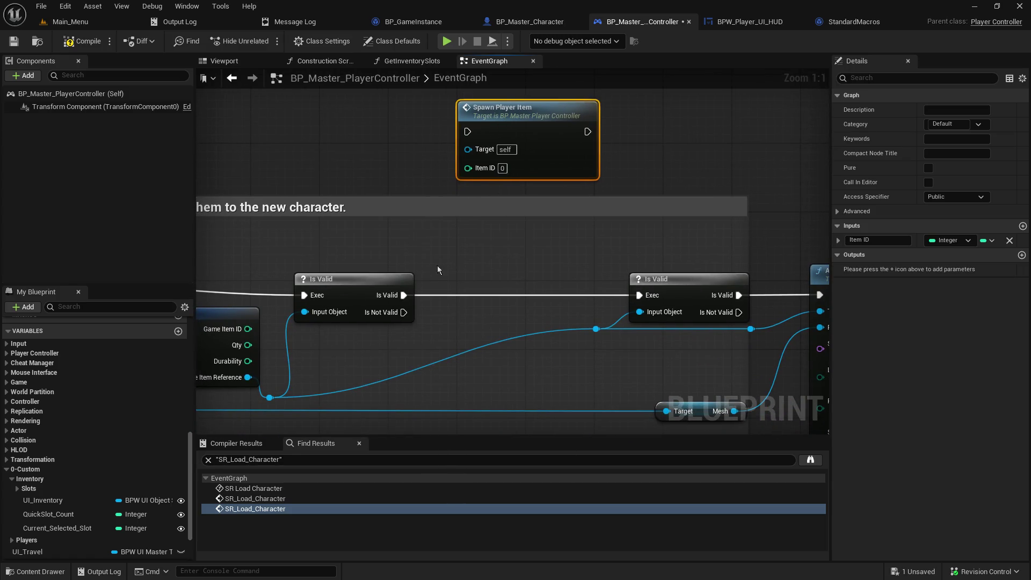
mouse_move(503, 105)
left_mouse_down()
mouse_move(477, 200)
mouse_move(468, 306)
left_mouse_up()
left_click_drag(582, 329, 579, 397)
left_click_drag(512, 327, 529, 336)
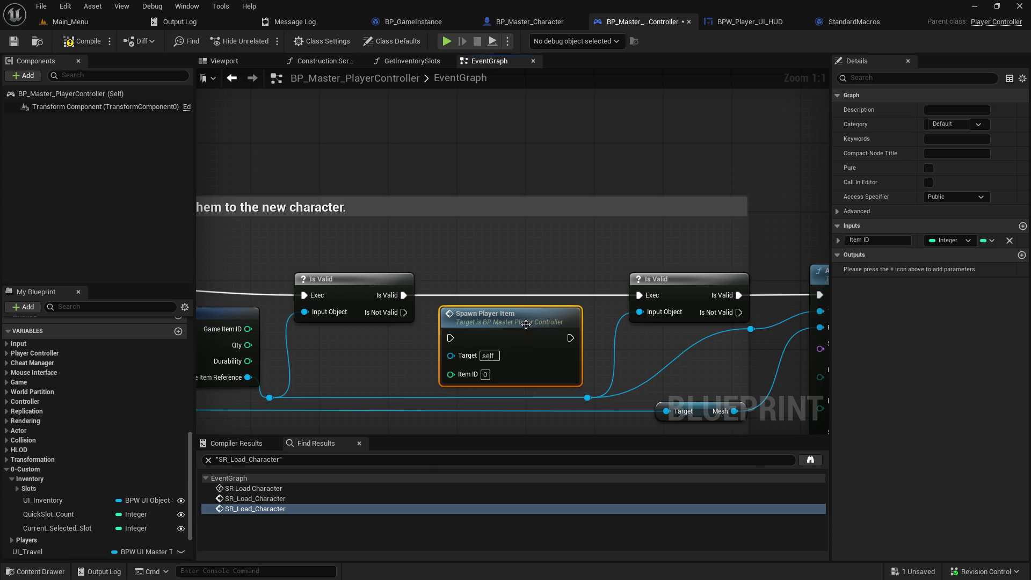
- Wire Is Not Valid and Game Item ID into the call and save the blueprint
left_click_drag(403, 312, 450, 338)
mouse_move(255, 330)
left_mouse_down()
mouse_move(367, 371)
mouse_move(451, 374)
left_mouse_up()
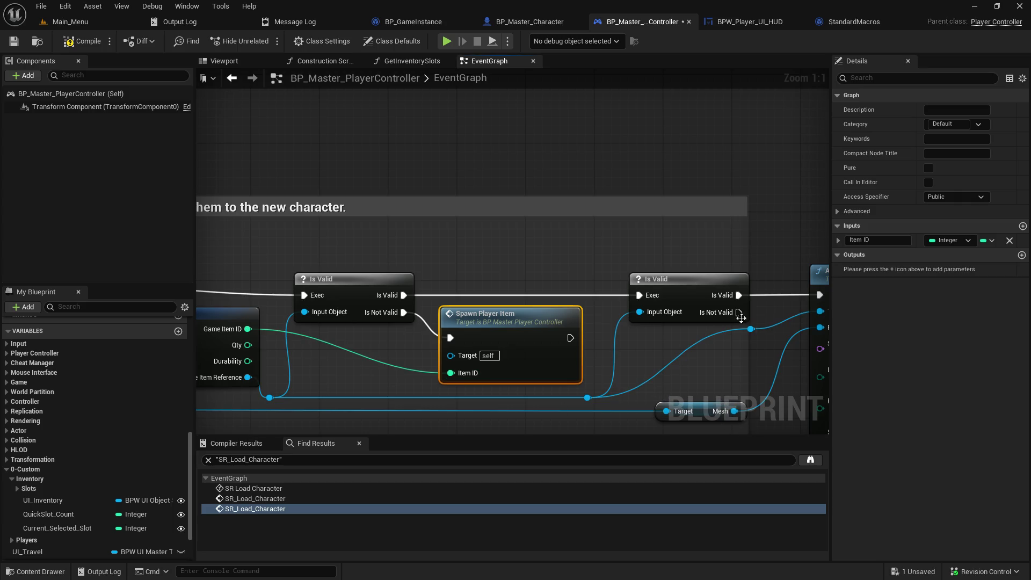
key("ctrl+s")
- Open the Spawn Player Item function and add a BP Master Object reference output
double_click(522, 316)
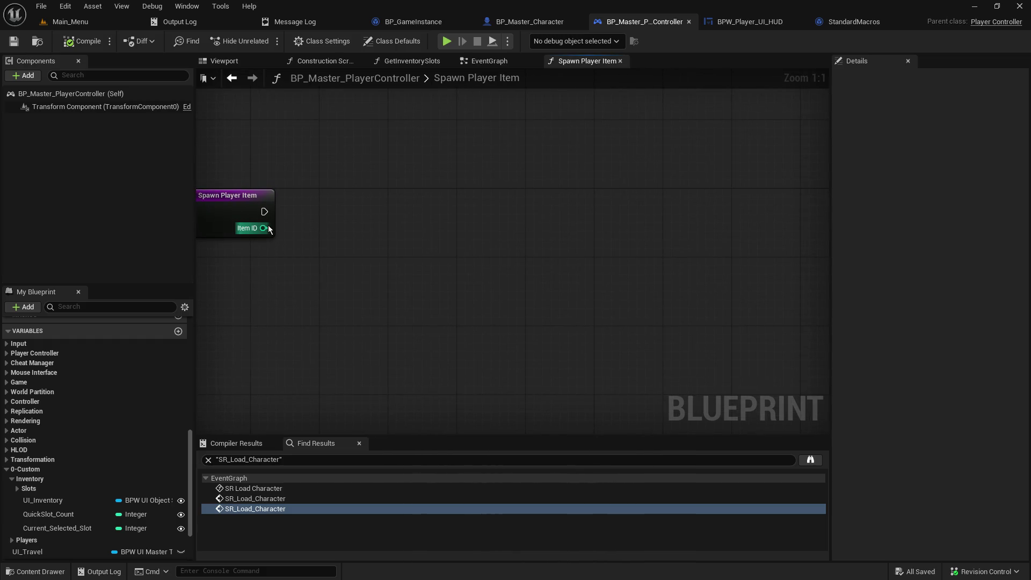
left_click(243, 215)
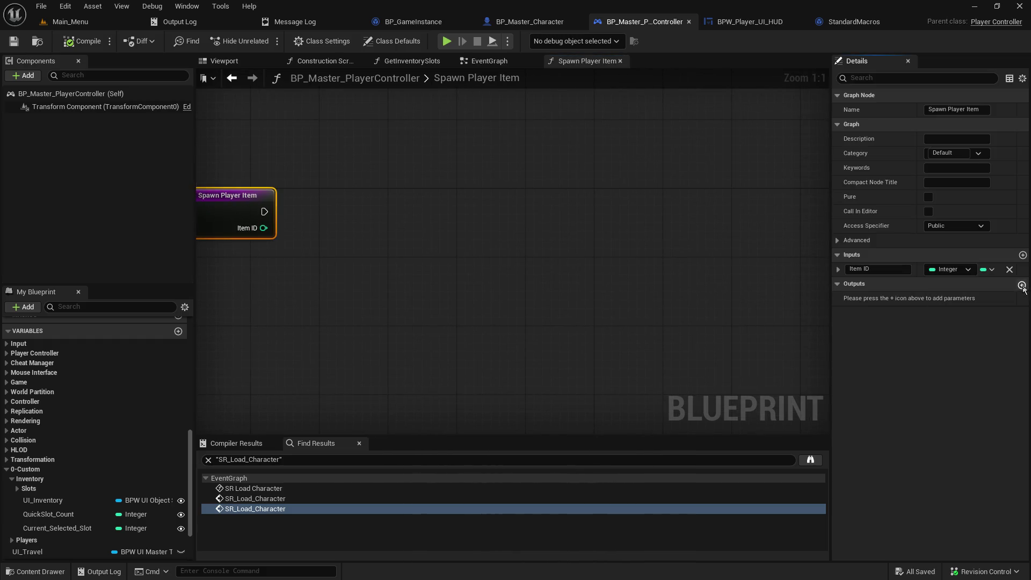
left_click(1022, 284)
left_click(952, 298)
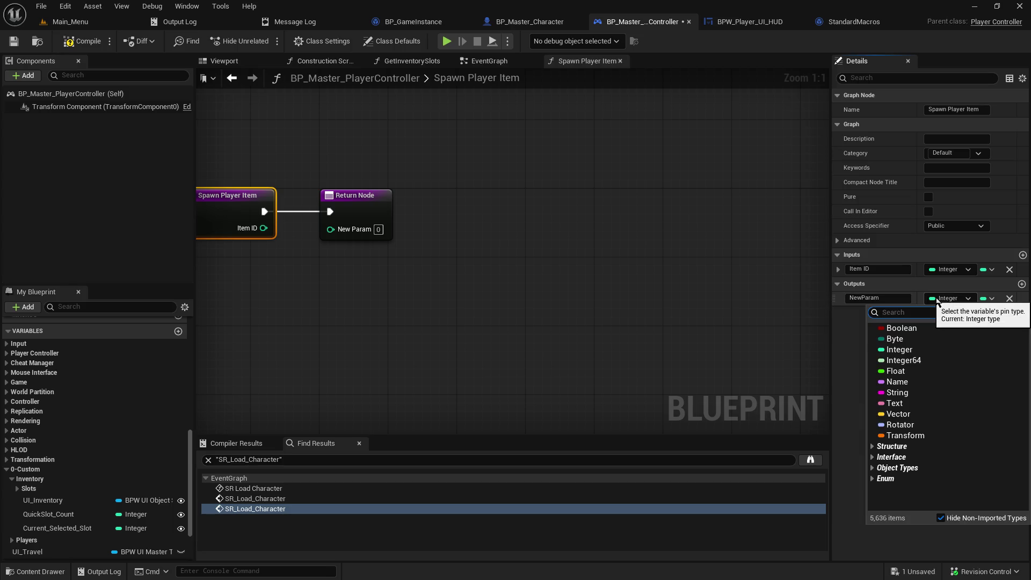
type("object")
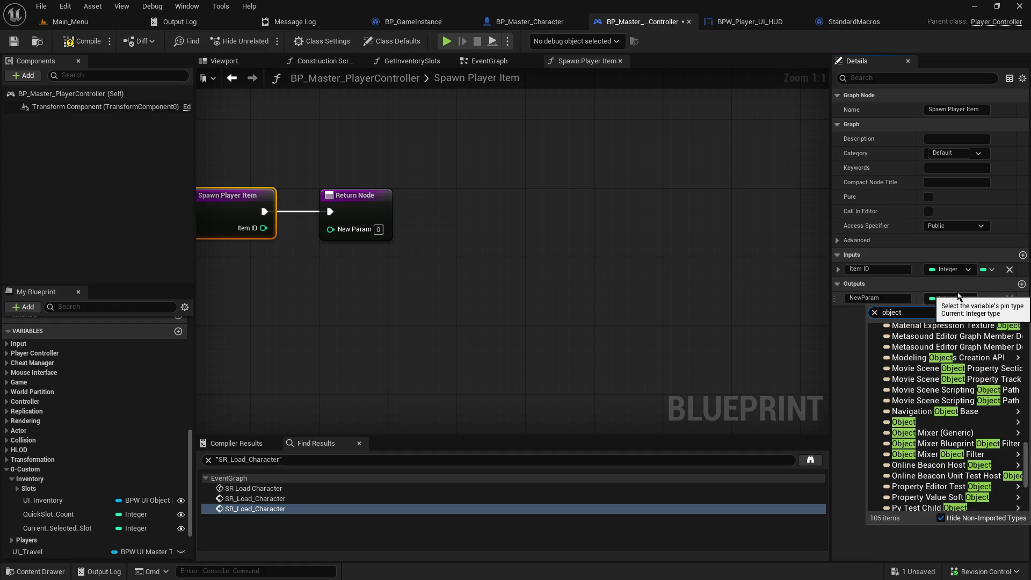
type("master")
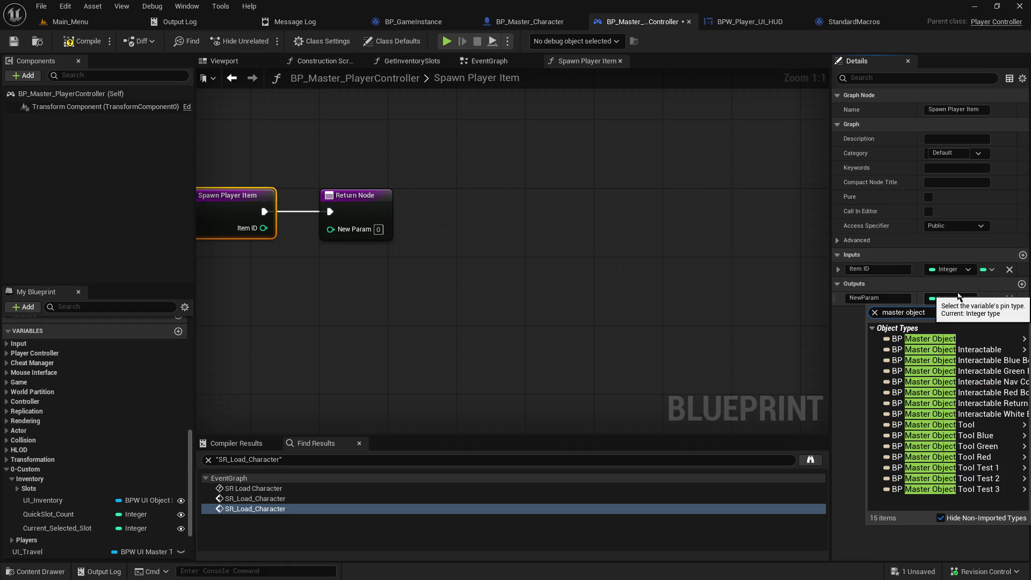
mouse_move(997, 345)
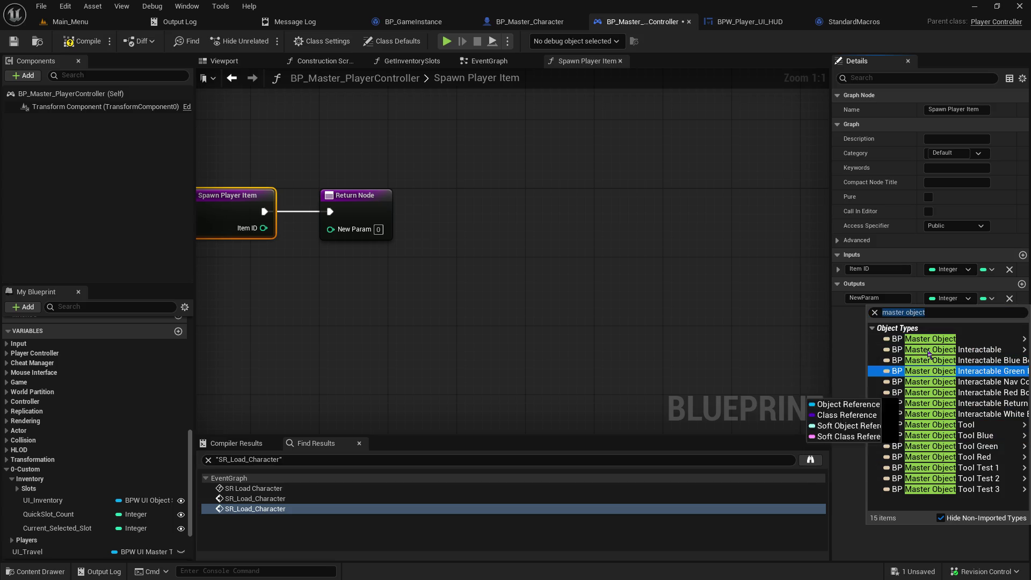
mouse_move(931, 340)
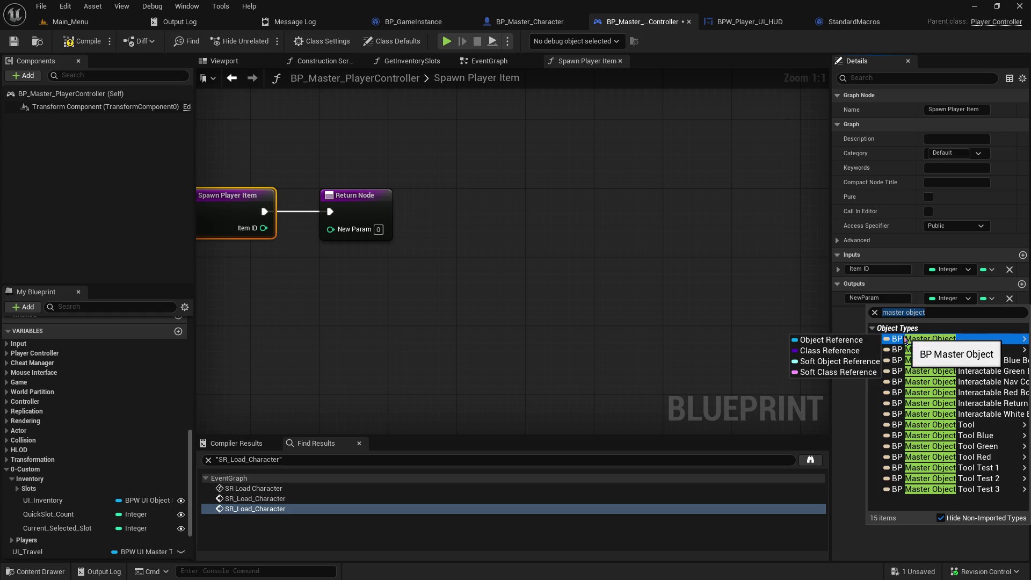
left_click(827, 341)
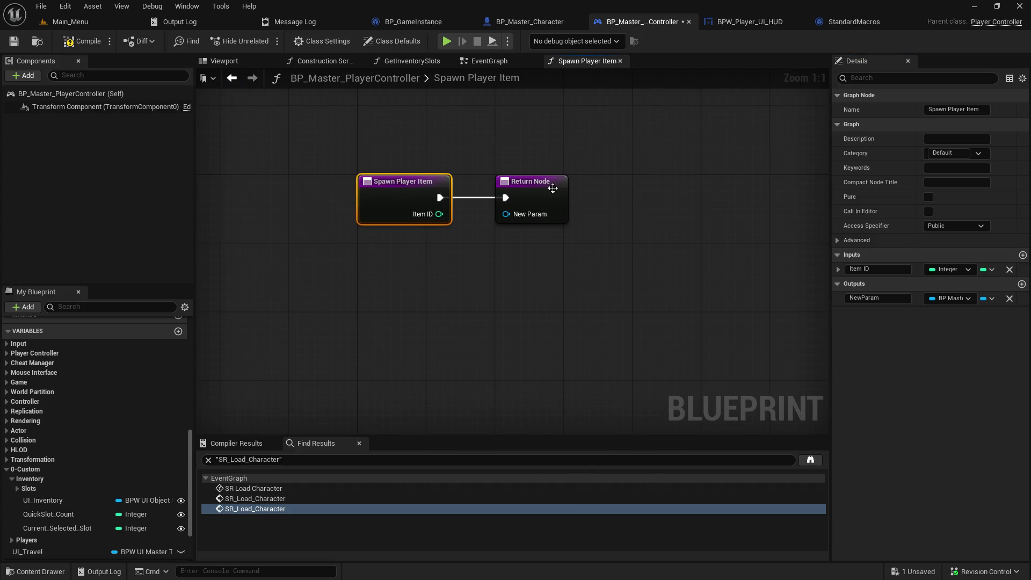
- Move the Return Node right and leave Item ID unconnected, keeping entry wired to return
left_click_drag(465, 182, 716, 182)
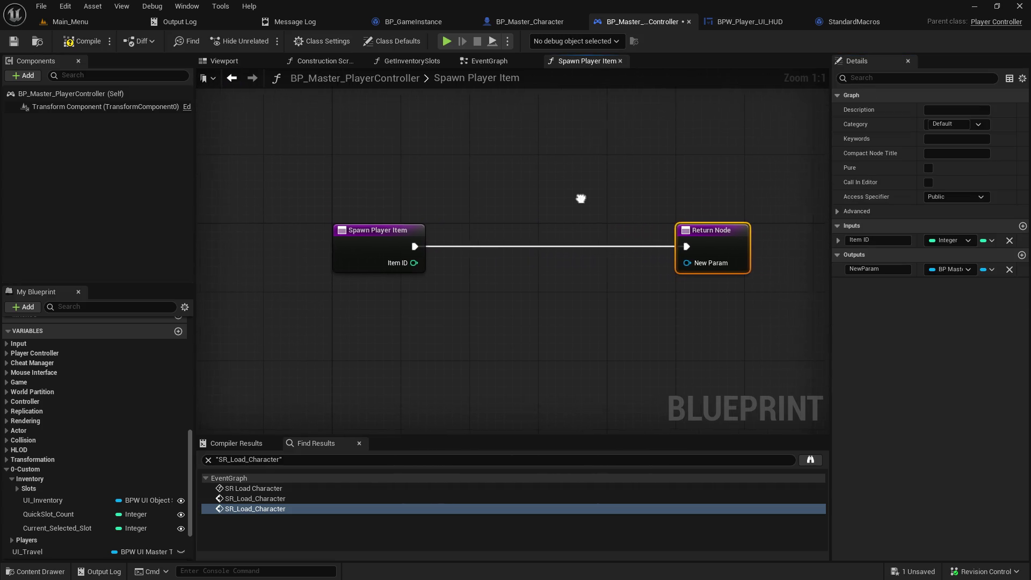
left_click(440, 288)
left_click_drag(407, 262, 457, 302)
left_click(457, 212)
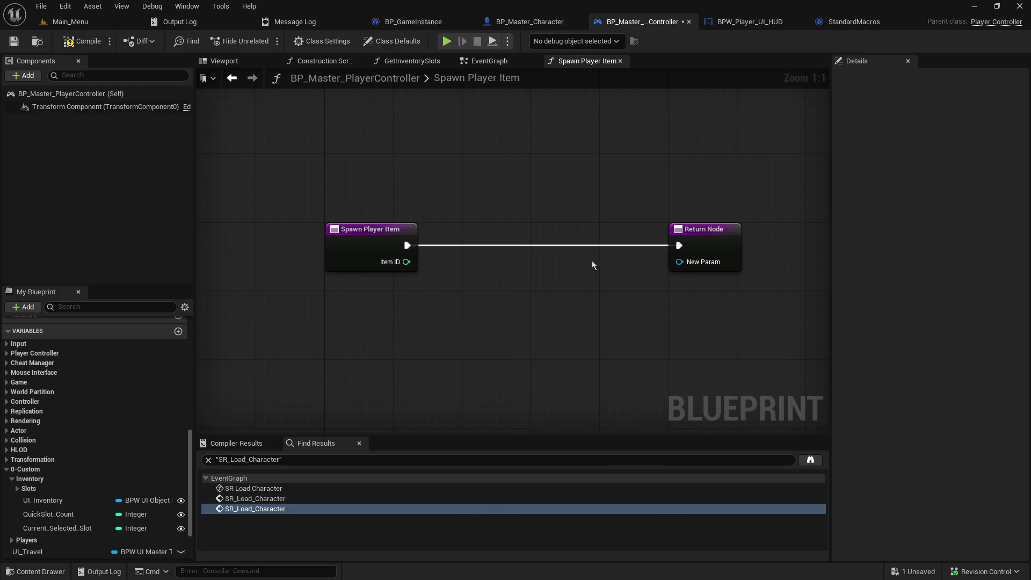
- Add a SpawnActor node for BP_Master_Object_Tool_Test2 and return its actor as New Param
left_click_drag(703, 231, 762, 236)
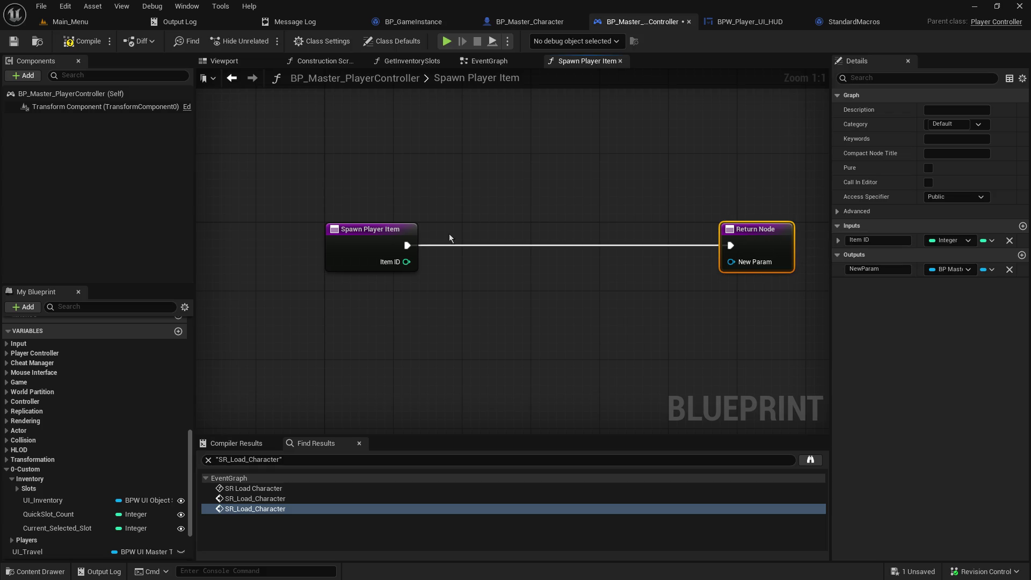
left_click_drag(407, 245, 497, 256)
type("spaw")
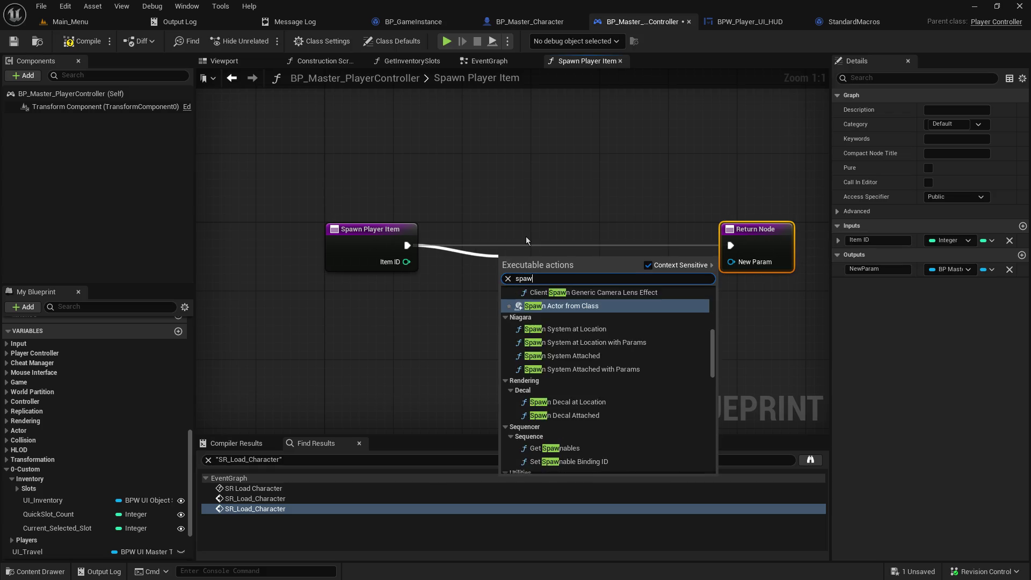
type("n a")
key("Return")
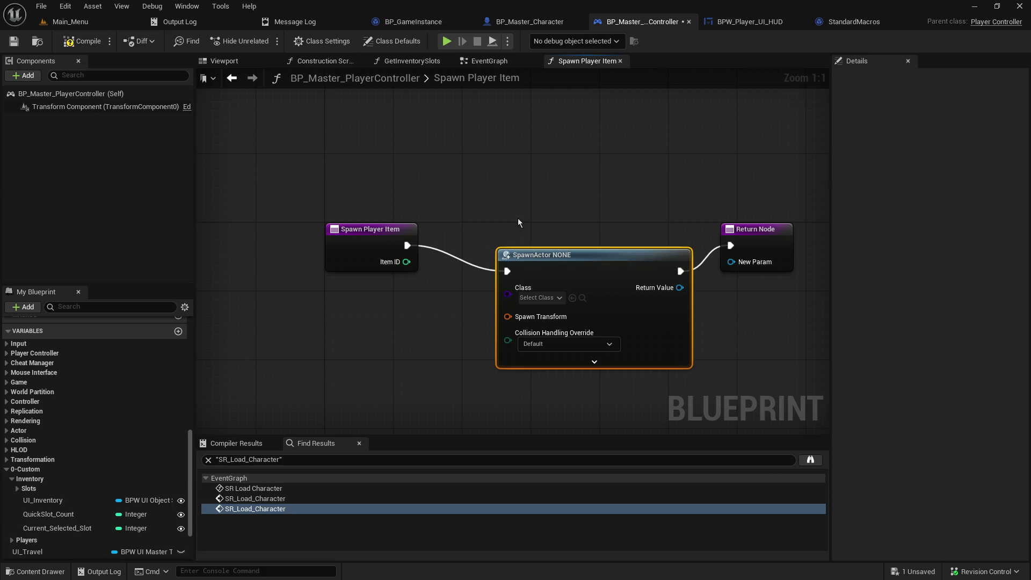
mouse_move(604, 254)
left_mouse_down()
mouse_move(598, 226)
mouse_move(587, 229)
left_mouse_up()
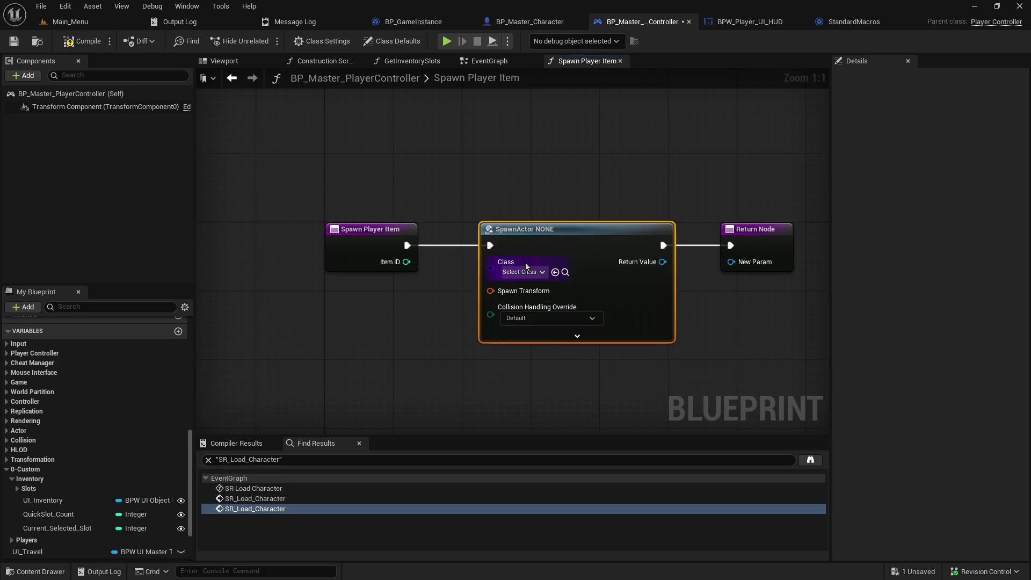
left_click(526, 266)
type("test2")
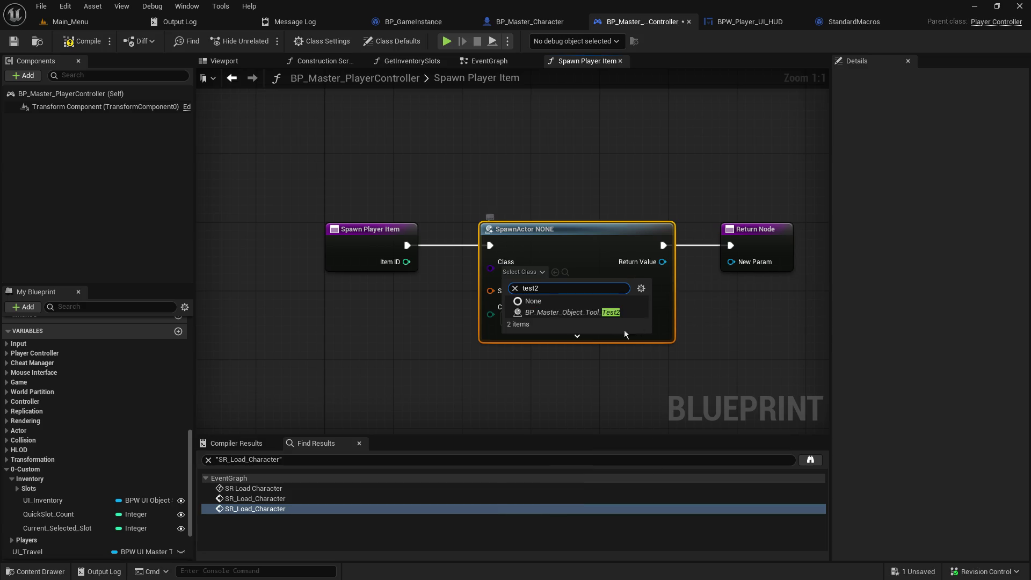
left_click(593, 313)
left_click_drag(664, 262, 733, 264)
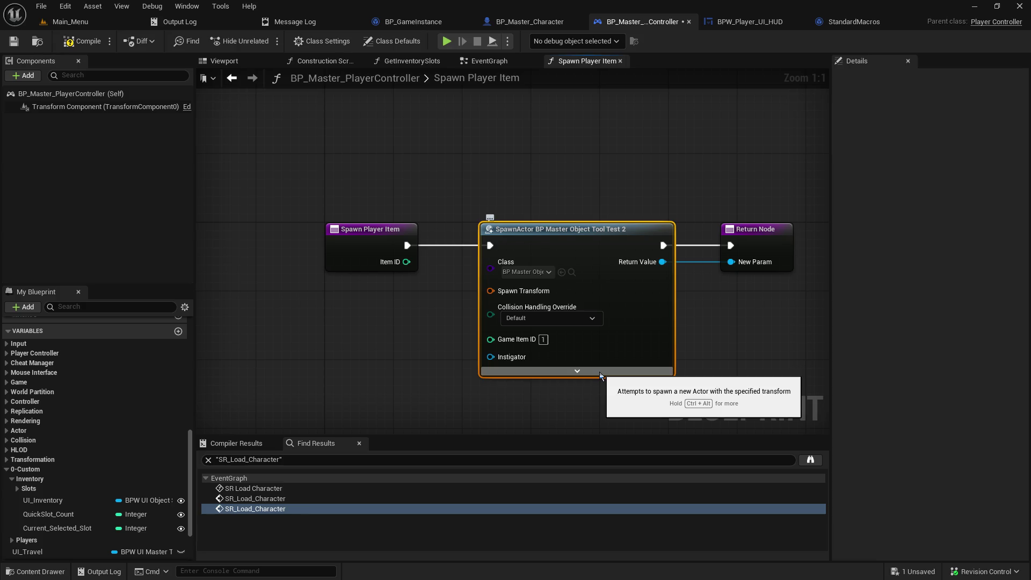
- Split Spawn Transform and set collision handling to Always Spawn, Ignore Collisions
left_click(600, 371)
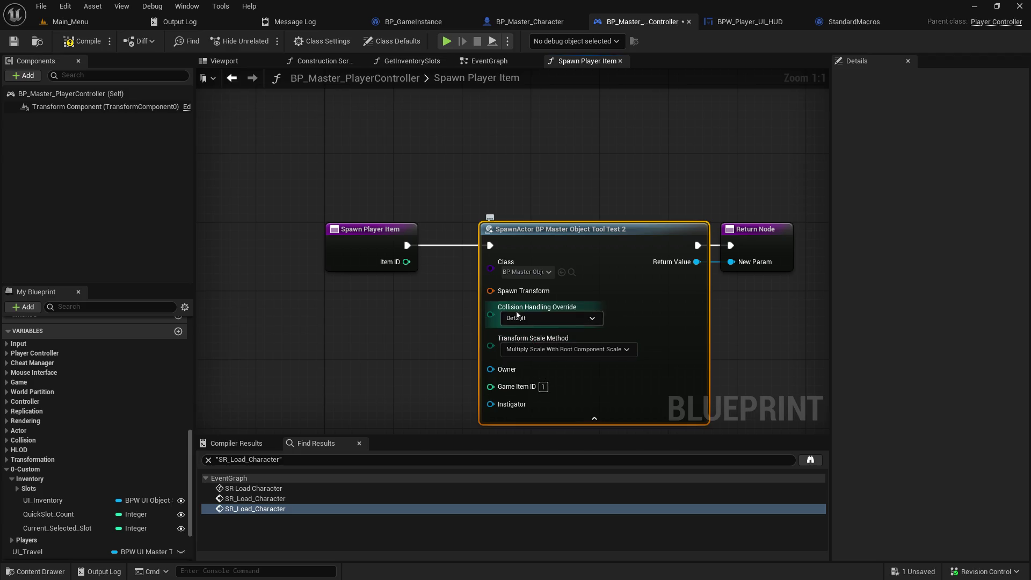
right_click(491, 291)
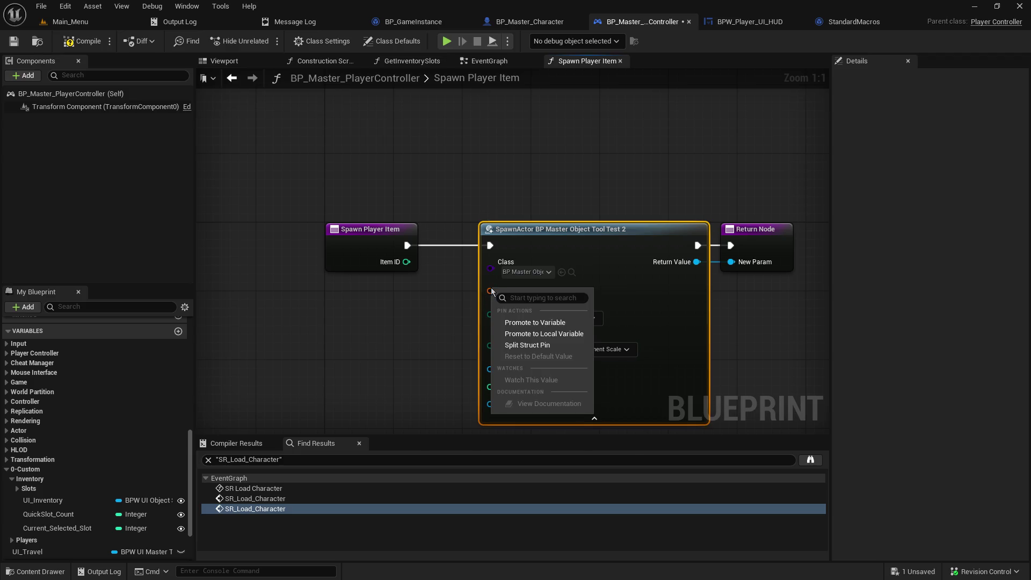
left_click(564, 346)
scroll(644, 383, "down", 2)
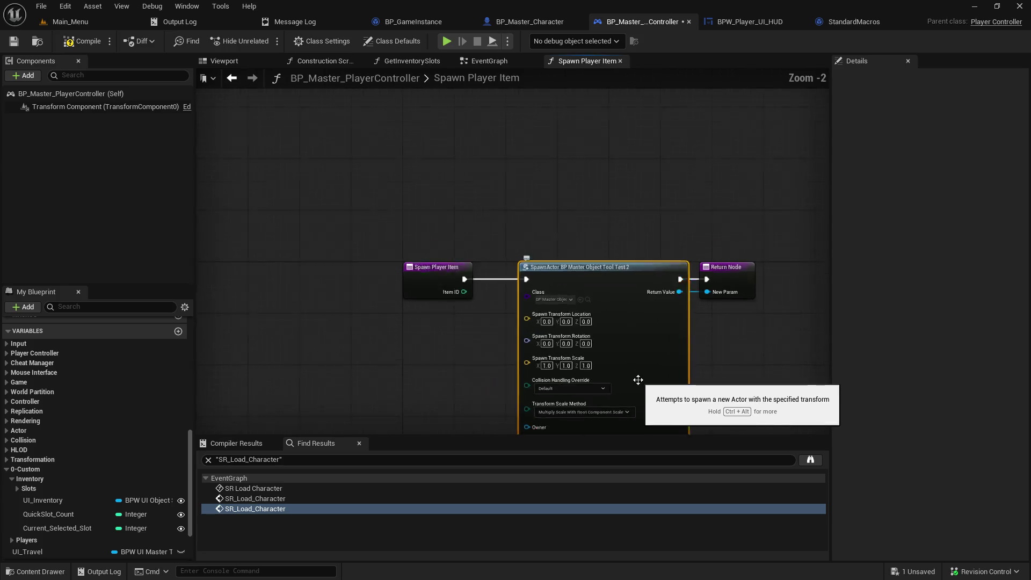
scroll(639, 380, "up", 2)
left_click(534, 291)
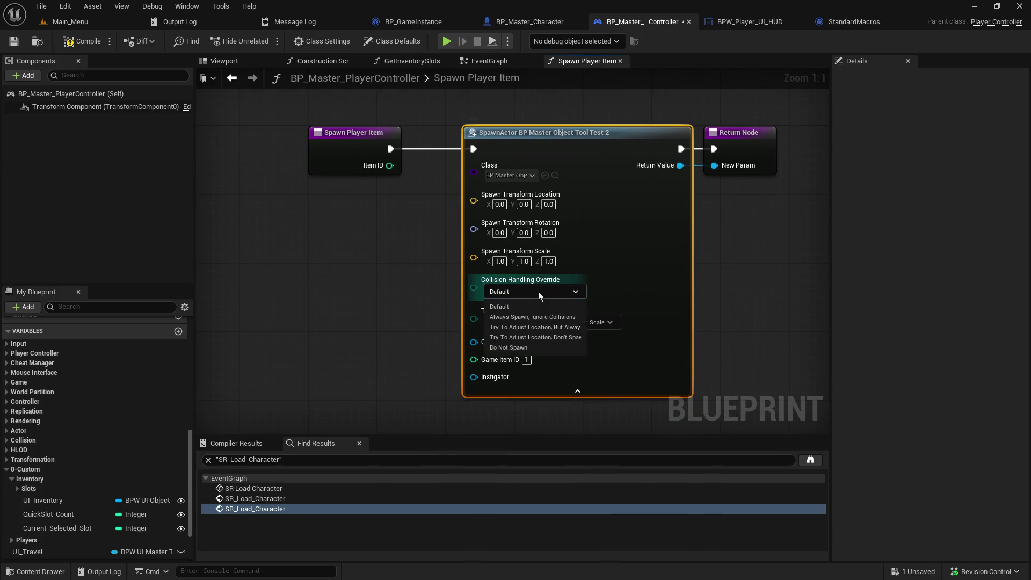
left_click(574, 319)
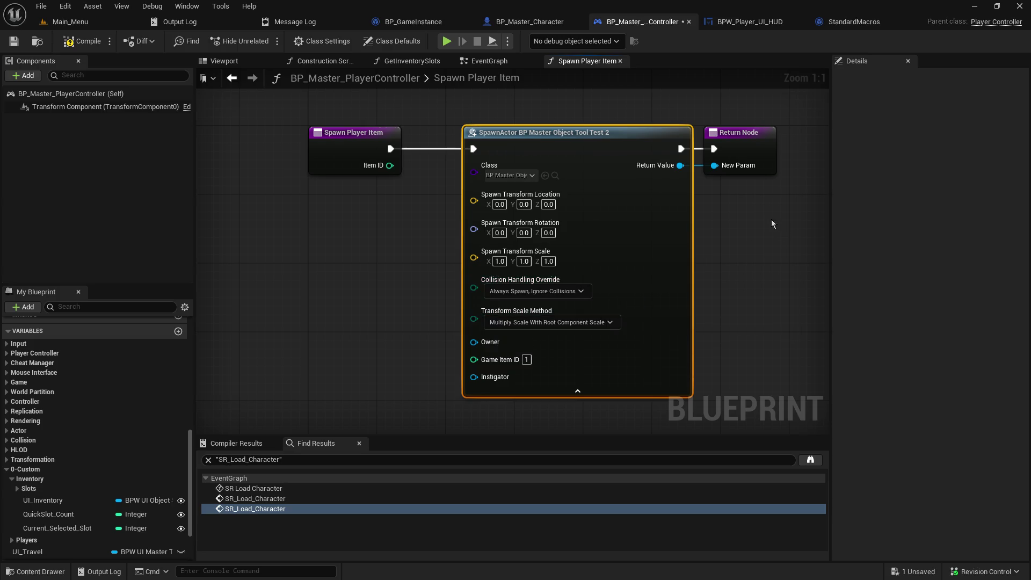
left_click_drag(755, 141, 796, 143)
left_click(211, 271)
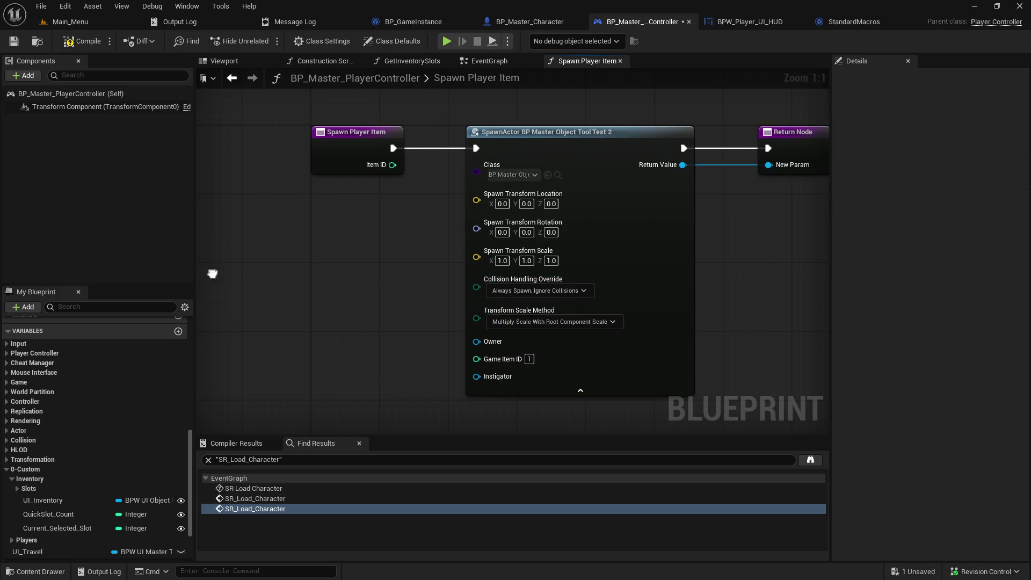
left_click_drag(212, 272, 449, 281)
type("c")
type("need to")
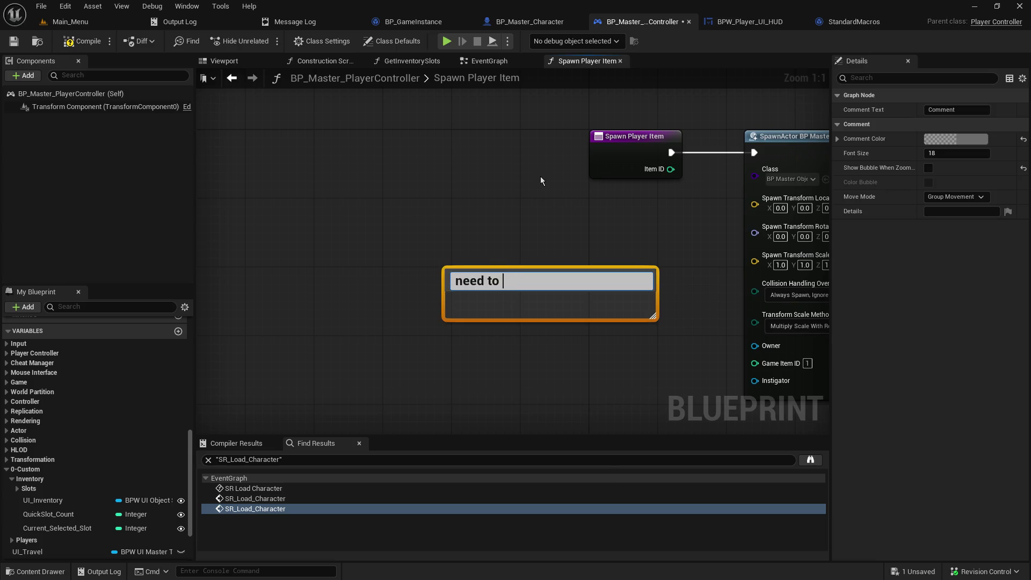
- Discard the 'need to' comment and shift Spawn Player Item left for room
key("Return")
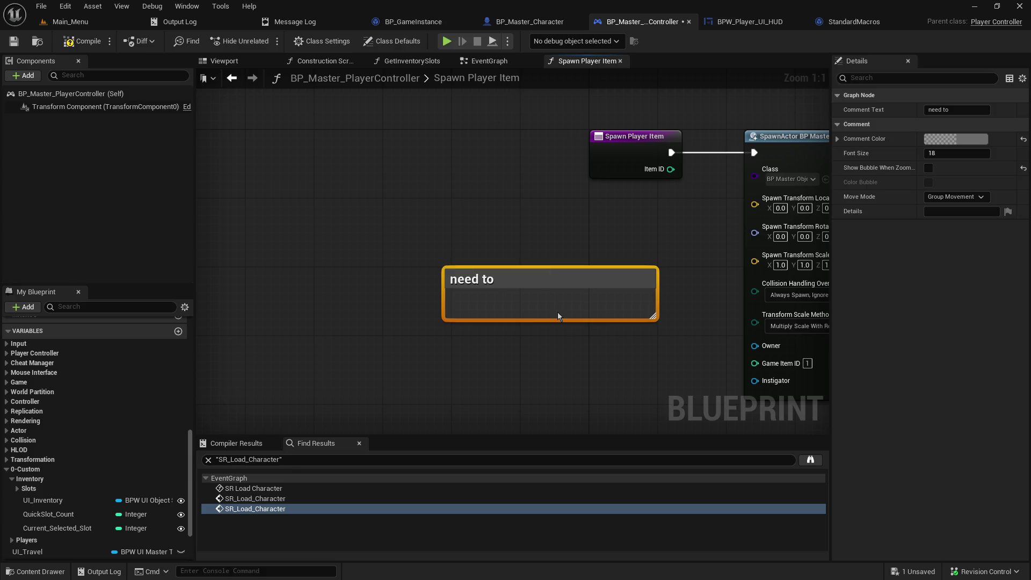
key("Delete")
left_click_drag(587, 144, 391, 144)
left_click(430, 241)
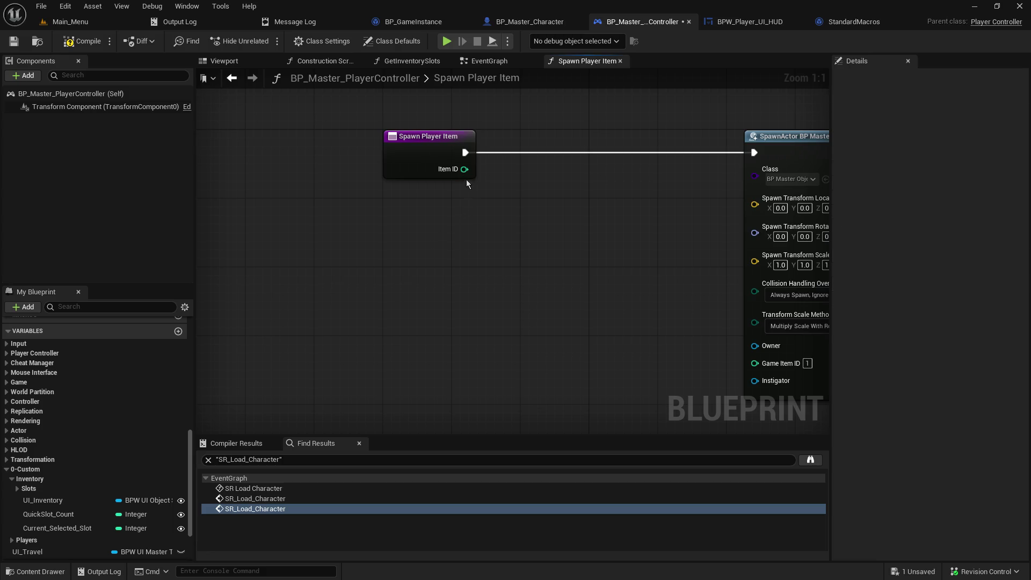
- Add a Get Data Table Row node to the function graph
left_click_drag(465, 169, 490, 201)
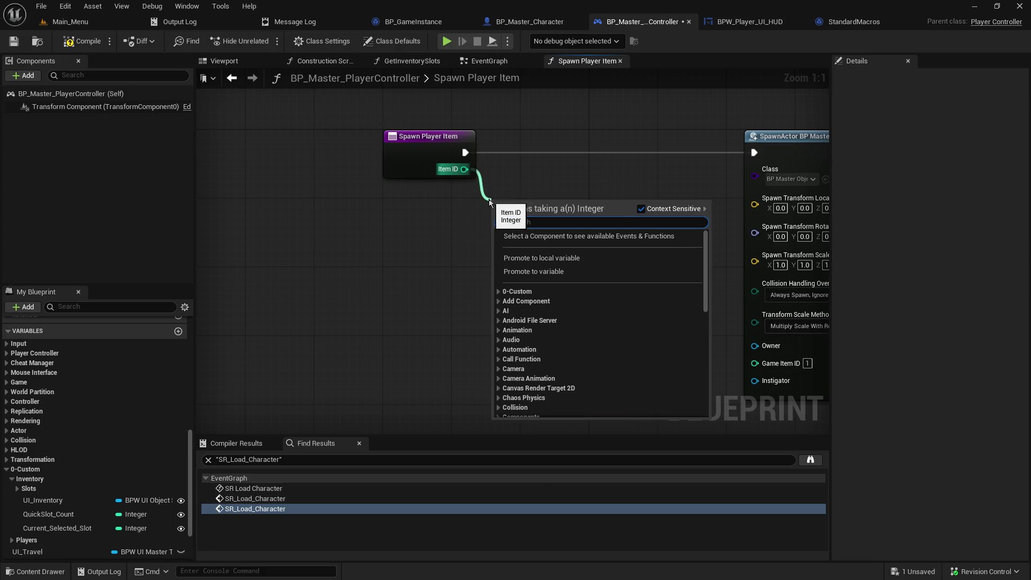
type("row")
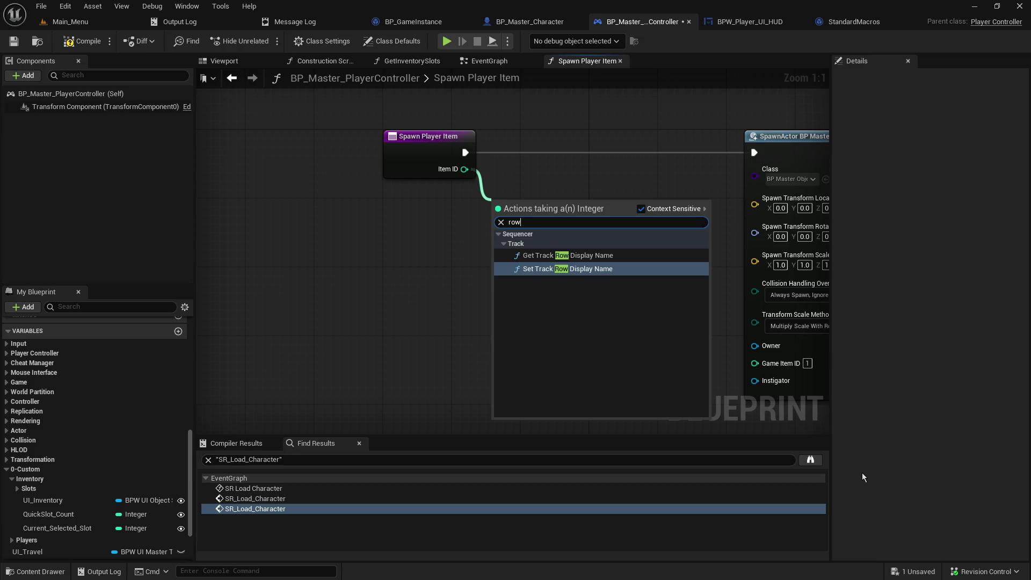
key("BackSpace")
key("BackSpace")
key("BackSpace")
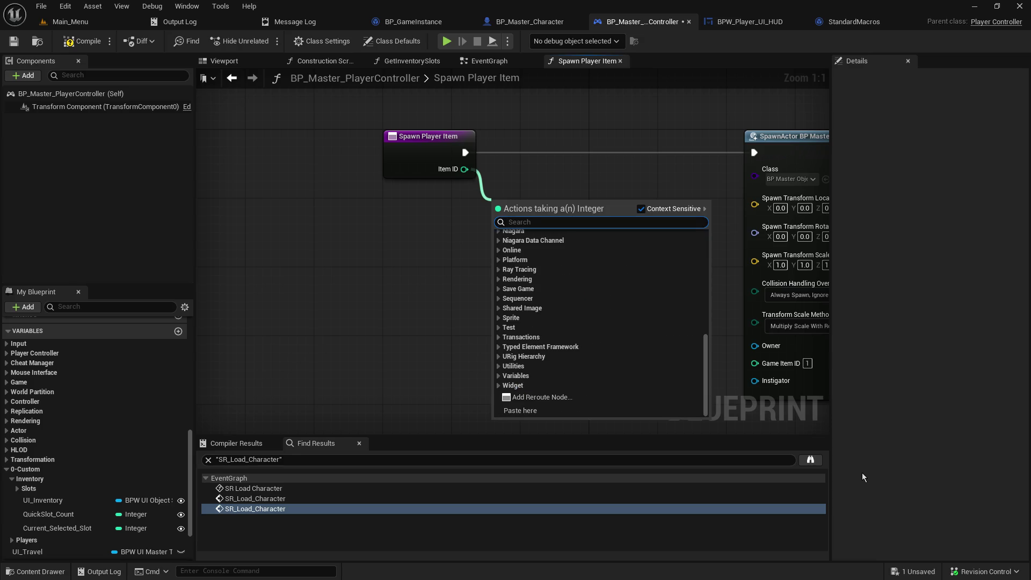
left_click(419, 247)
right_click(521, 257)
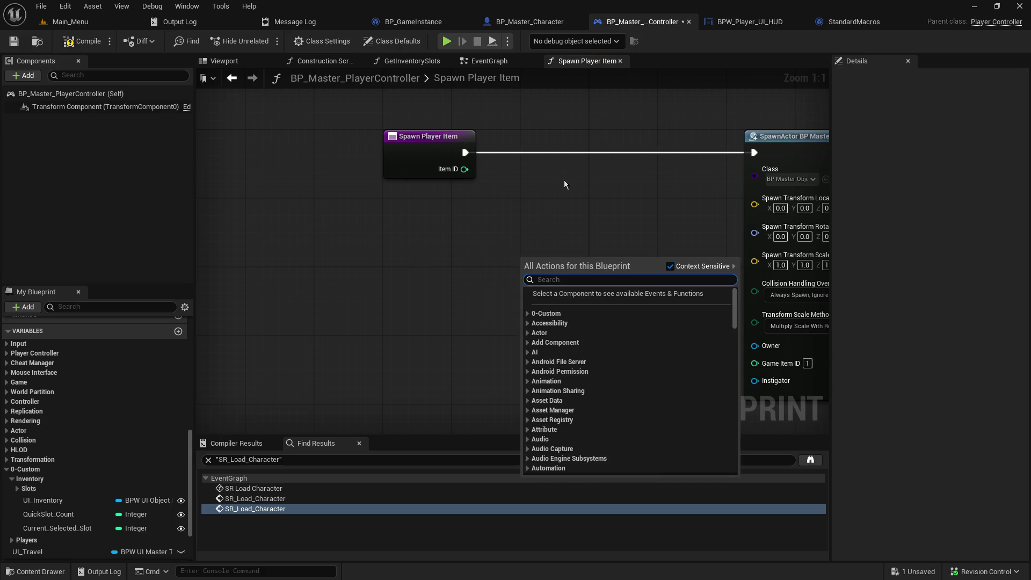
type("data table row")
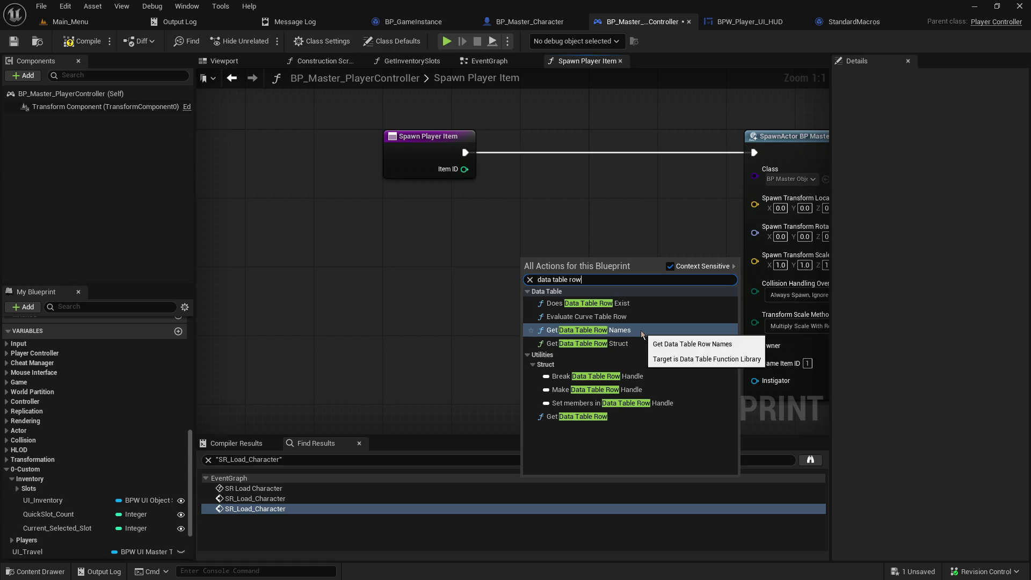
left_click(582, 416)
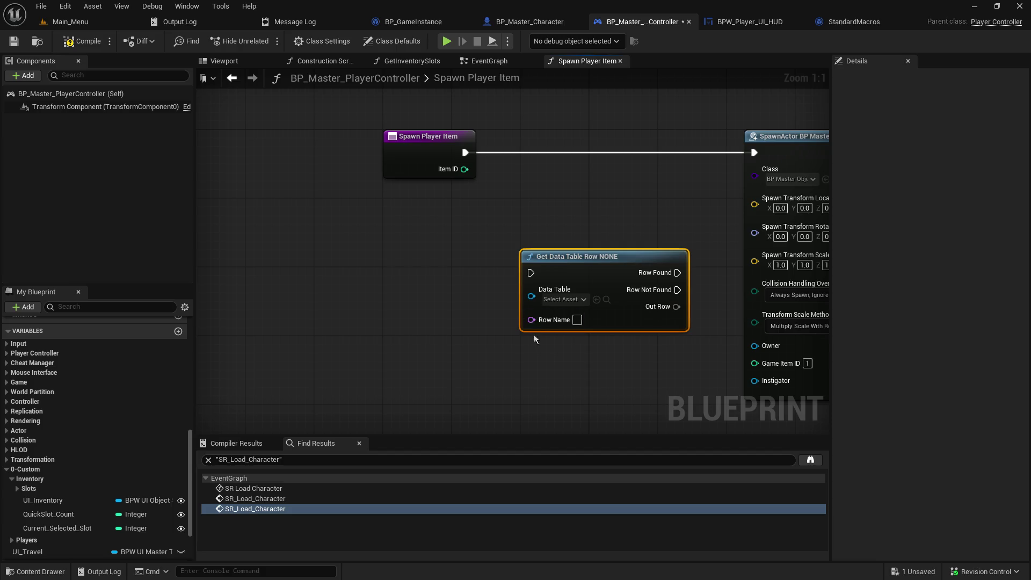
- Feed Item ID into Row Name through integer-to-string and name converter nodes
mouse_move(465, 169)
left_mouse_down()
mouse_move(482, 354)
mouse_move(534, 324)
mouse_move(517, 323)
left_mouse_up()
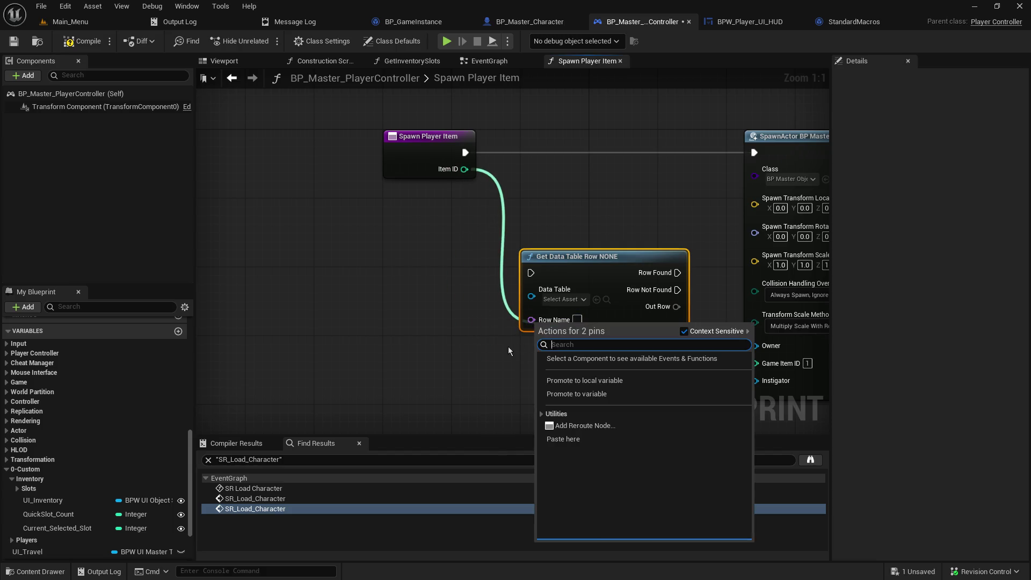
key("Escape")
left_click_drag(465, 169, 424, 293)
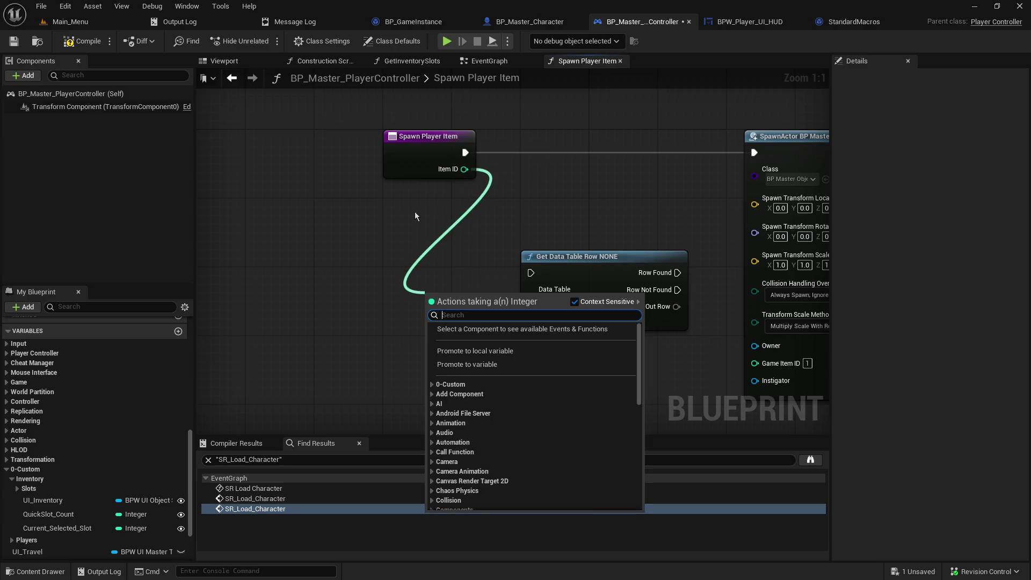
type("string")
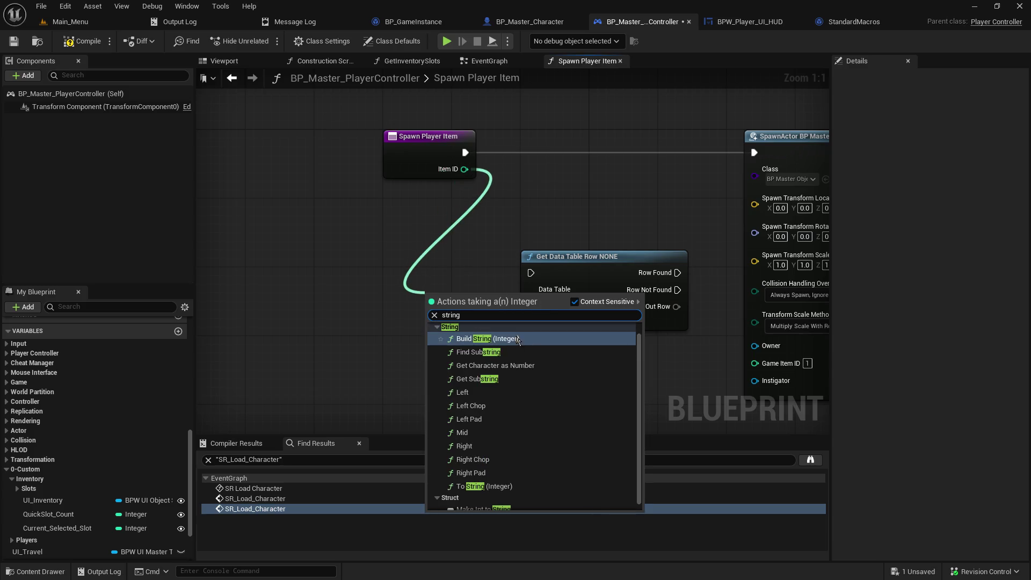
left_click(487, 339)
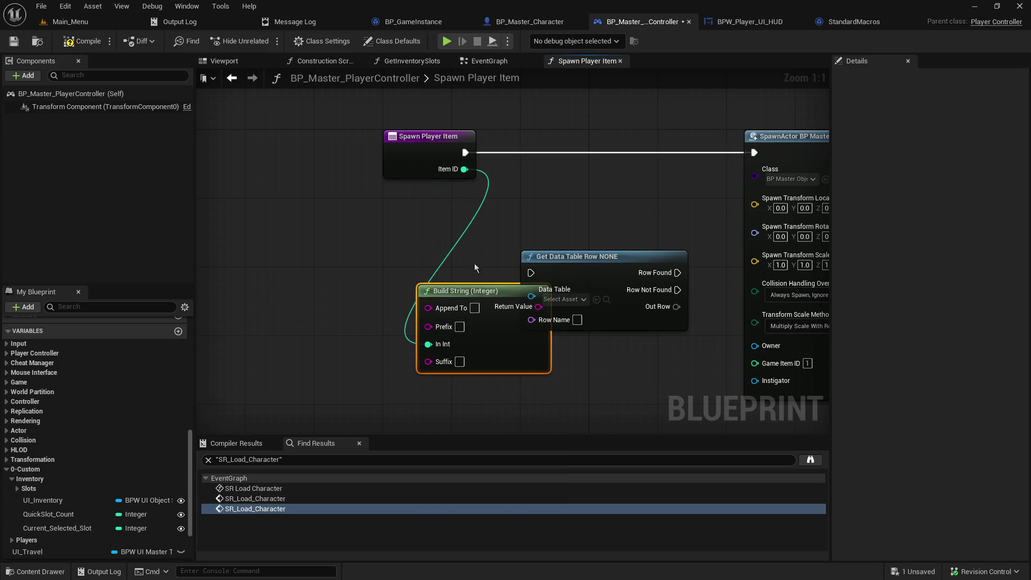
mouse_move(476, 289)
left_mouse_down()
mouse_move(397, 298)
mouse_move(532, 320)
left_mouse_up()
mouse_move(465, 169)
left_mouse_down()
mouse_move(456, 276)
mouse_move(440, 280)
left_mouse_up()
left_click(430, 351)
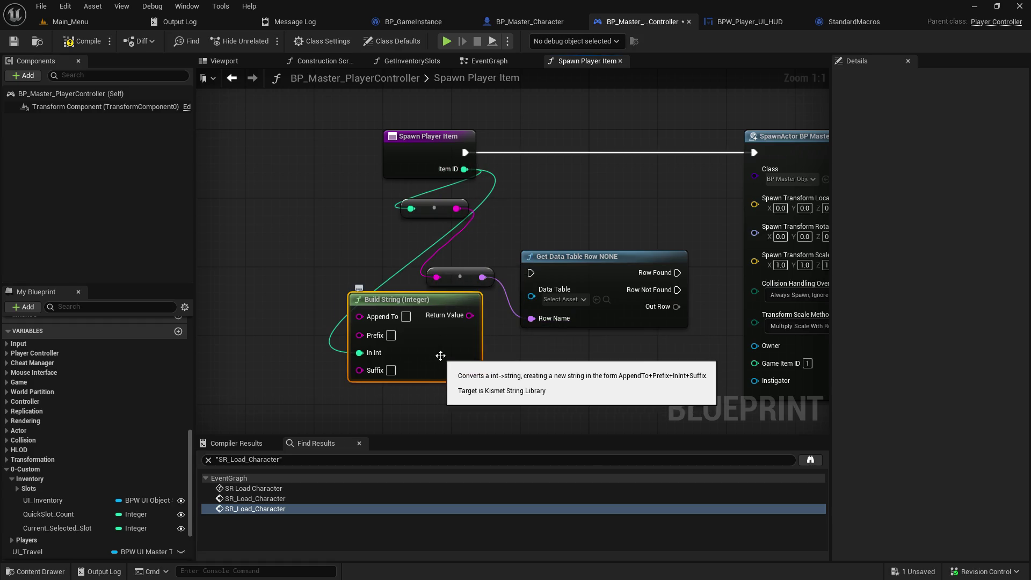
key("Delete")
mouse_move(442, 209)
left_mouse_down()
mouse_move(451, 270)
mouse_move(471, 245)
mouse_move(469, 261)
left_mouse_up()
- Run SpawnActor only on Row Found and move the entry and lookup nodes left
left_click_drag(580, 266, 571, 145)
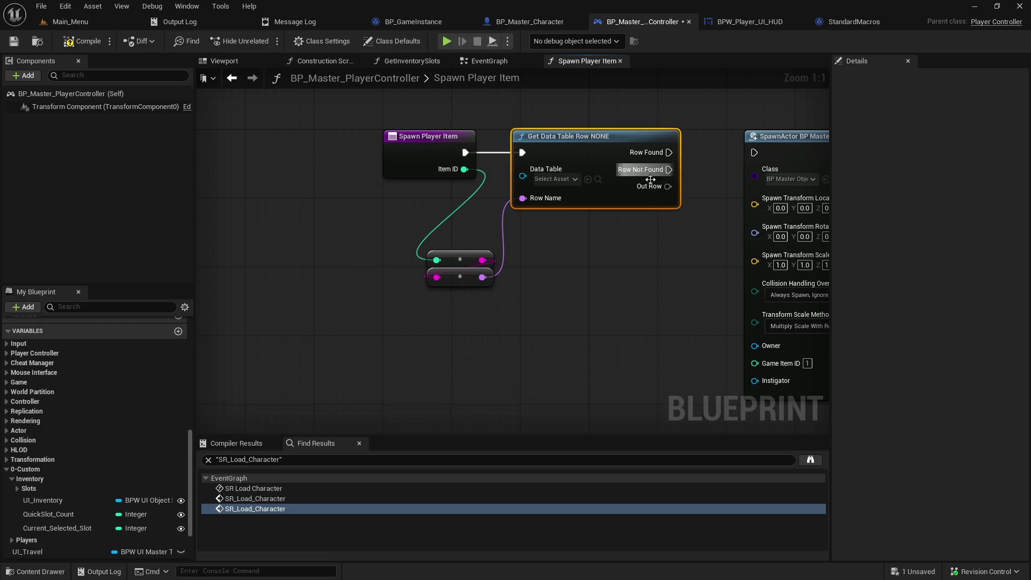
left_click(671, 154, "alt")
left_click_drag(672, 153, 754, 153)
mouse_move(723, 204)
left_mouse_down()
mouse_move(469, 196)
mouse_move(603, 210)
left_mouse_up()
left_click_drag(317, 106, 559, 318)
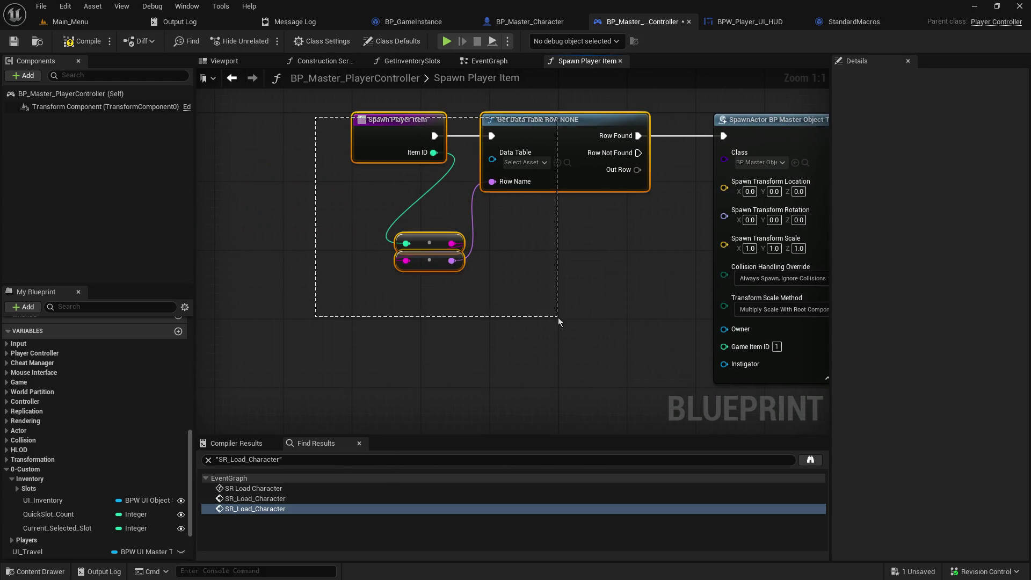
left_click_drag(575, 124, 437, 125)
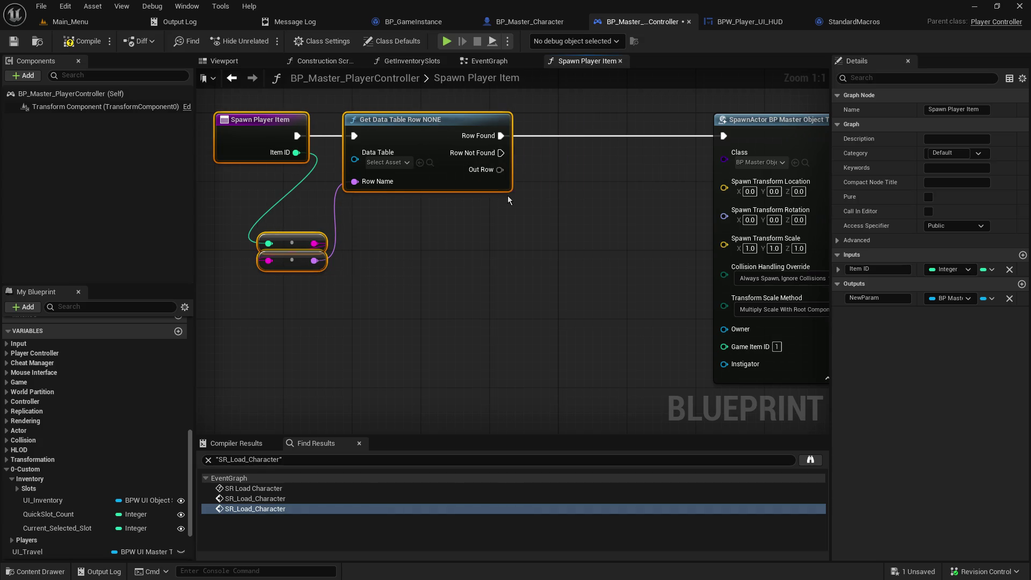
left_click(507, 196)
- Set the lookup's data table to DT_Gameitems and break the row into all fields
left_click(390, 162)
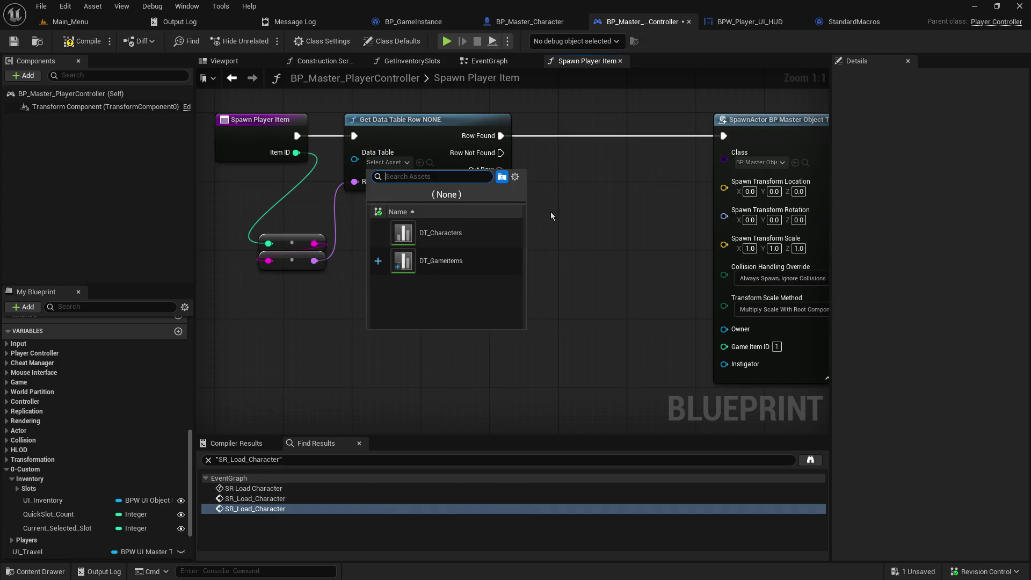
left_click(476, 253)
left_click_drag(506, 169, 532, 178)
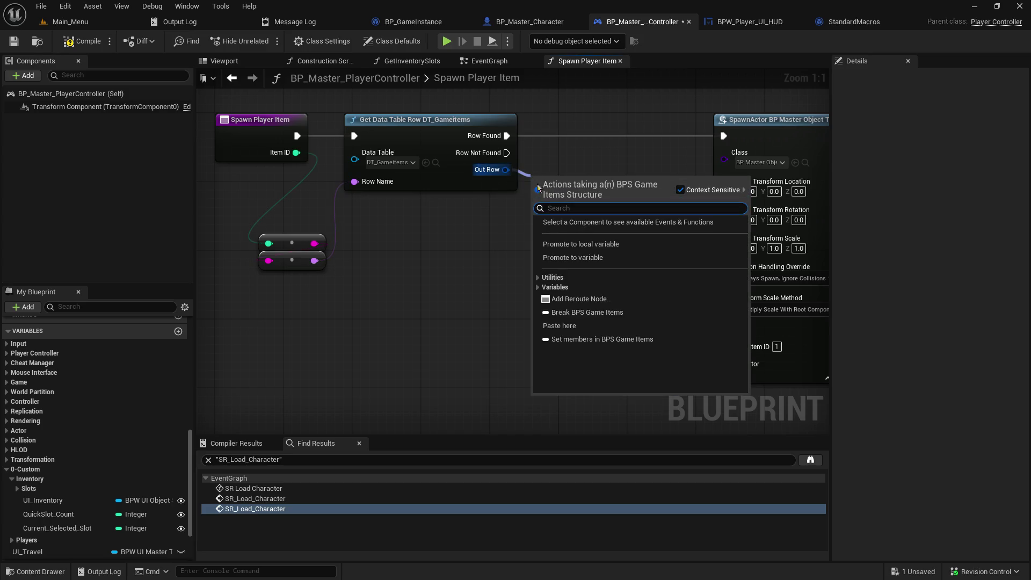
left_click(603, 315)
left_click(583, 225)
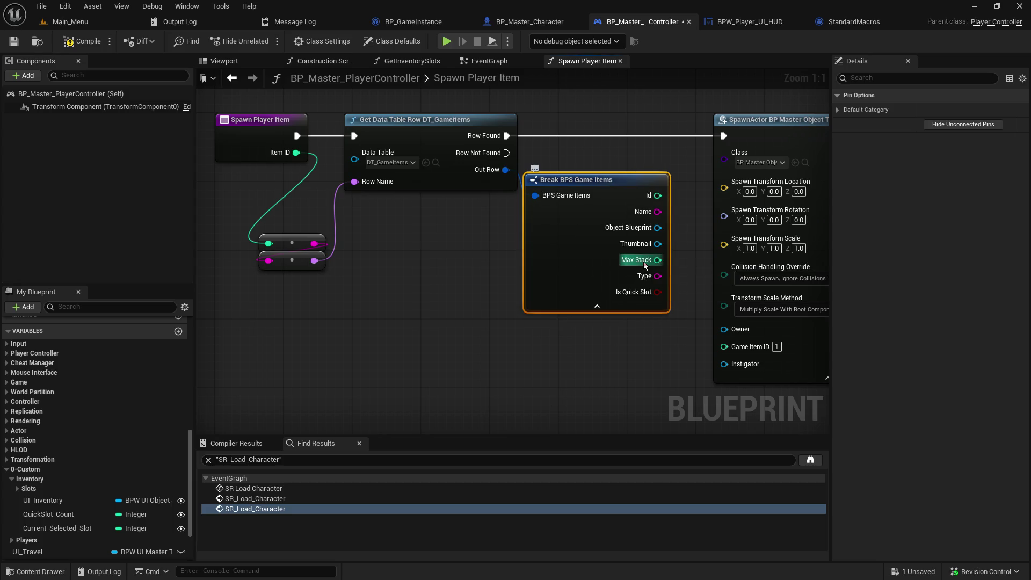
- Wire Object Blueprint through Get Class into SpawnActor's Class, save, and locate DT_Gameitems
left_click_drag(679, 266, 615, 285)
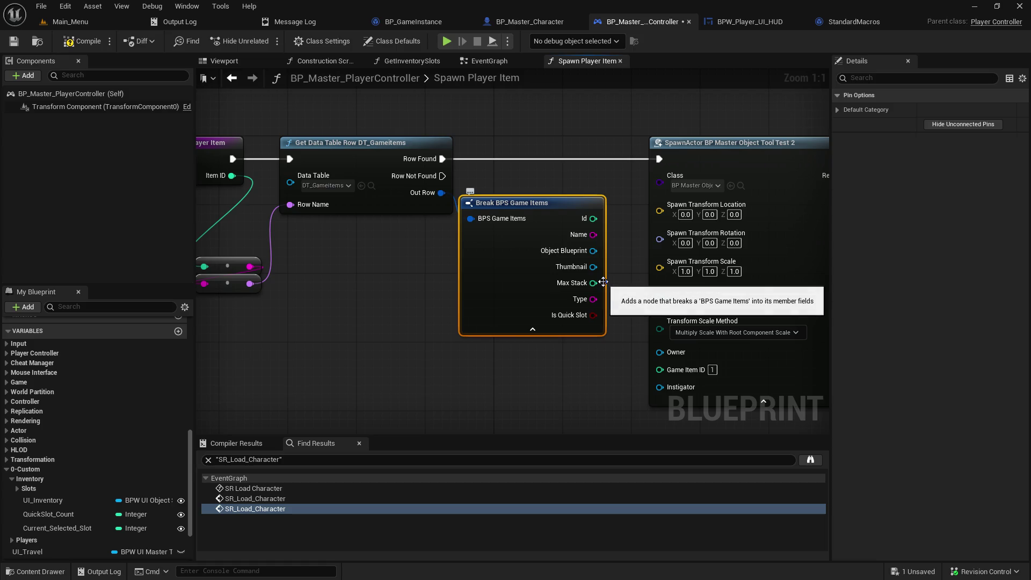
left_click_drag(593, 251, 662, 186)
left_click_drag(599, 163, 564, 102)
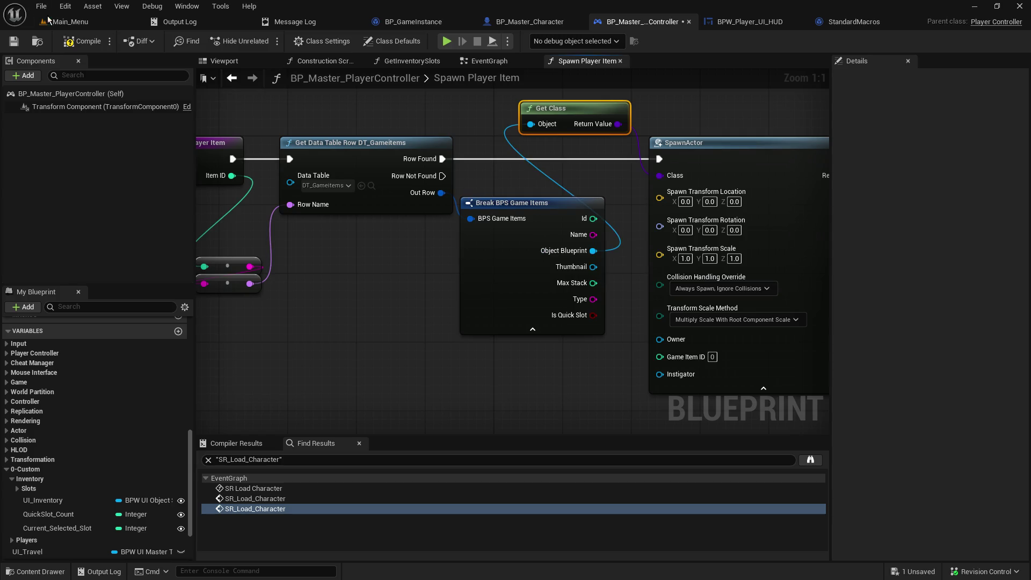
key("ctrl+s")
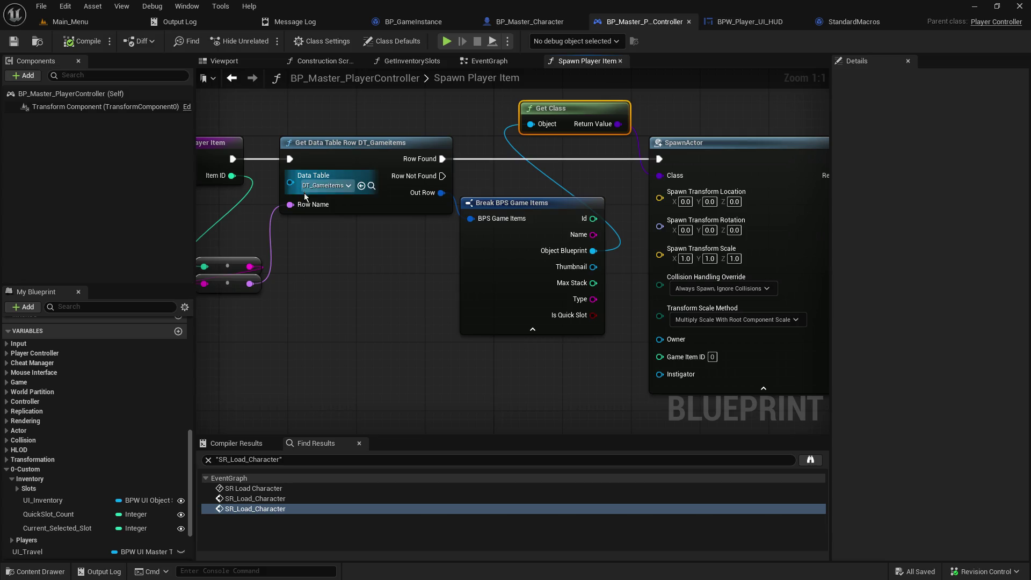
left_click(371, 186)
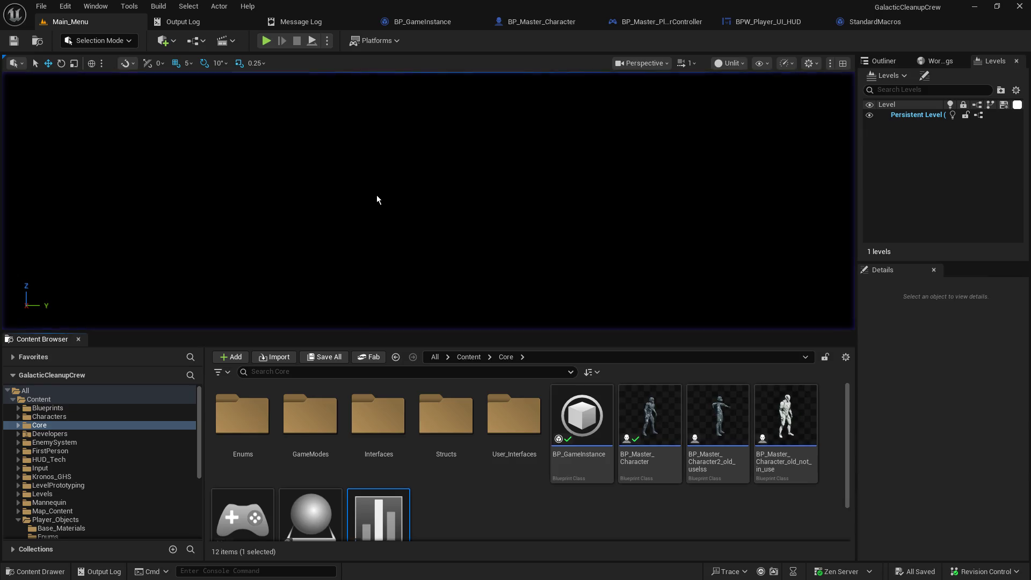
- Open the DT_Gameitems data table to inspect it, then close it
double_click(404, 516)
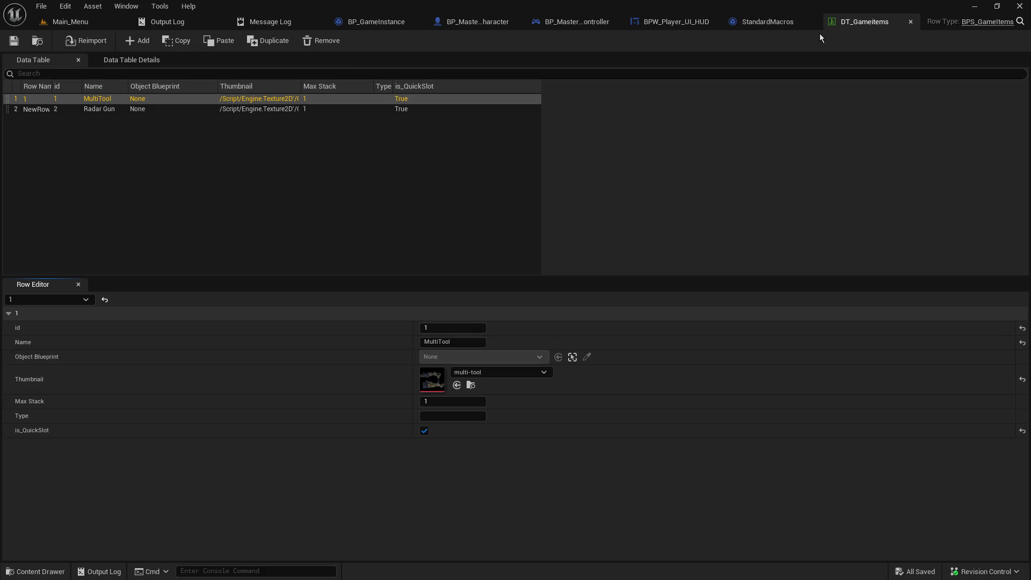
left_click(910, 21)
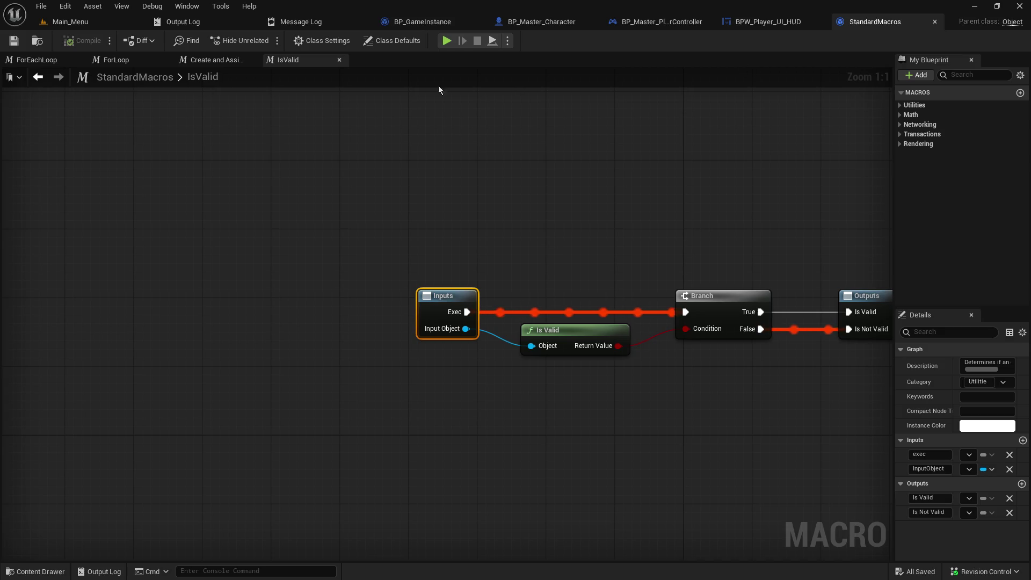
left_click(102, 21)
- Change BPS_GameItems' Object Blueprint field to a class reference and save the structure
double_click(444, 419)
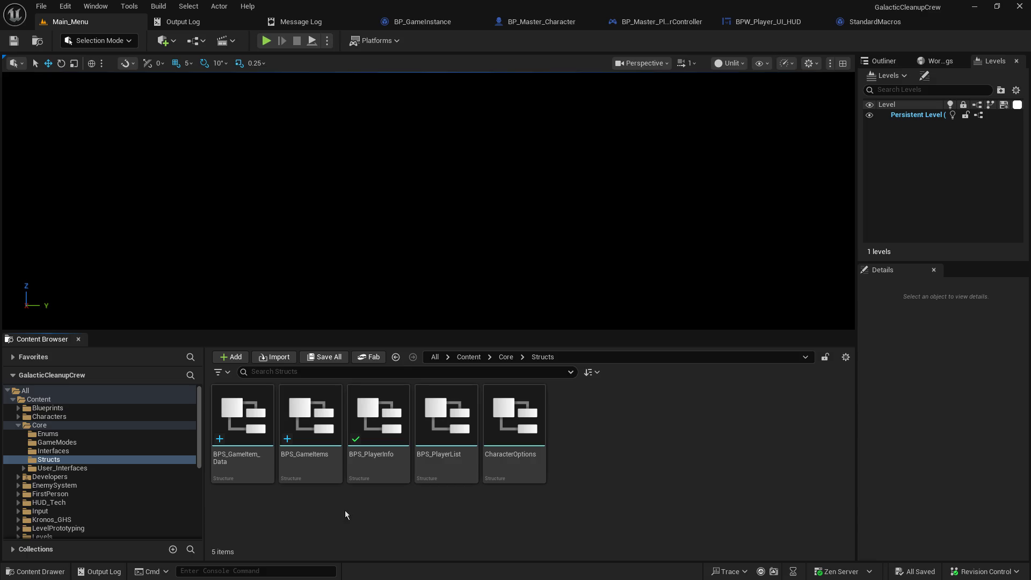
left_click(308, 418)
double_click(308, 418)
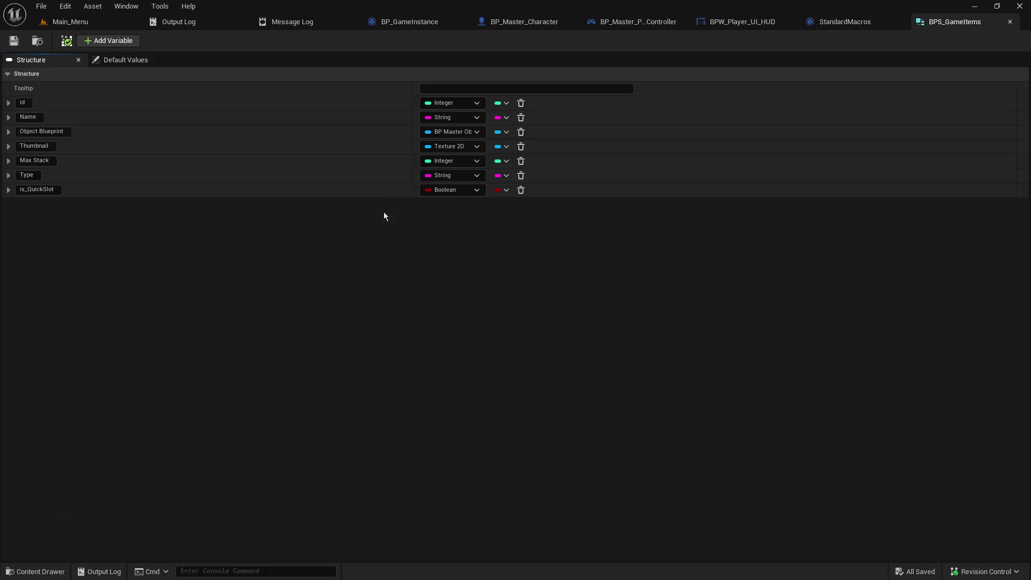
left_click(477, 131)
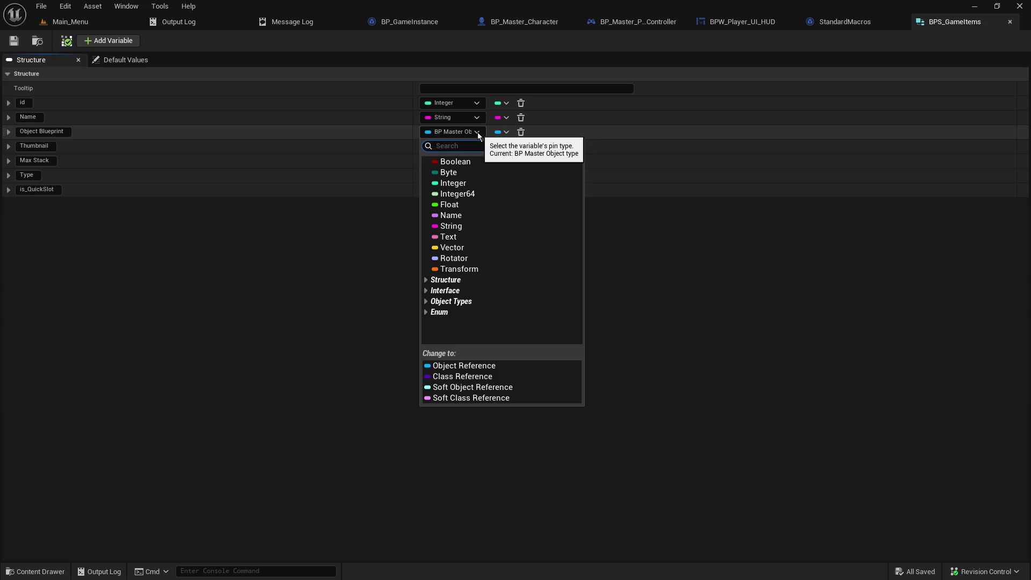
left_click(471, 378)
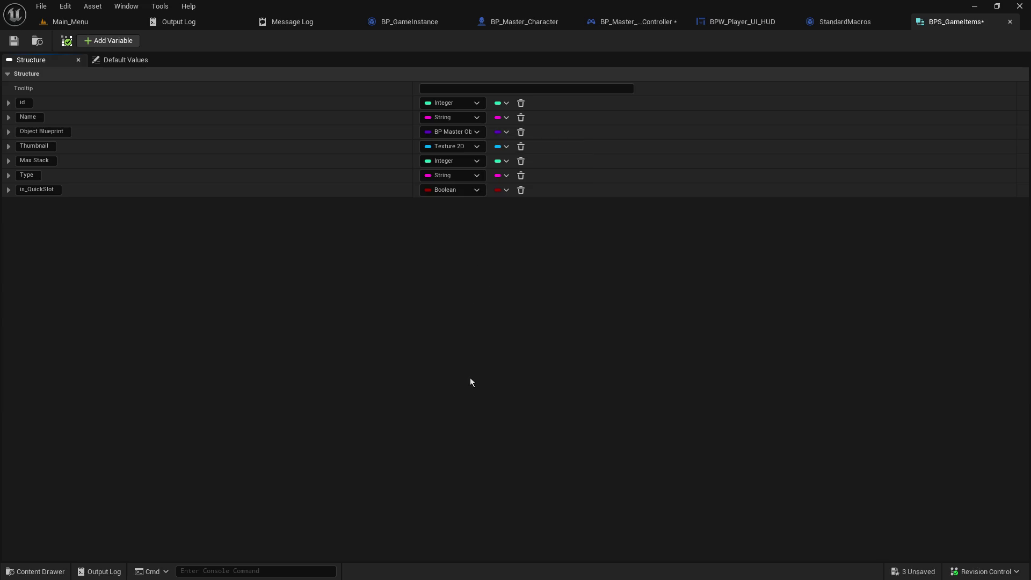
left_click(13, 42)
left_click(1010, 21)
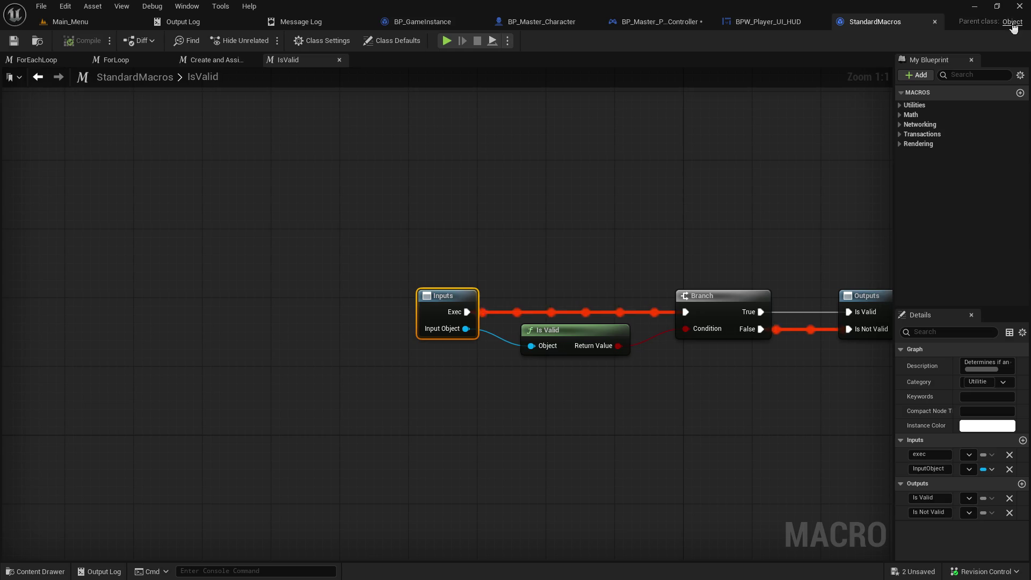
left_click(92, 21)
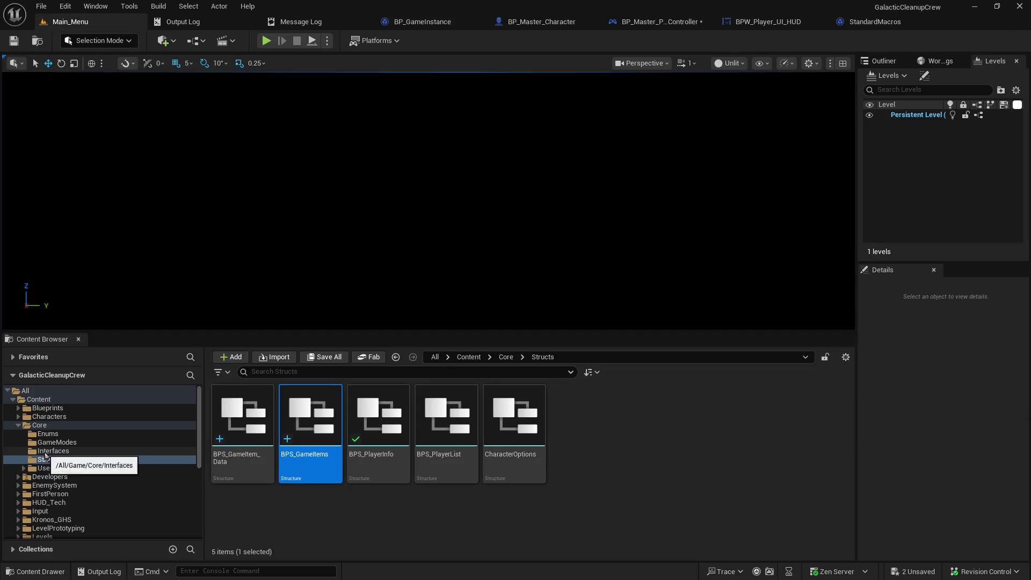
- Open the DT_GameItems data table from the Core folder
left_click(70, 470)
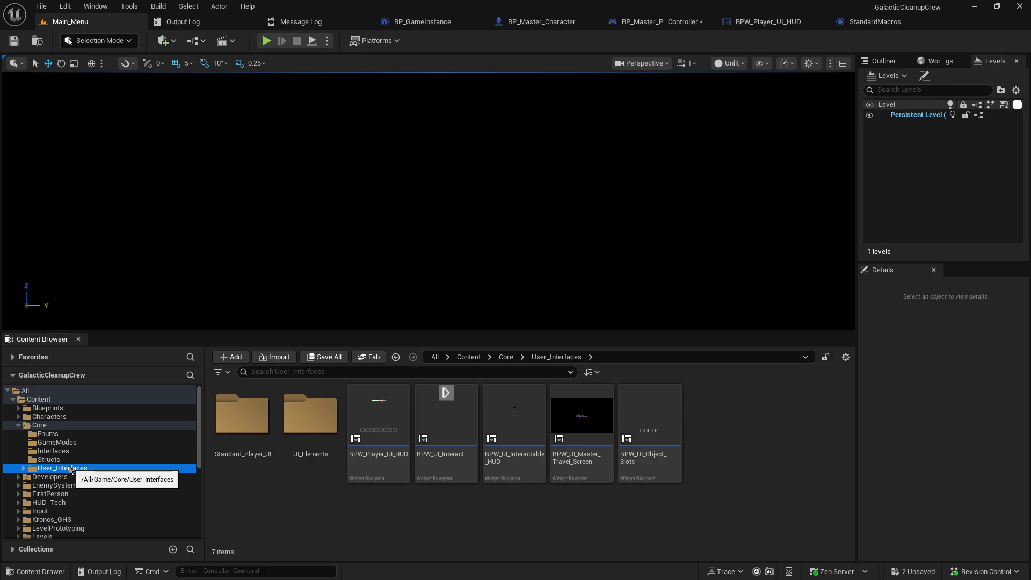
left_click(69, 460)
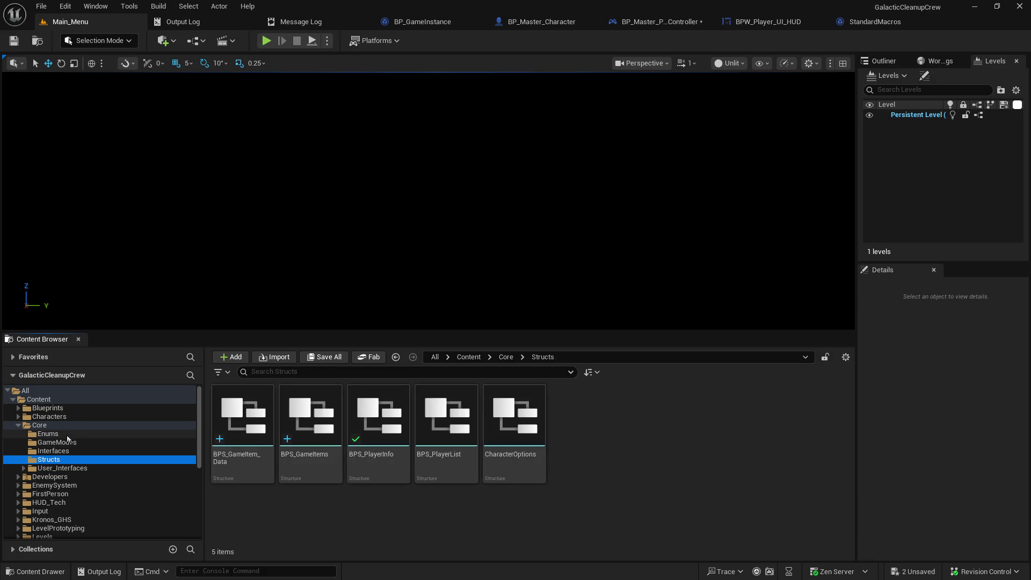
left_click(62, 433)
left_click(63, 424)
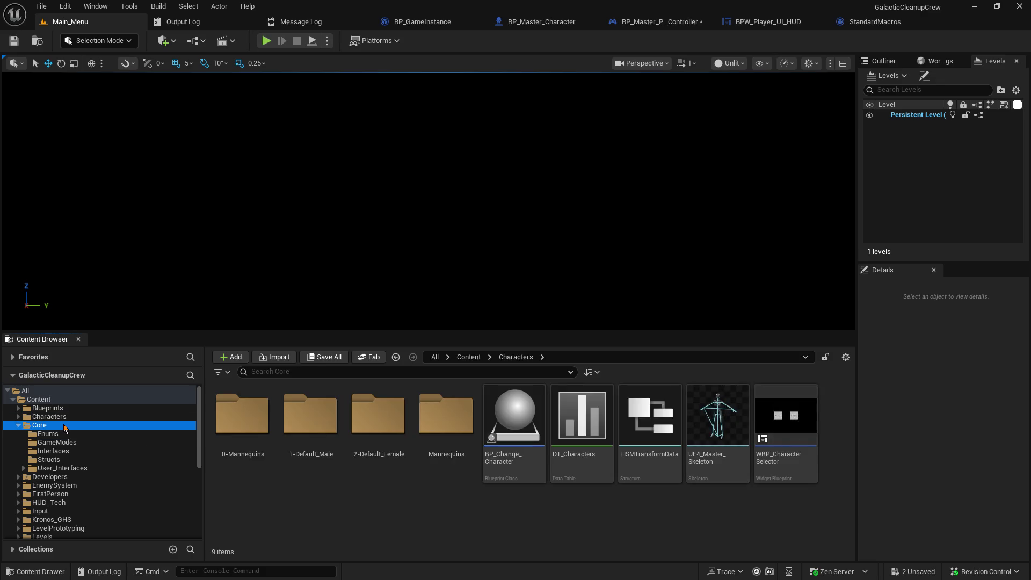
scroll(597, 510, "down", 1)
left_click(385, 470)
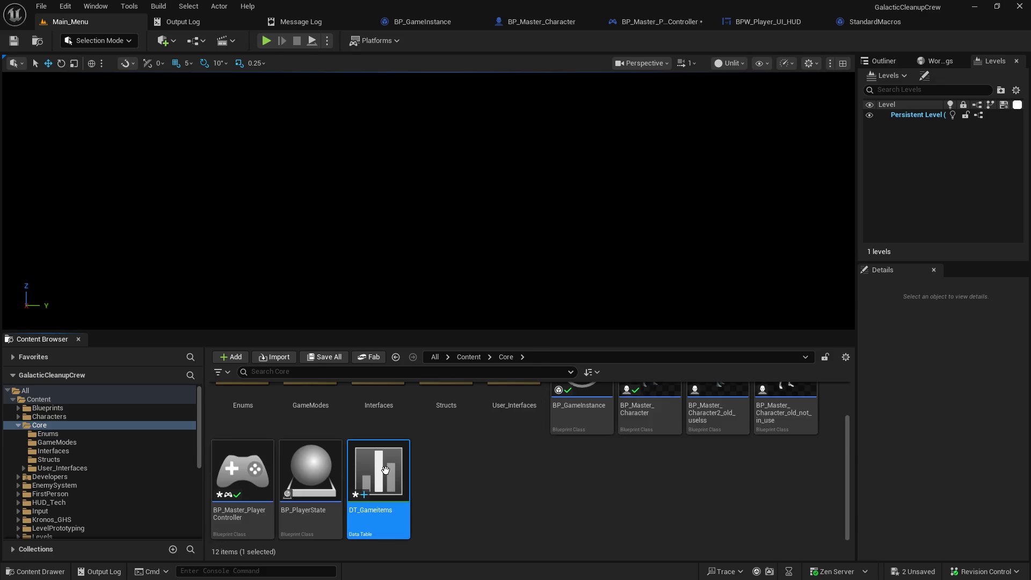
double_click(385, 470)
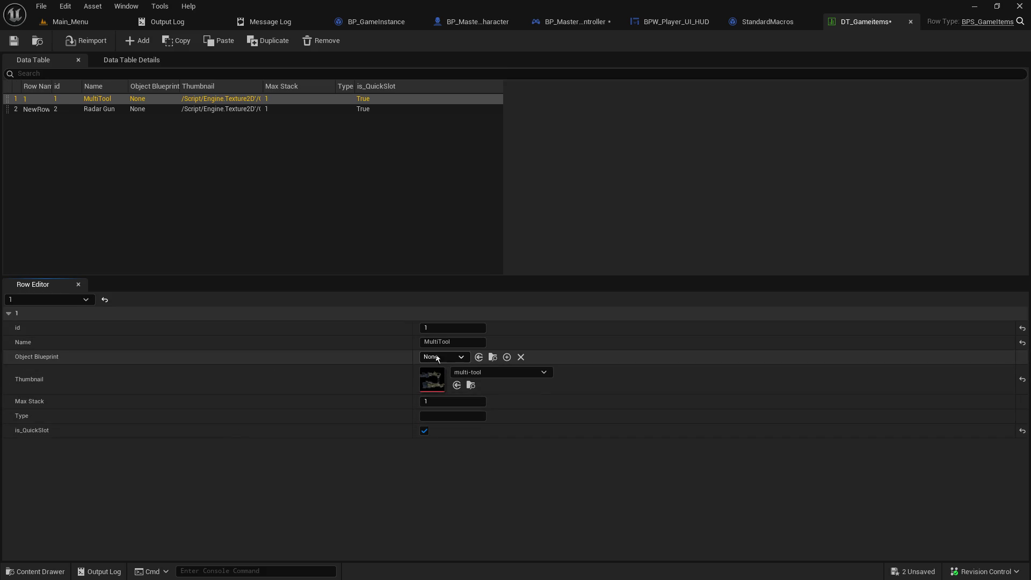
- Set MultiTool's Object Blueprint to Tool_Test2 and Radar Gun's to Tool_Test3, then save
left_click(459, 357)
type("2")
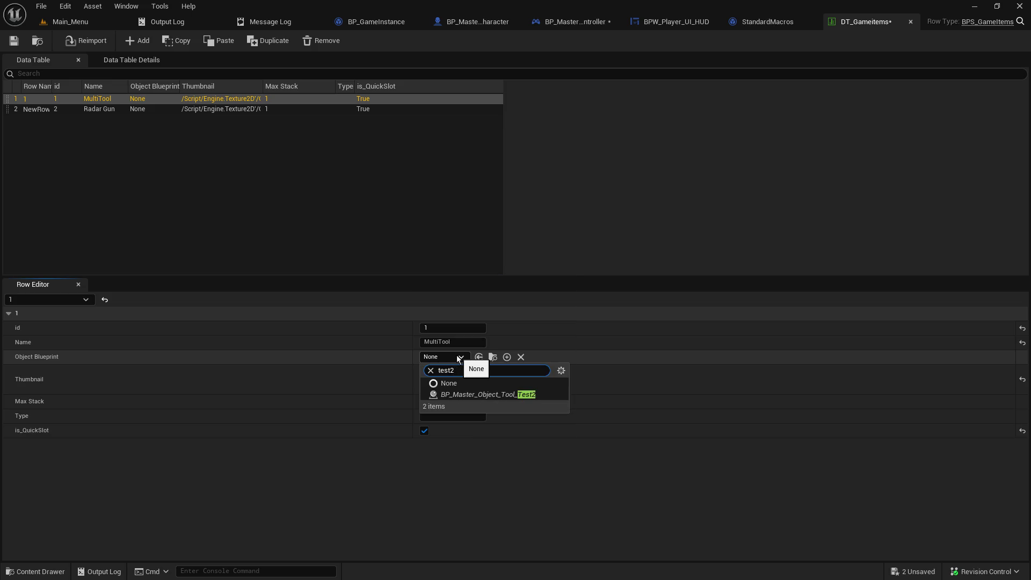
left_click(528, 397)
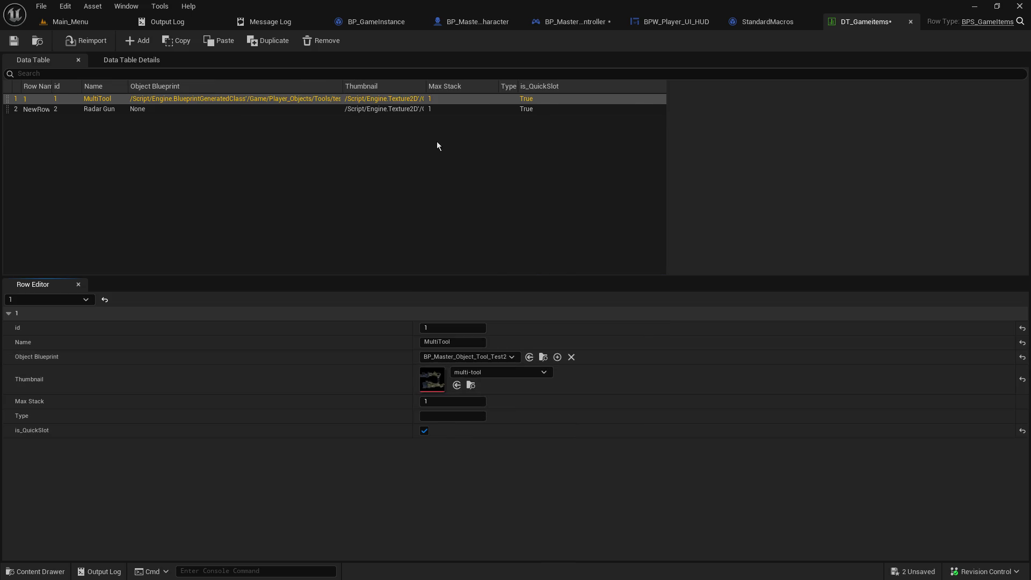
left_click(230, 110)
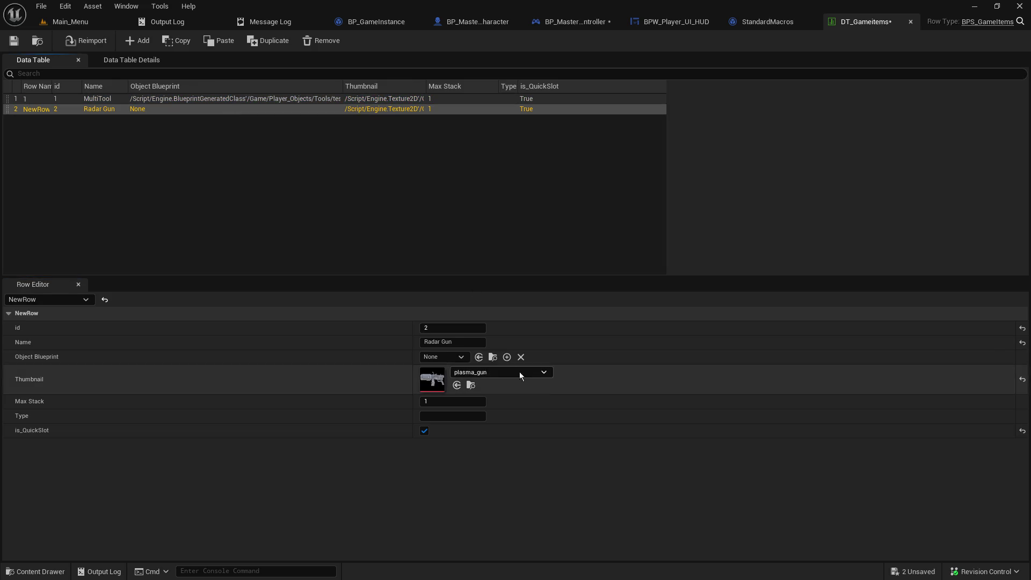
left_click(450, 360)
type("test3")
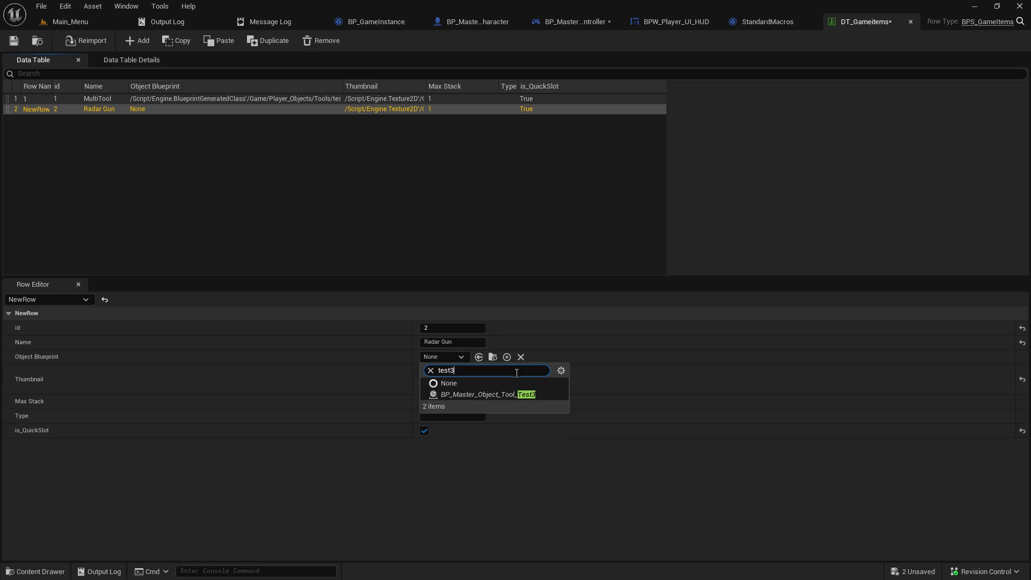
left_click(473, 393)
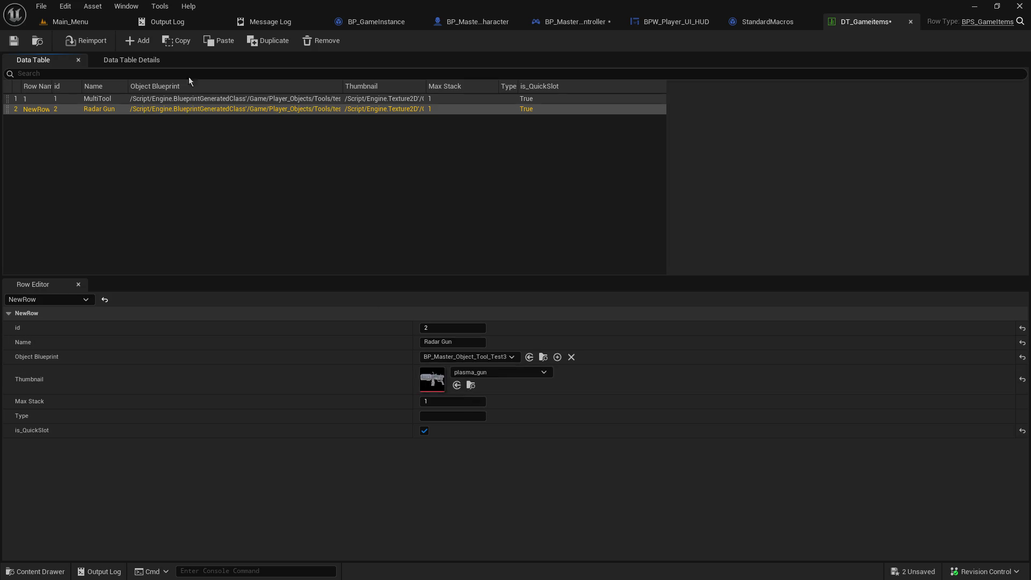
left_click(14, 41)
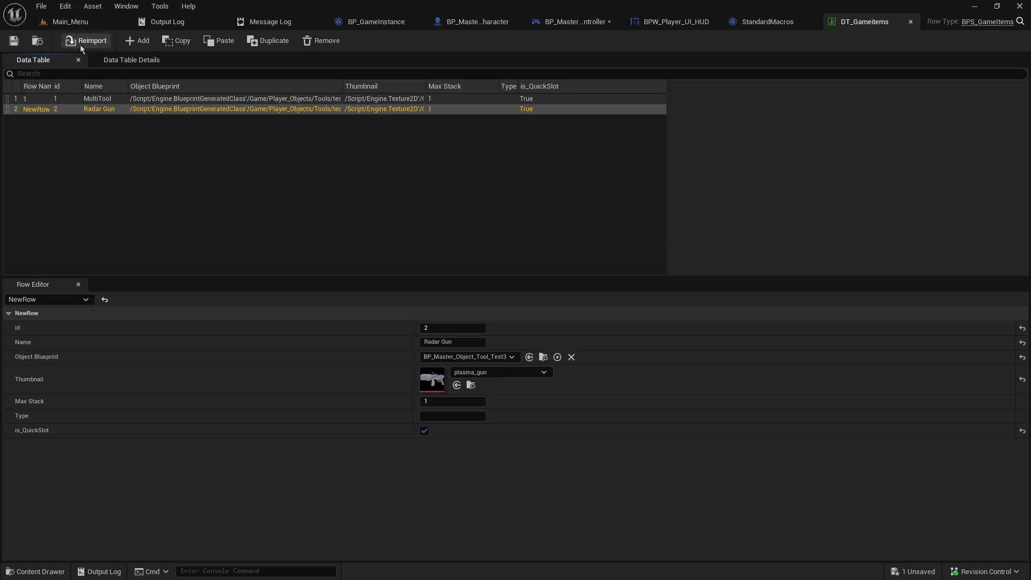
left_click(580, 21)
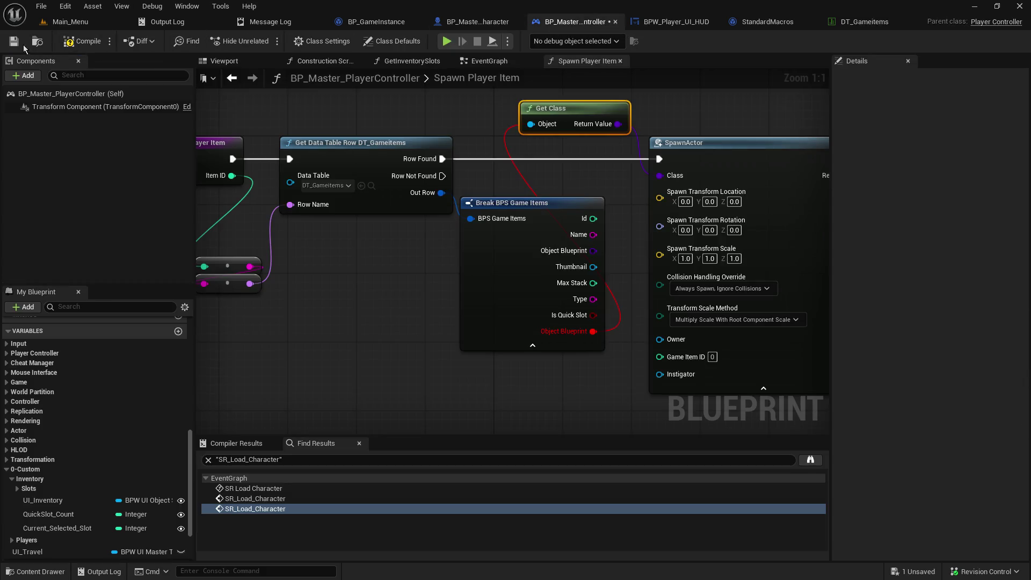
- Refresh Break BPS Game Items, wire Object Blueprint straight into Class, and delete Get Class
left_click(79, 46)
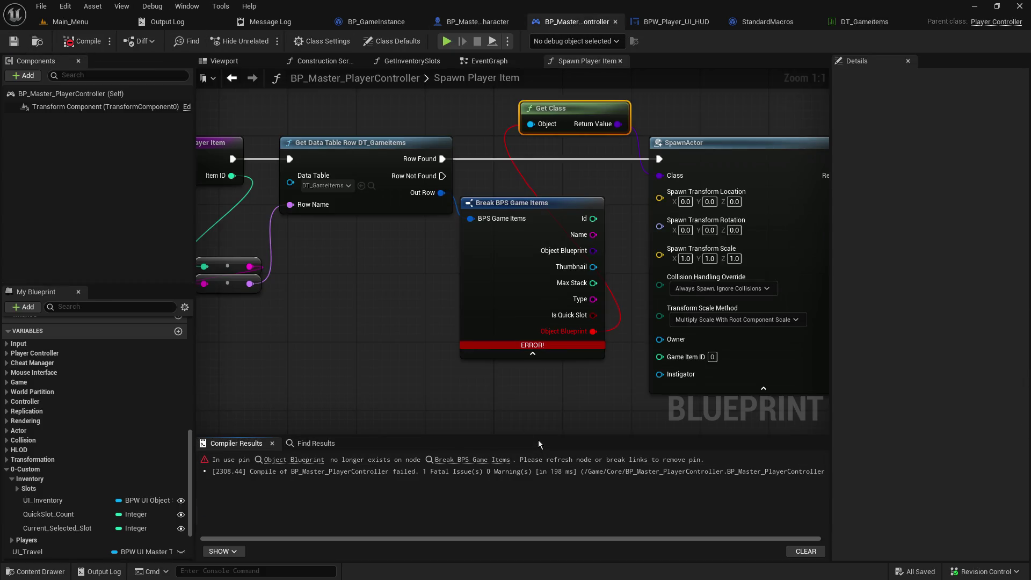
right_click(491, 299)
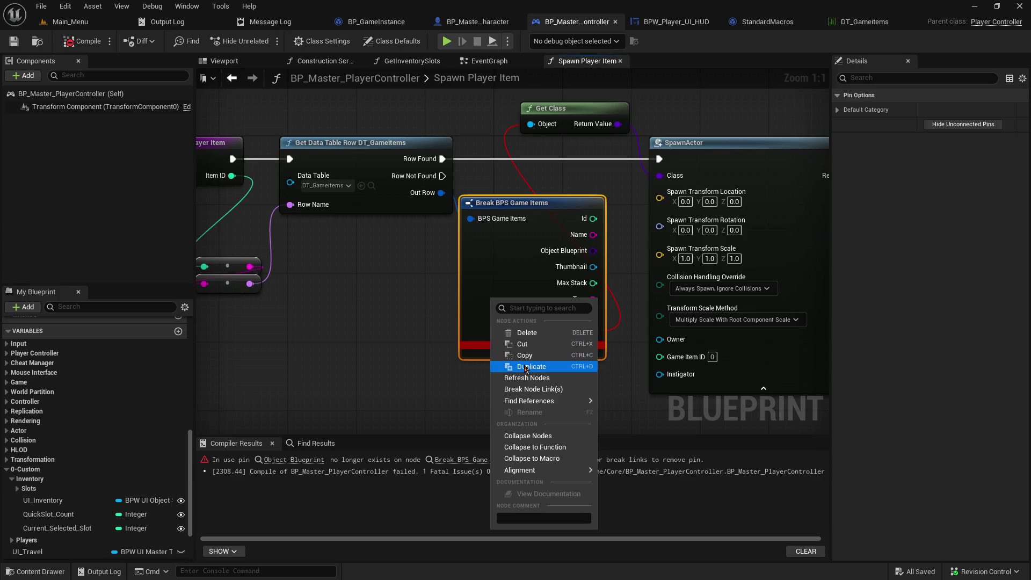
left_click(549, 378)
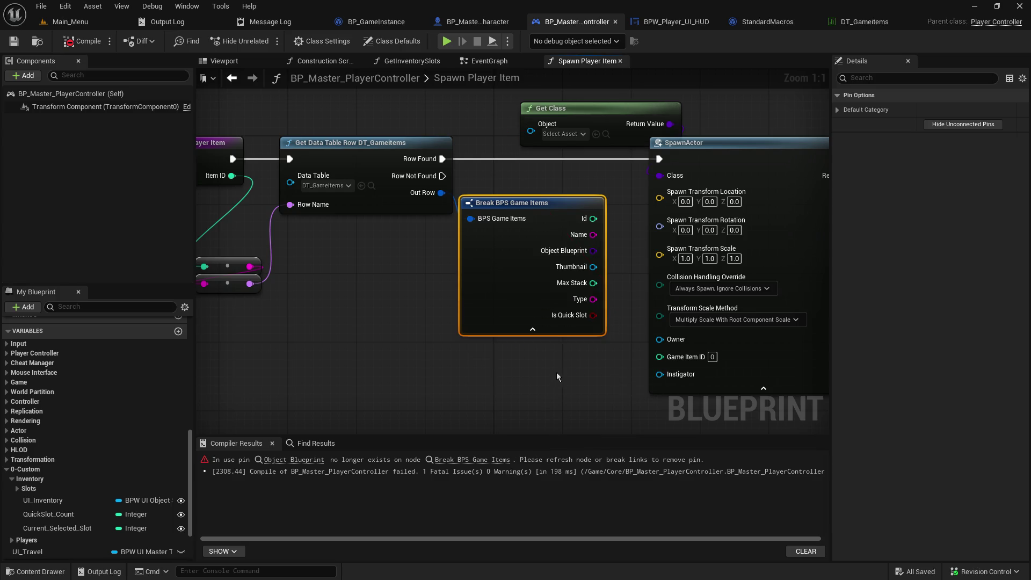
left_click_drag(594, 251, 669, 180)
left_click(623, 108)
key("Delete")
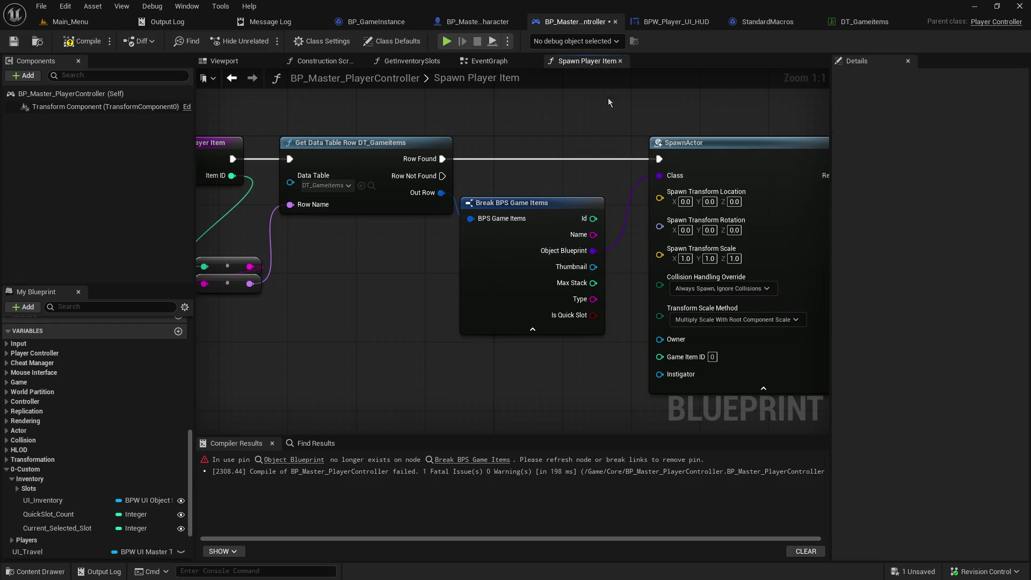
- Save all changed assets and recompile BP_Master_PlayerController
left_click(41, 6)
left_click(70, 87)
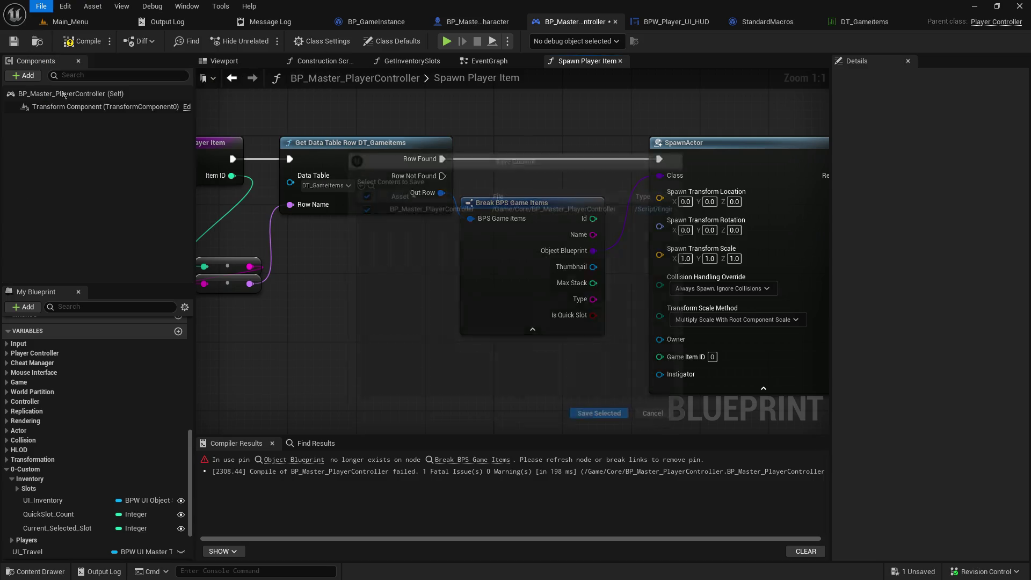
key("Escape")
left_click(41, 6)
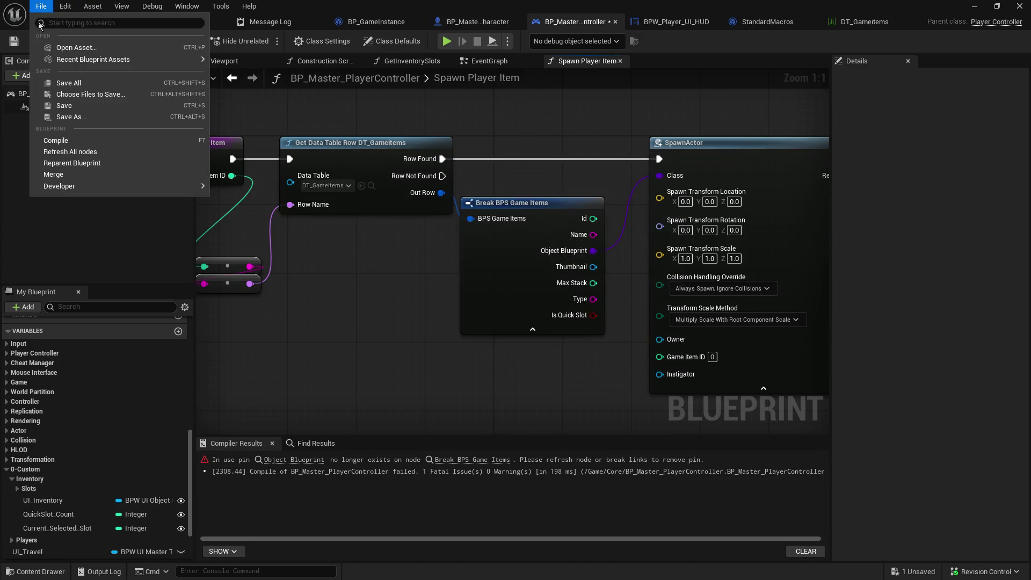
left_click(53, 84)
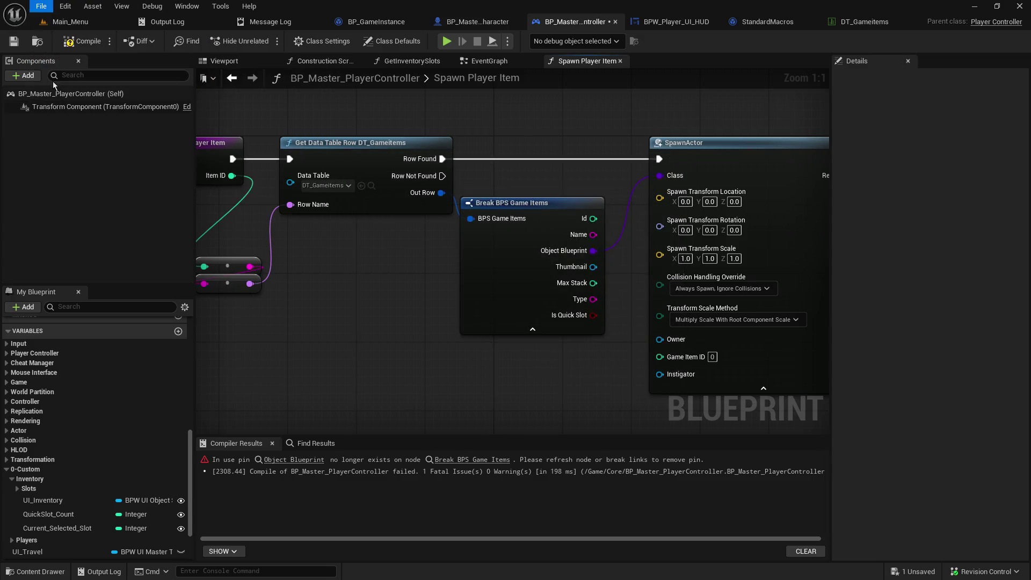
left_click(88, 43)
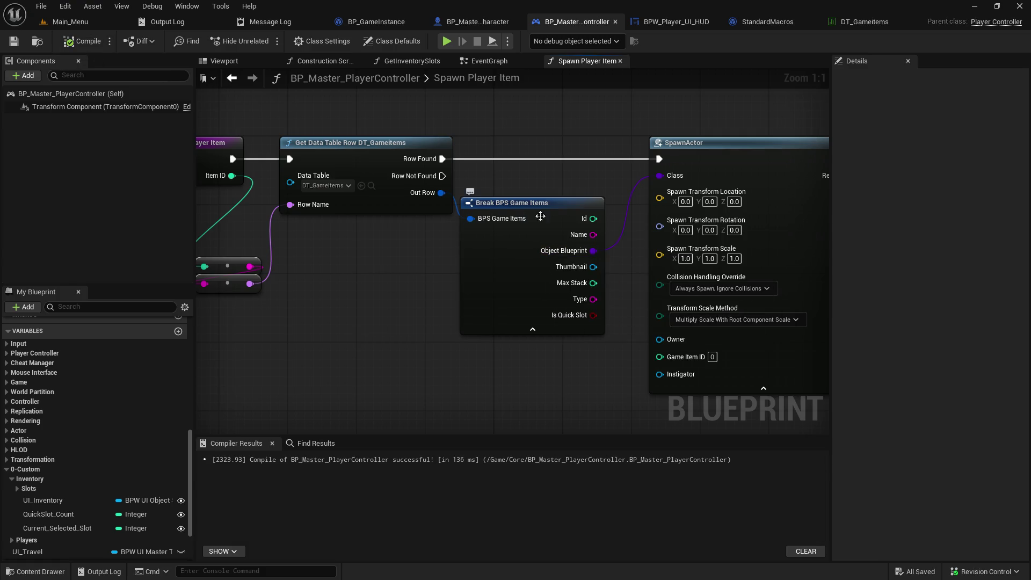
mouse_move(541, 215)
left_mouse_down()
mouse_move(559, 208)
mouse_move(389, 266)
left_mouse_up()
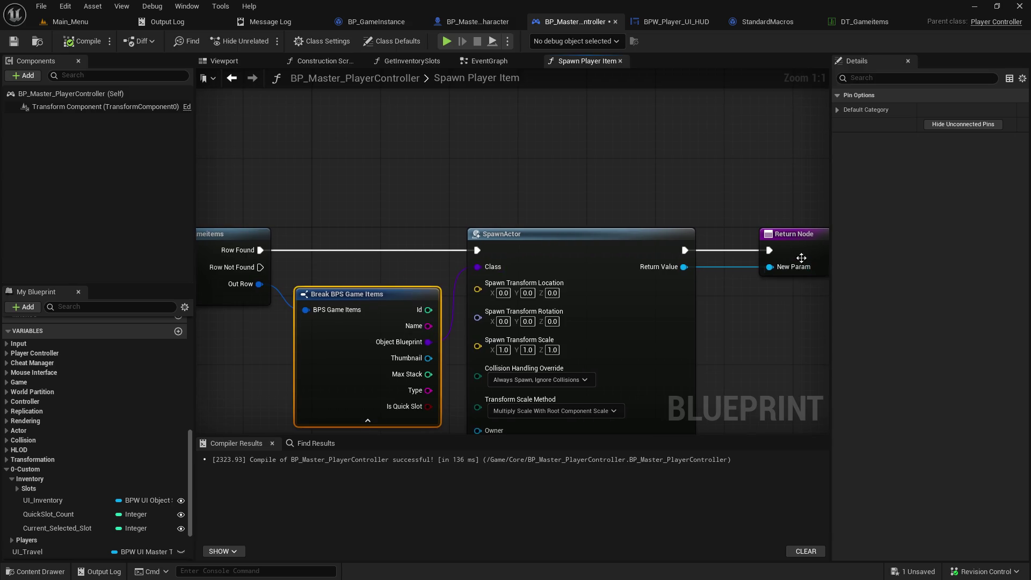
- Rename the Return Node output from New Param to New Object and recompile the blueprint
left_click(801, 258)
double_click(772, 267)
type("New Object")
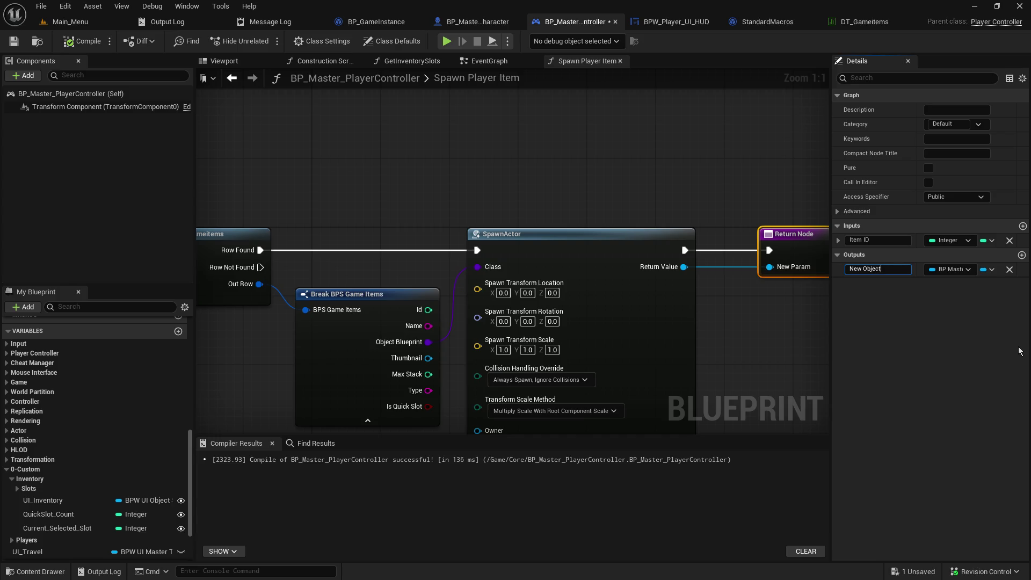
key("Return")
key("ctrl+s")
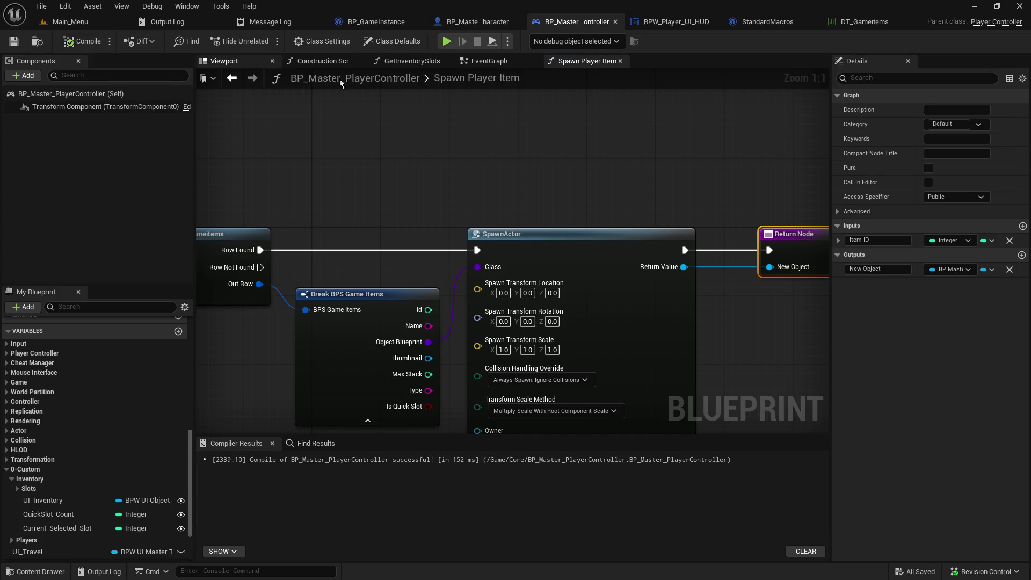
left_click(486, 61)
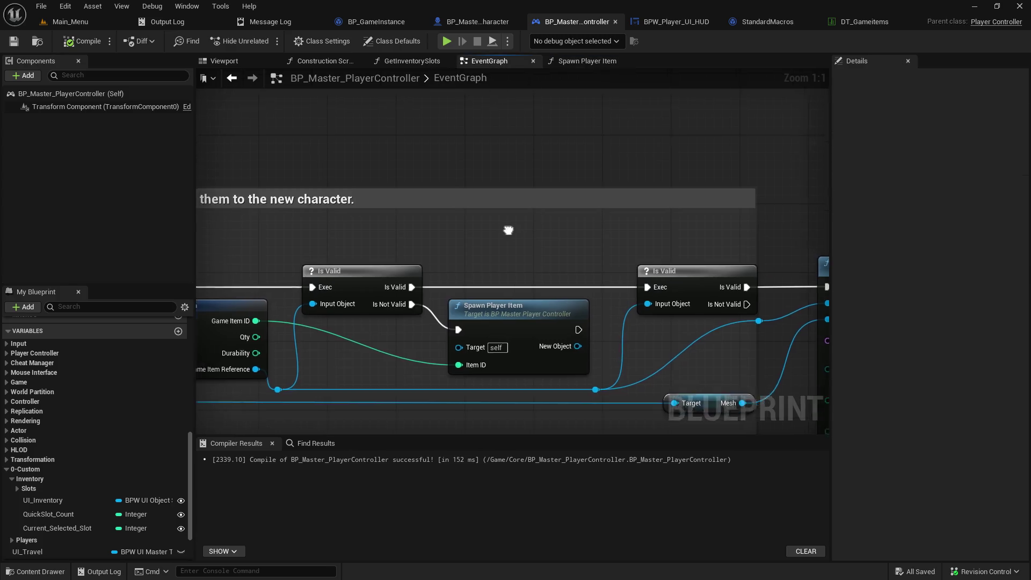
- Delete the second Is Valid node in front of Attach Actor To Component
scroll(508, 231, "down", 5)
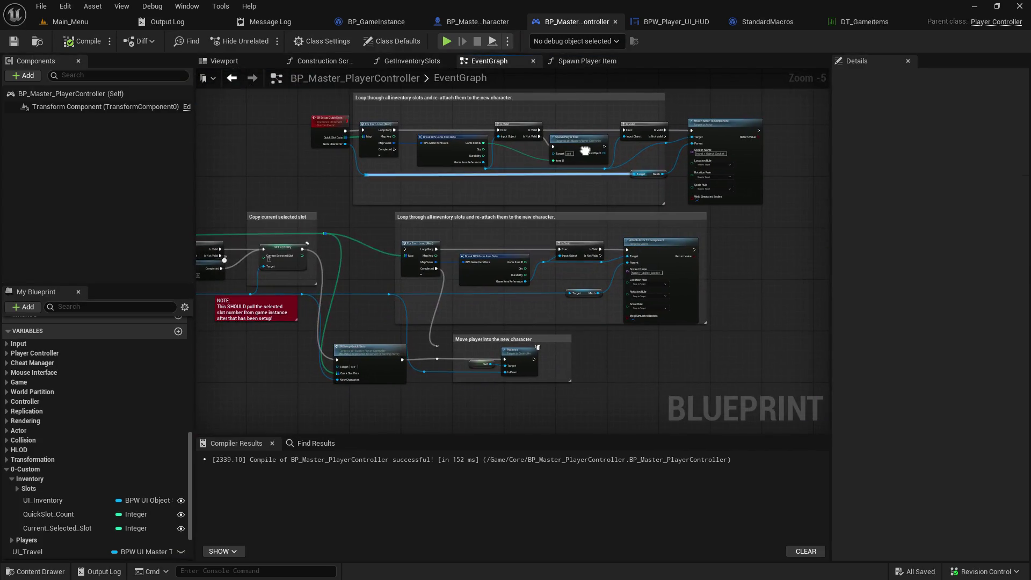
mouse_move(585, 151)
left_mouse_down()
mouse_move(637, 203)
mouse_move(610, 292)
mouse_move(639, 162)
mouse_move(632, 196)
left_mouse_up()
scroll(557, 192, "up", 5)
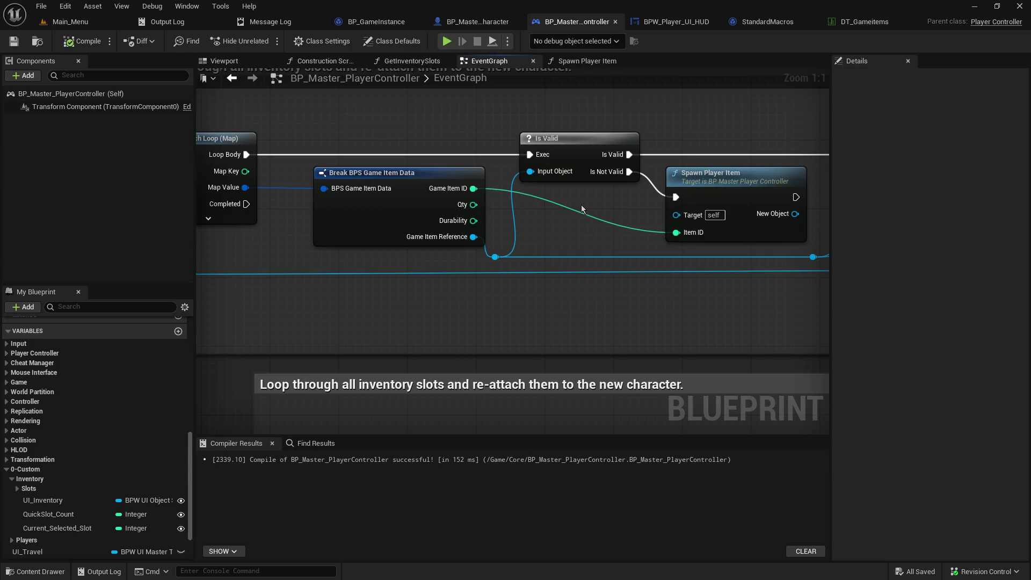
mouse_move(377, 149)
left_mouse_down()
mouse_move(840, 180)
mouse_move(778, 245)
mouse_move(537, 299)
mouse_move(305, 156)
mouse_move(147, 116)
mouse_move(145, 132)
mouse_move(117, 126)
left_mouse_up()
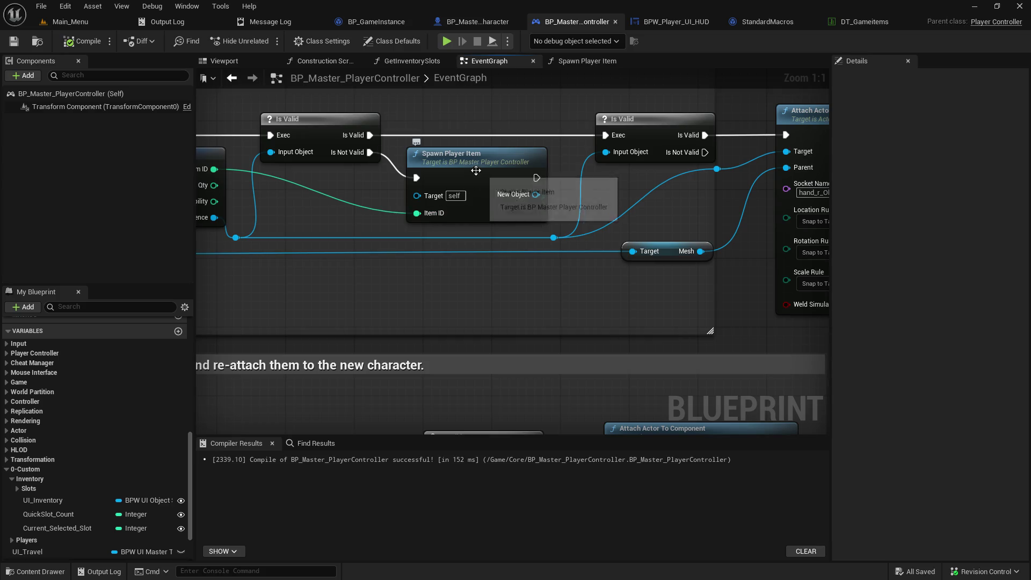
mouse_move(559, 188)
left_mouse_down()
mouse_move(434, 206)
mouse_move(528, 221)
mouse_move(649, 209)
left_mouse_up()
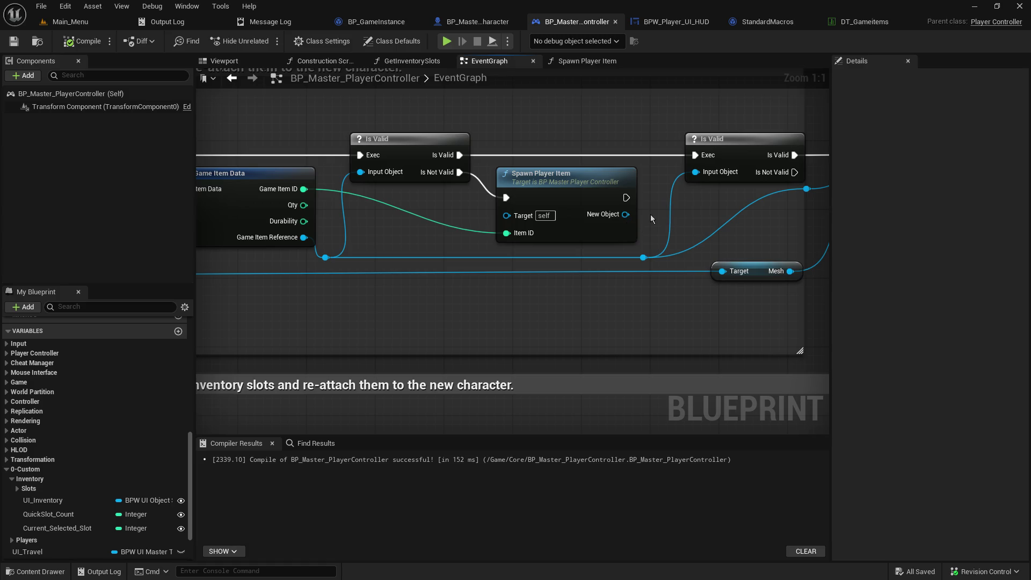
left_click_drag(697, 203, 545, 232)
left_click(597, 172)
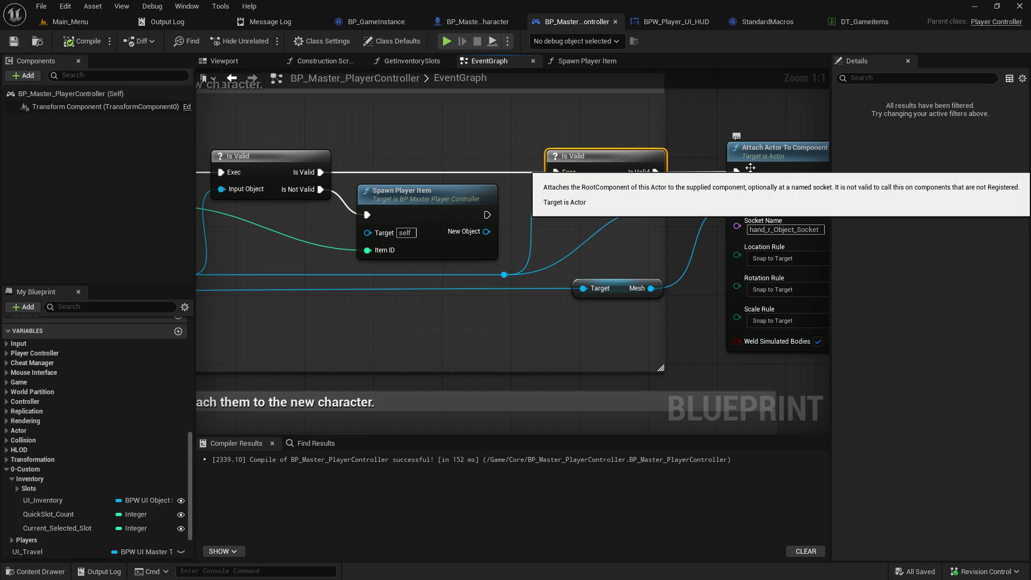
key("Delete")
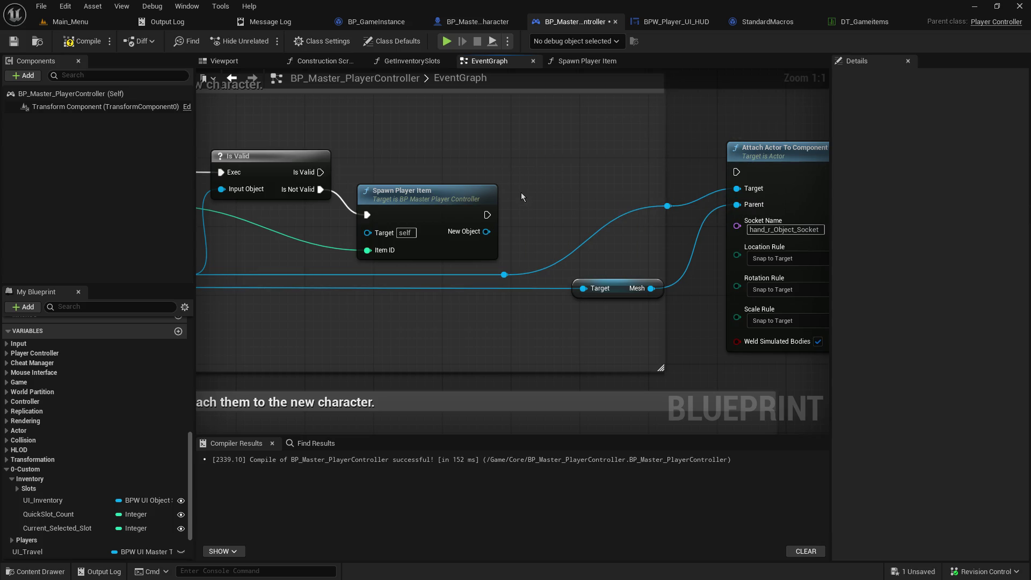
- Wire the first Is Valid's valid branch straight into Attach Actor To Component
left_click_drag(321, 171, 737, 175)
mouse_move(564, 230)
left_mouse_down()
mouse_move(713, 211)
mouse_move(496, 234)
left_mouse_up()
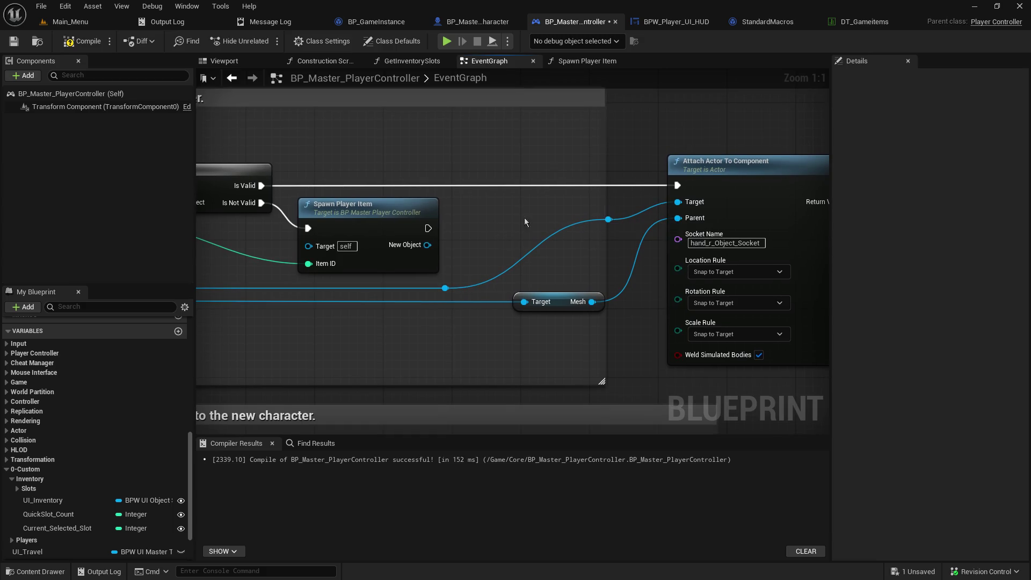
left_click_drag(253, 220, 427, 228)
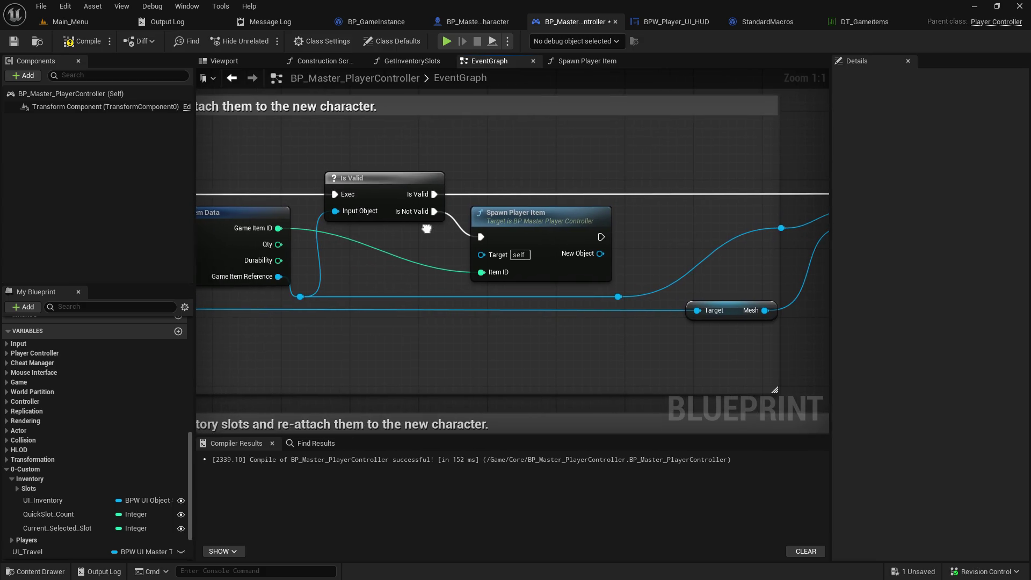
mouse_move(301, 297)
left_mouse_down()
mouse_move(312, 172)
mouse_move(354, 258)
left_mouse_up()
left_click_drag(620, 298, 659, 249)
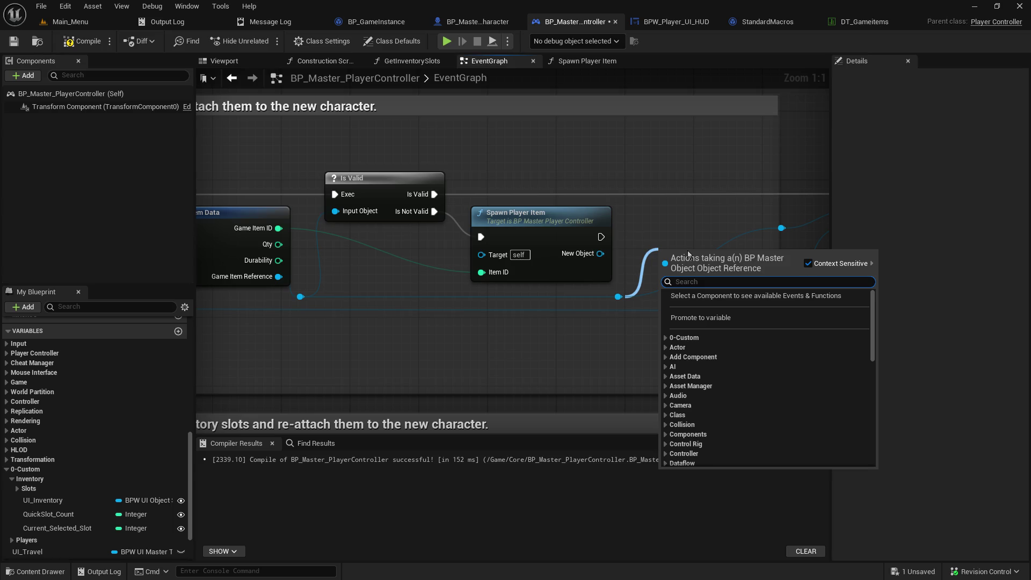
- Add a pure Is Valid function on the object reference wire and tidy the reroute knot
type("isval")
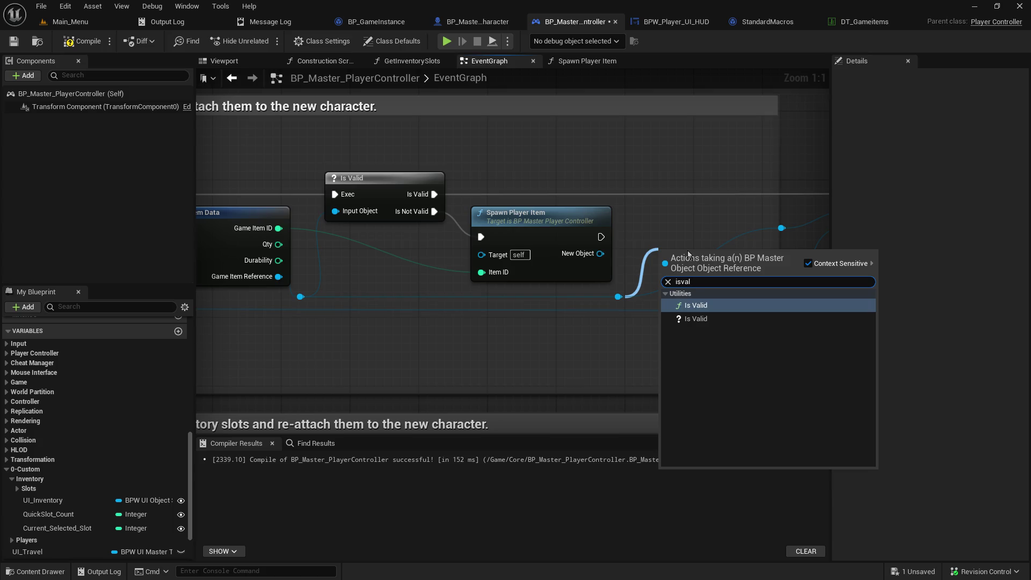
key("Return")
left_click_drag(666, 248, 632, 240)
left_click_drag(705, 285, 592, 275)
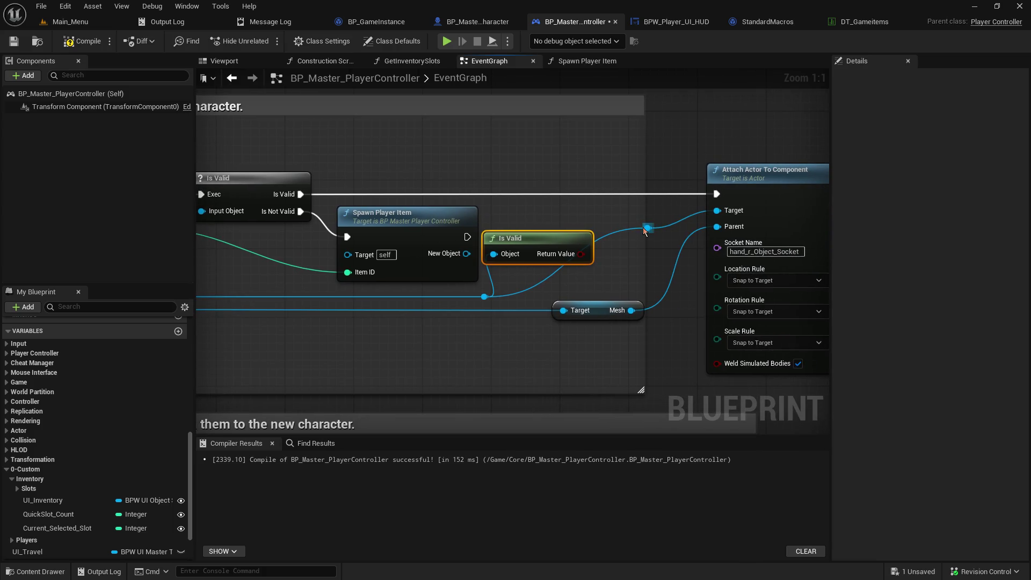
mouse_move(640, 228)
left_mouse_down()
mouse_move(655, 283)
mouse_move(618, 290)
left_mouse_up()
- Add a Select node indexed by Is Valid's boolean result and position it above Is Valid
left_click_drag(580, 253, 628, 235)
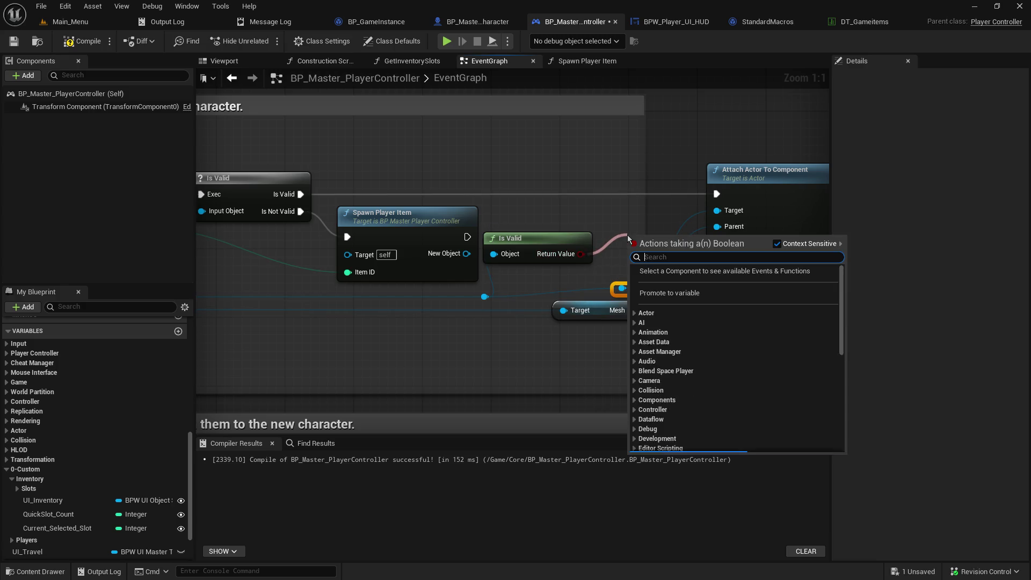
type("select")
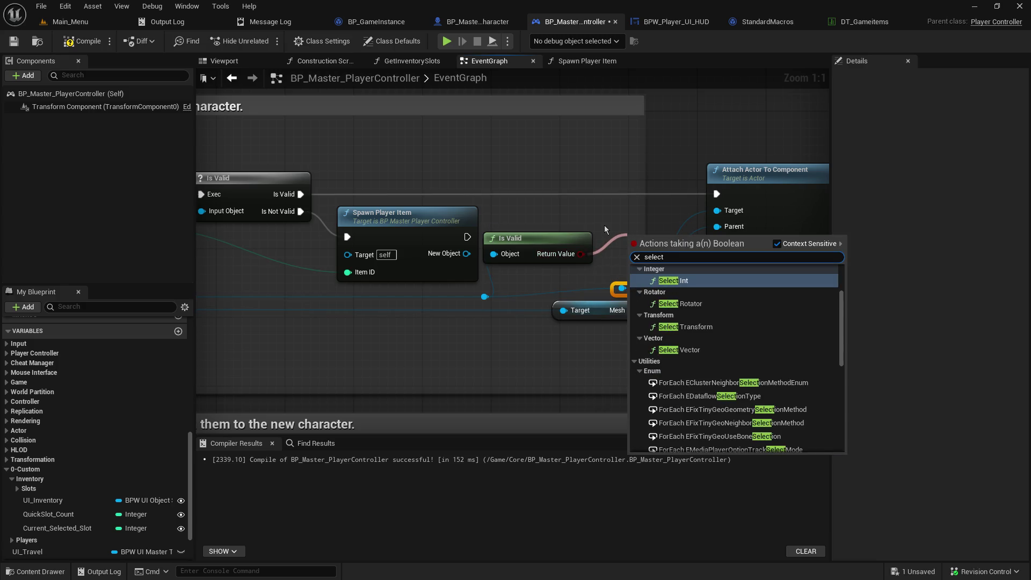
scroll(675, 335, "down", 10)
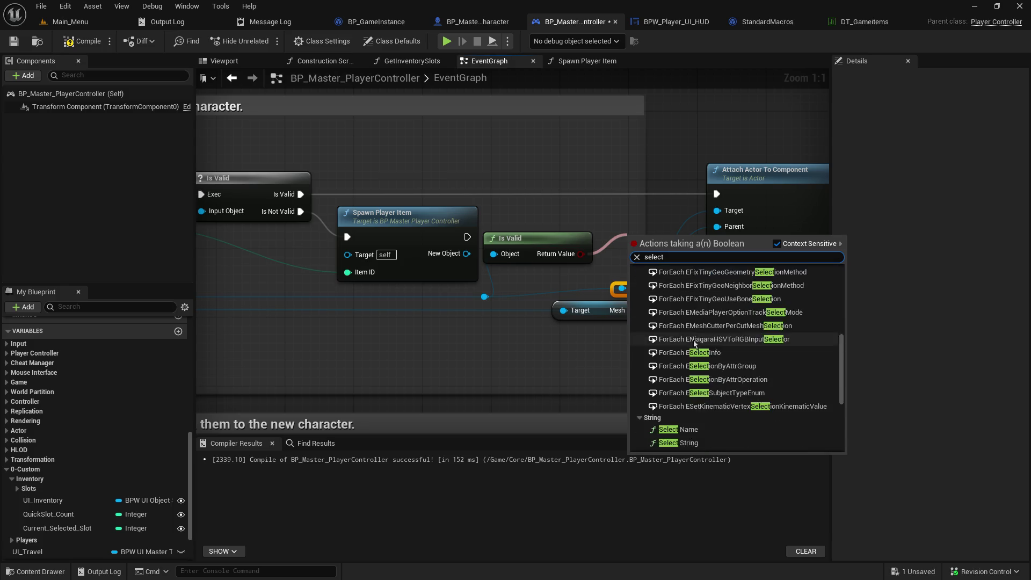
scroll(726, 356, "down", 3)
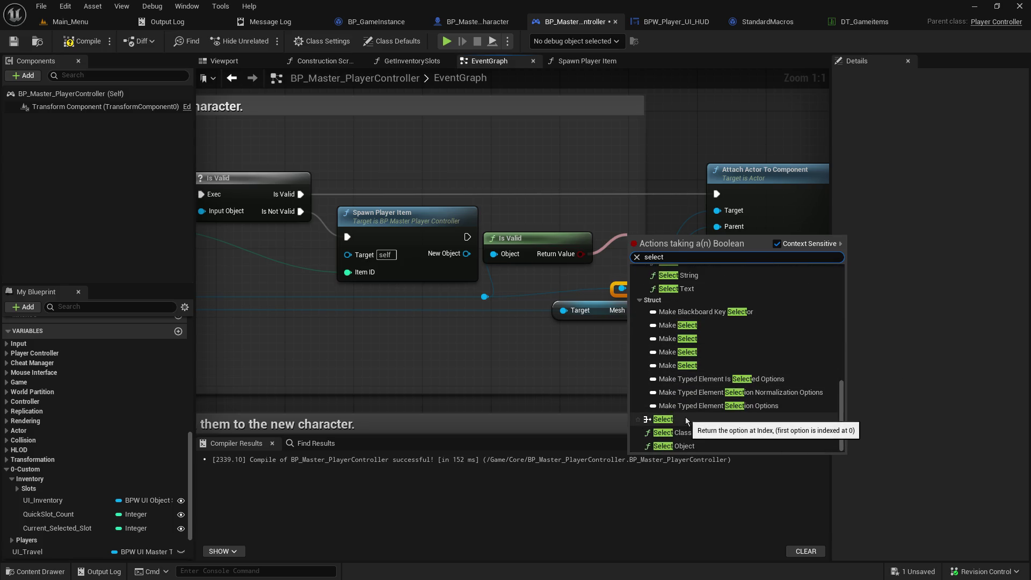
left_click(685, 417)
mouse_move(653, 247)
left_mouse_down()
mouse_move(610, 198)
mouse_move(601, 205)
left_mouse_up()
mouse_move(534, 253)
left_mouse_down()
mouse_move(543, 279)
mouse_move(453, 372)
mouse_move(485, 369)
left_mouse_up()
left_click_drag(604, 211, 481, 309)
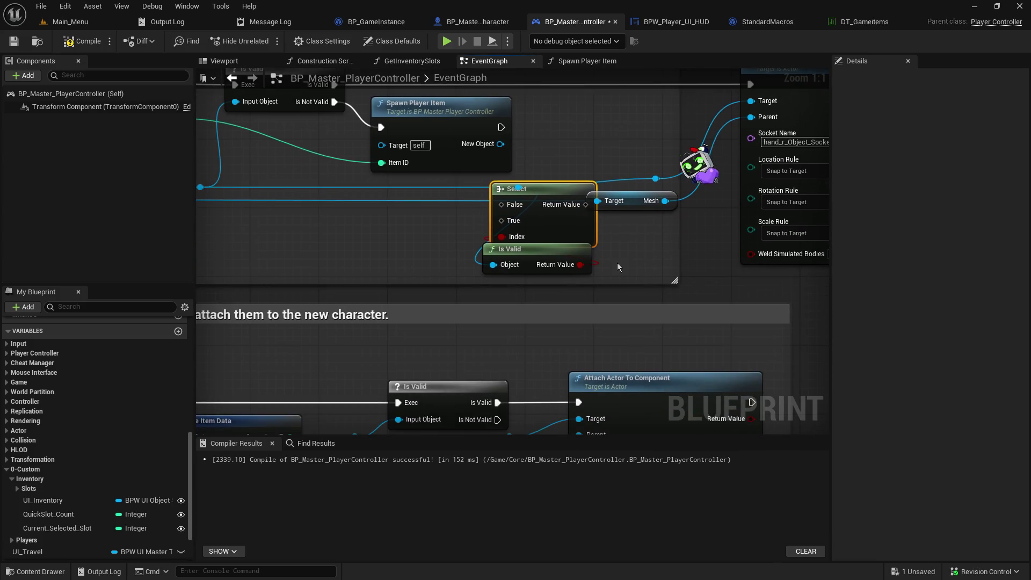
- Wire the looped object into Select and Spawn Player Item's New Object into Select's True input
mouse_move(606, 290)
left_mouse_down()
mouse_move(538, 242)
mouse_move(526, 272)
mouse_move(547, 277)
left_mouse_up()
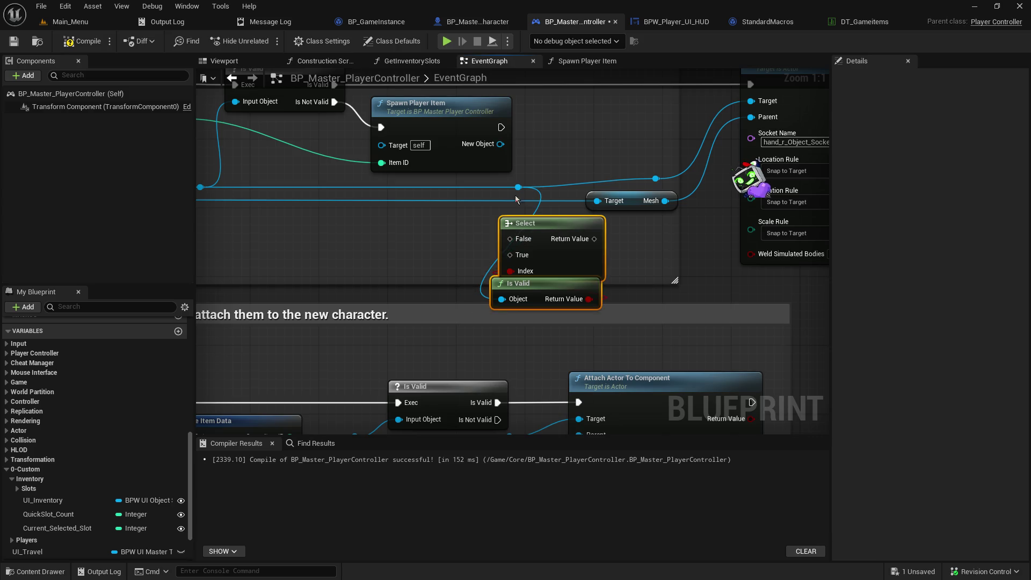
double_click(508, 187)
left_click_drag(508, 187, 415, 187)
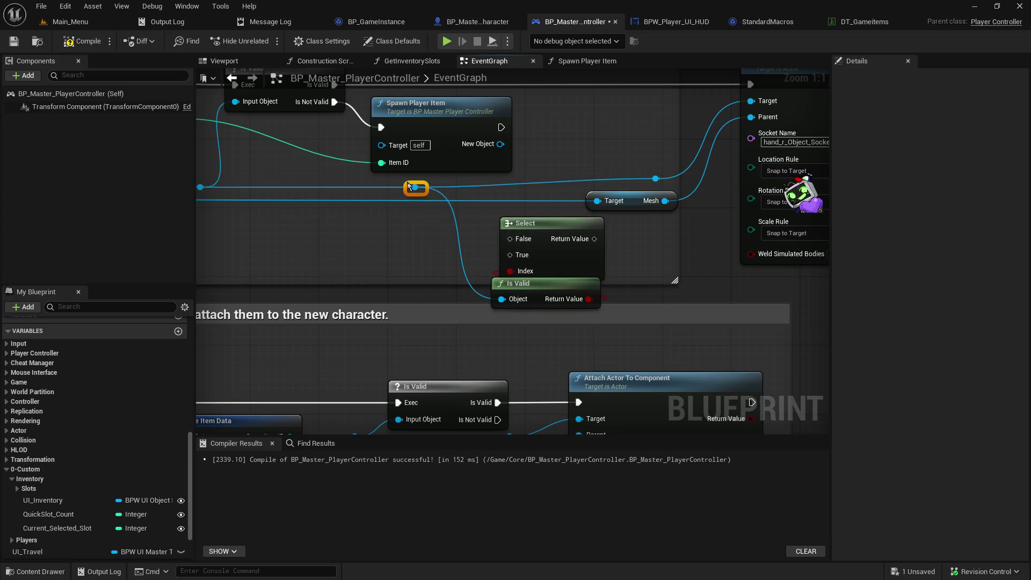
left_click_drag(555, 219, 548, 222)
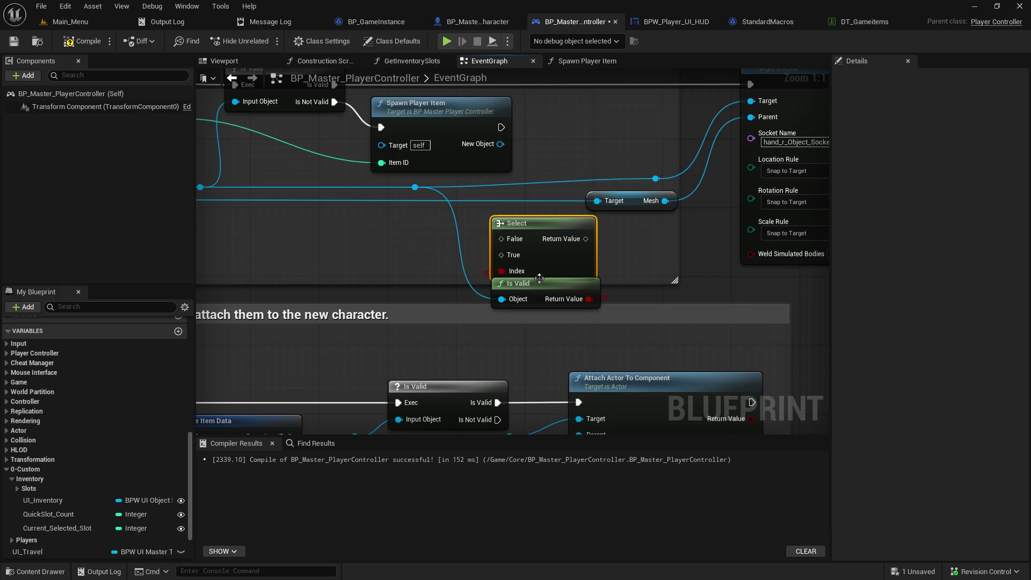
double_click(458, 245)
left_click_drag(450, 240, 501, 254)
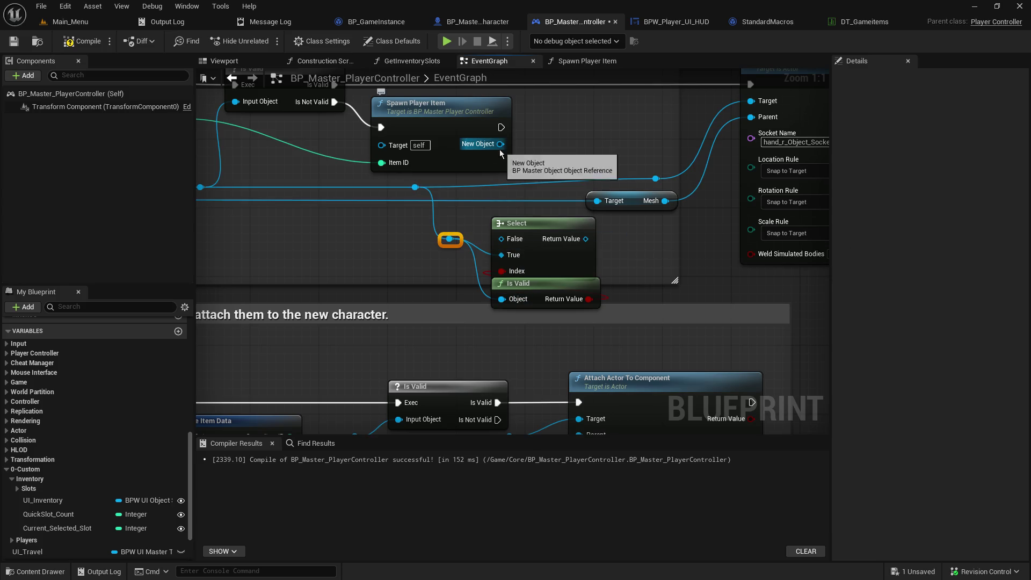
left_click_drag(500, 144, 503, 256)
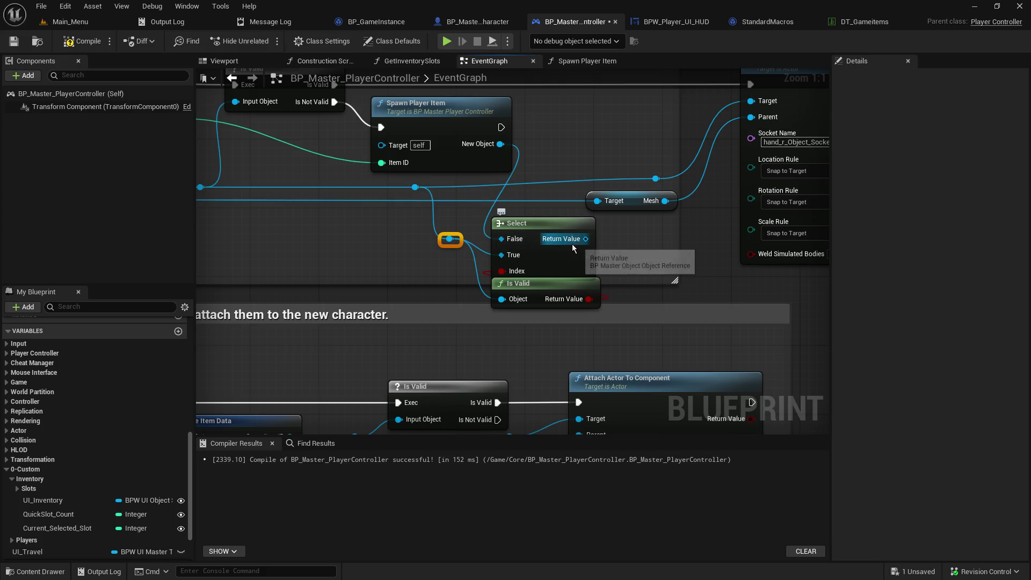
- Remove the leftover reroute point and connect Select's Return Value to Attach Actor's Target
left_click_drag(601, 137, 489, 189)
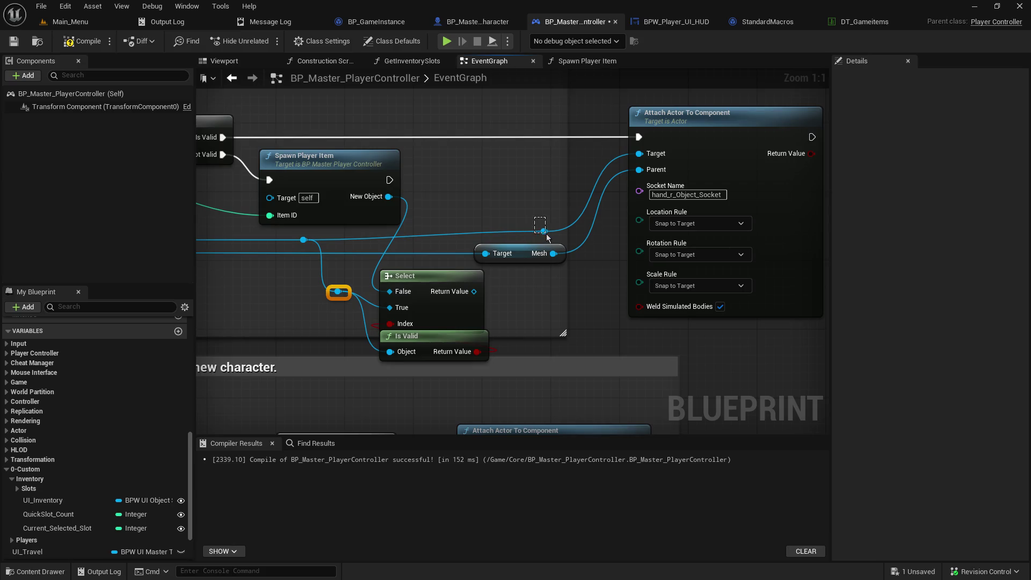
left_click_drag(544, 232, 547, 235)
left_click(555, 198)
key("Delete")
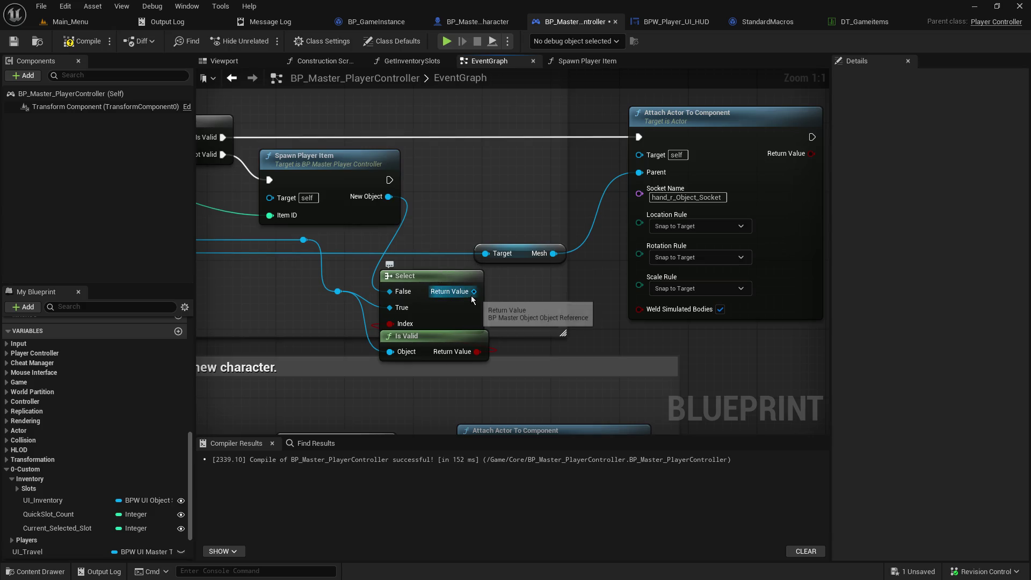
mouse_move(467, 295)
left_mouse_down()
mouse_move(520, 161)
mouse_move(606, 168)
mouse_move(639, 154)
left_mouse_up()
left_click_drag(390, 179, 638, 138)
- Route Spawn Player Item's execution through a reroute point into Attach Actor To Component
left_click_drag(491, 191, 510, 185)
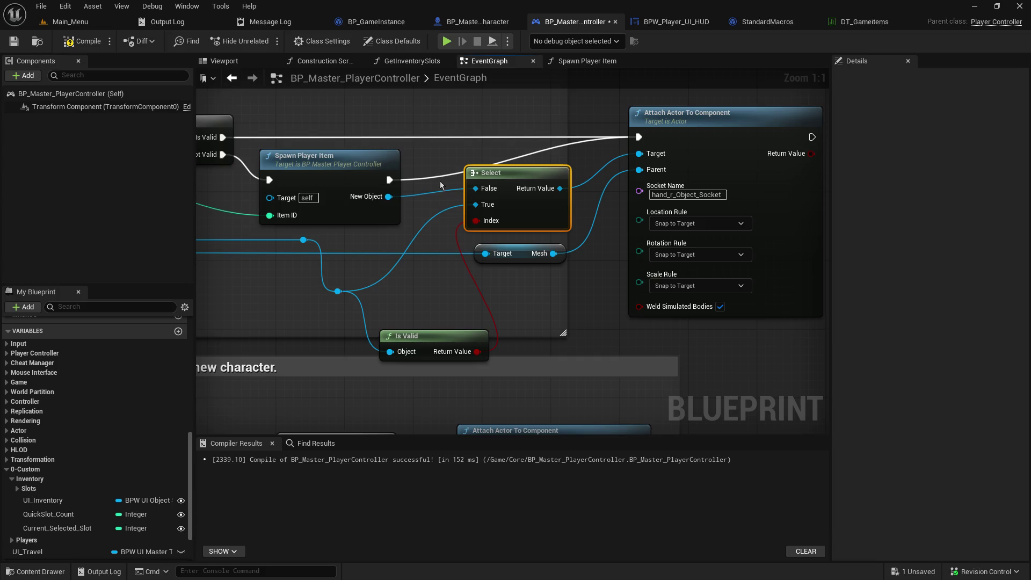
double_click(427, 138)
mouse_move(390, 180)
left_mouse_down()
mouse_move(428, 148)
mouse_move(424, 134)
mouse_move(430, 144)
left_mouse_up()
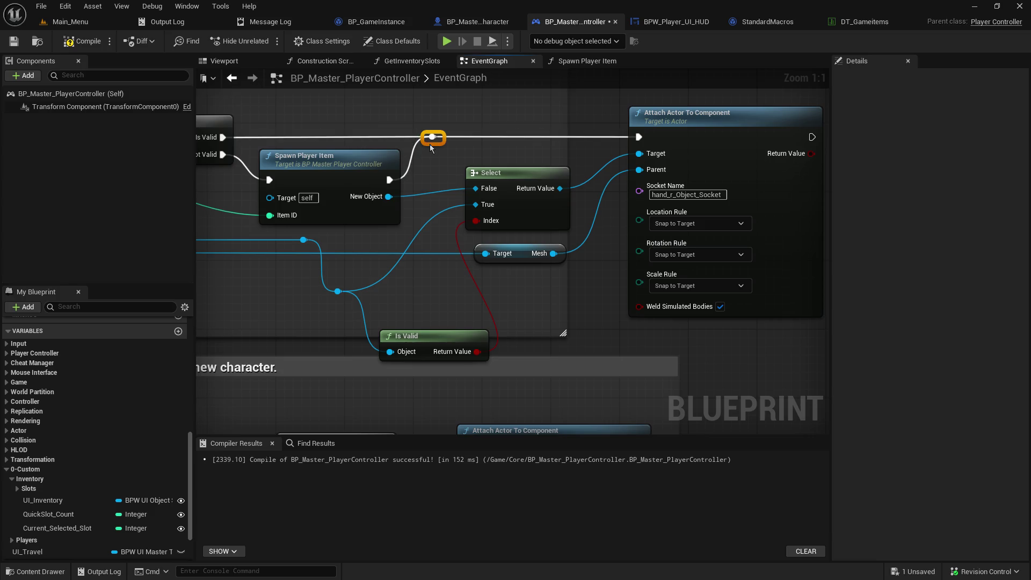
- Line up the Is Valid node beneath Select and align the reroute points with the wires
mouse_move(479, 181)
left_mouse_down()
mouse_move(470, 172)
mouse_move(494, 187)
left_mouse_up()
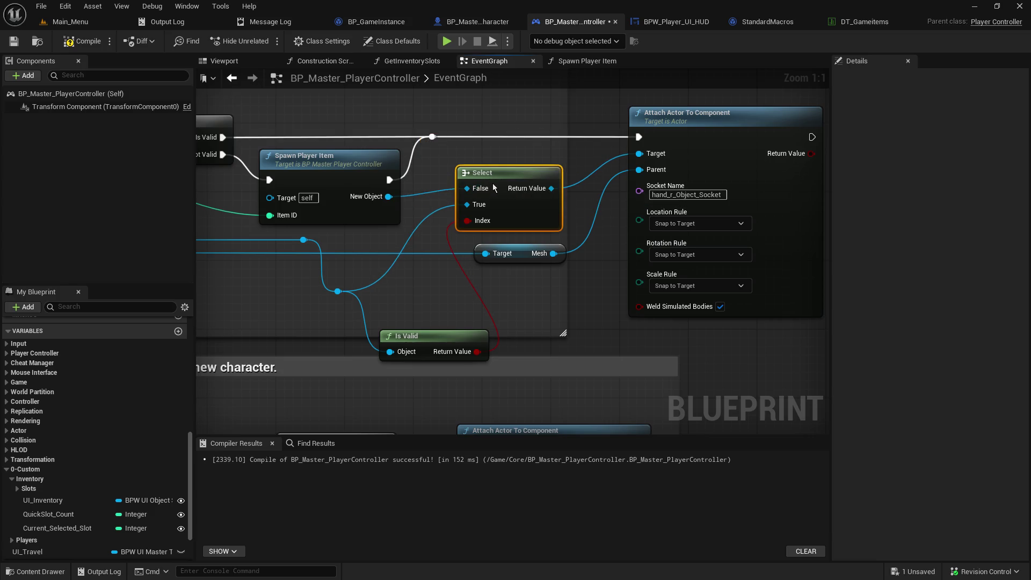
left_click_drag(428, 335, 418, 317)
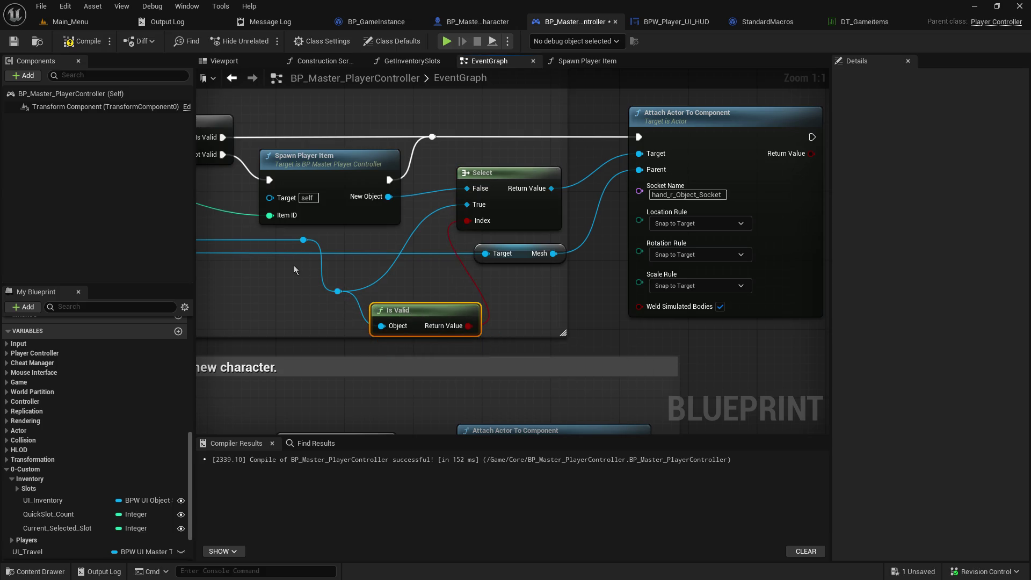
mouse_move(294, 270)
left_mouse_down()
mouse_move(544, 270)
mouse_move(457, 242)
left_mouse_up()
mouse_move(578, 289)
left_mouse_down()
mouse_move(534, 247)
mouse_move(527, 292)
mouse_move(570, 276)
mouse_move(560, 241)
mouse_move(612, 239)
left_mouse_up()
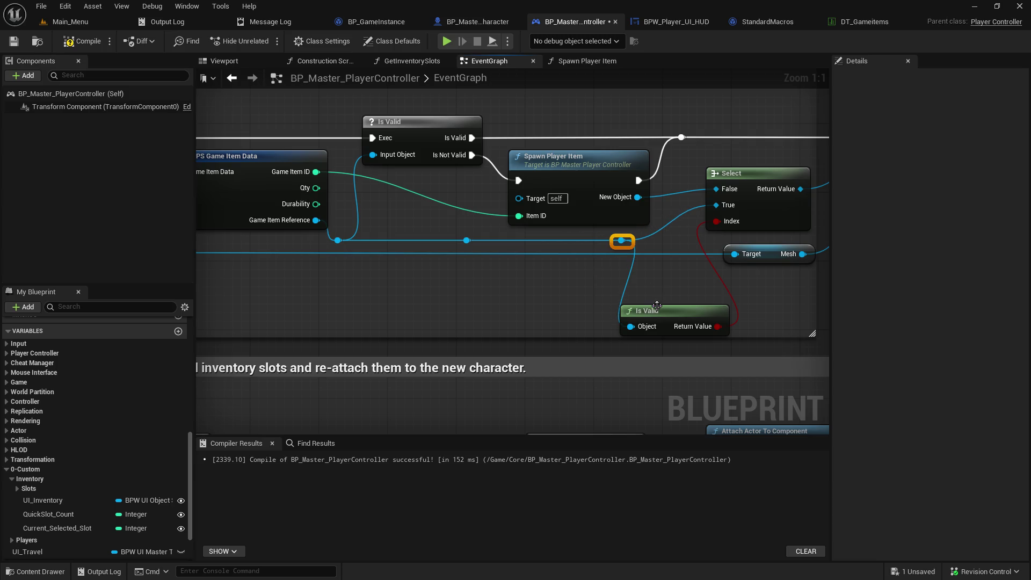
mouse_move(657, 305)
left_mouse_down()
mouse_move(673, 309)
mouse_move(660, 299)
left_mouse_up()
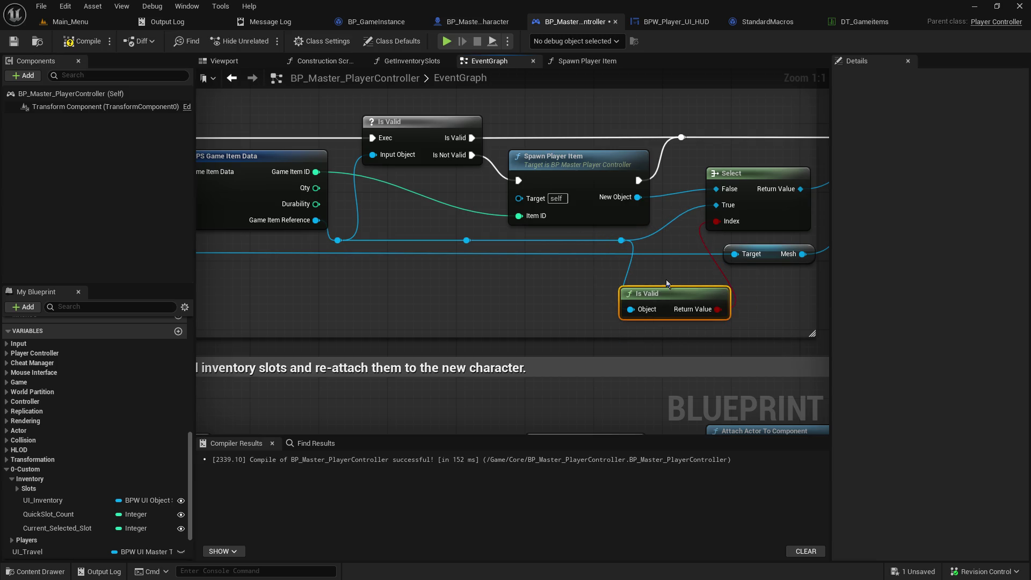
- Save the blueprint
left_click(14, 41)
mouse_move(684, 272)
left_mouse_down()
mouse_move(511, 332)
mouse_move(507, 351)
left_mouse_up()
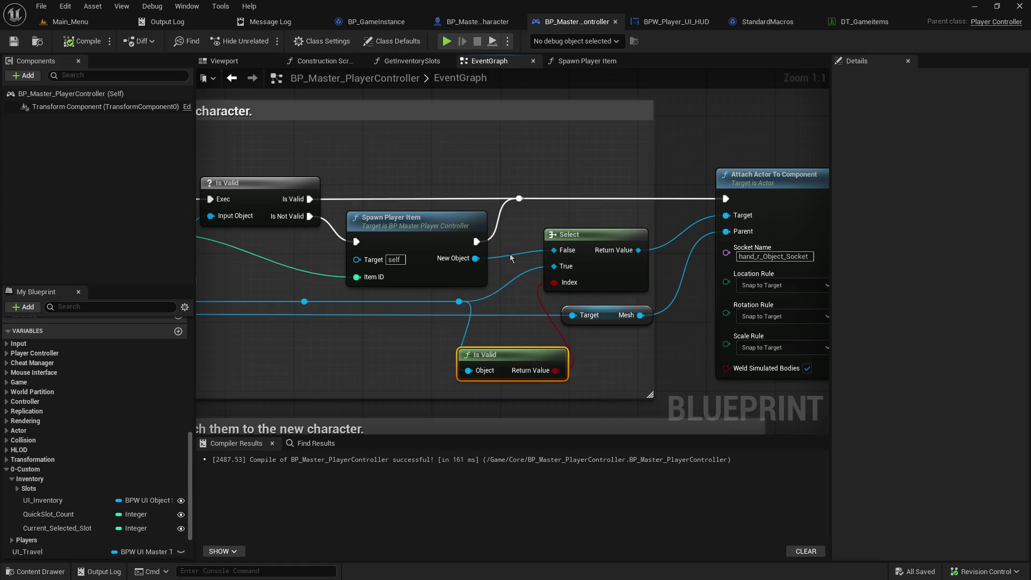
mouse_move(737, 209)
left_mouse_down()
mouse_move(450, 195)
mouse_move(650, 197)
left_mouse_up()
- Save again and start a Play In Editor test with a larger game viewport
left_click(13, 40)
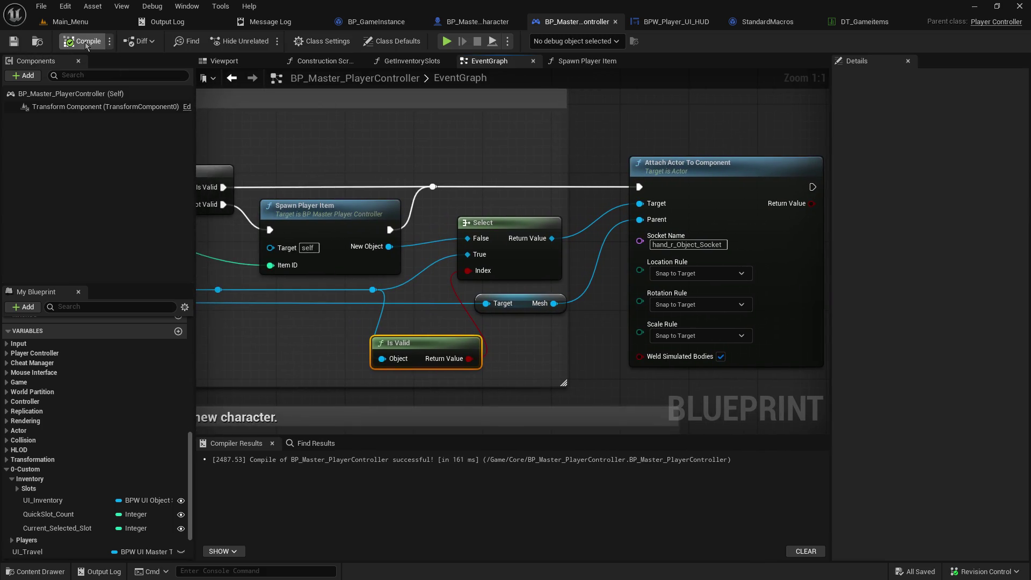
left_click(81, 24)
left_click(266, 42)
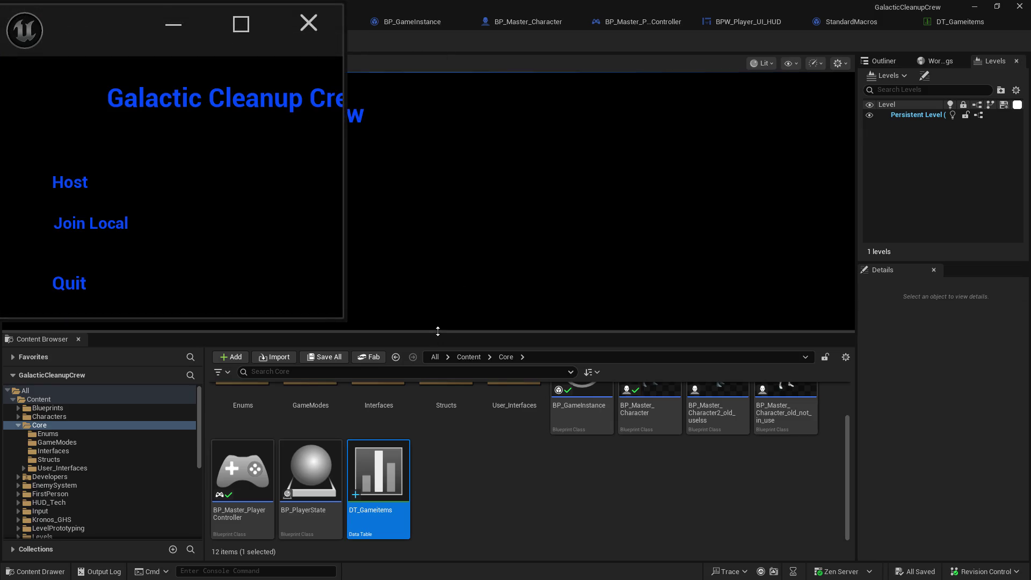
left_click_drag(437, 331, 458, 411)
- Host a session, resume past the breakpoint, pick up an item into slot 2, and travel
left_click(94, 227)
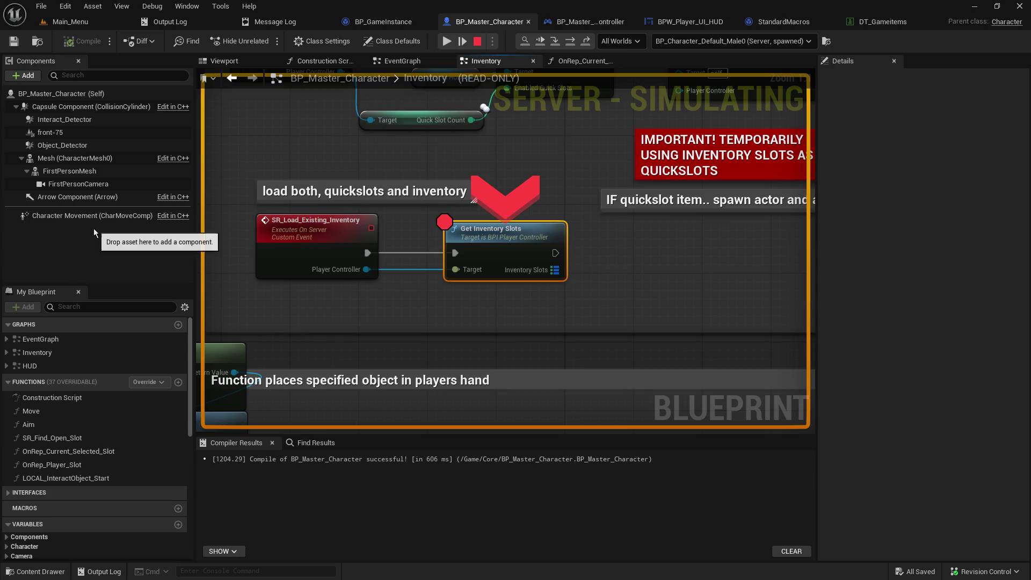
left_click(447, 41)
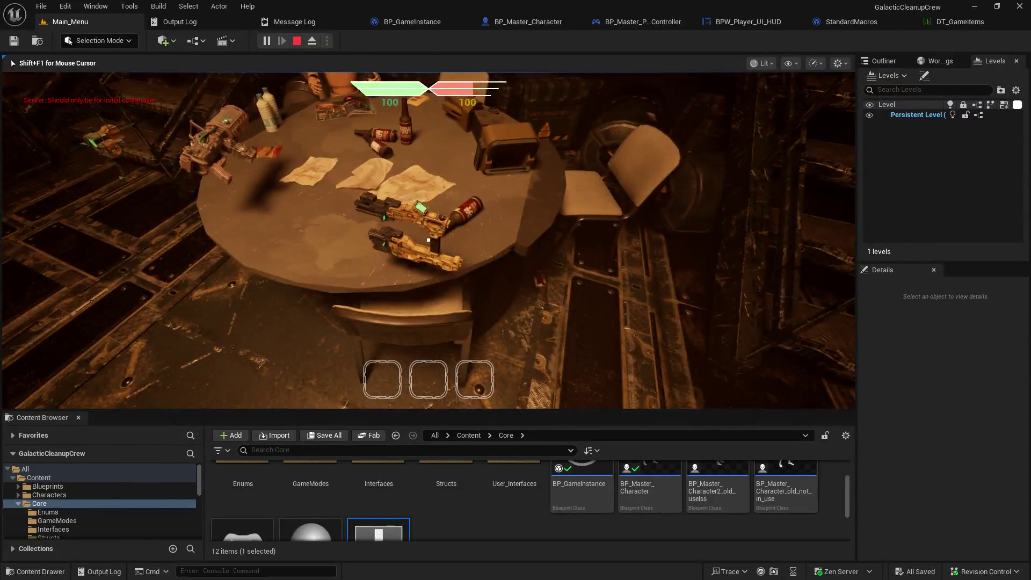
key("e")
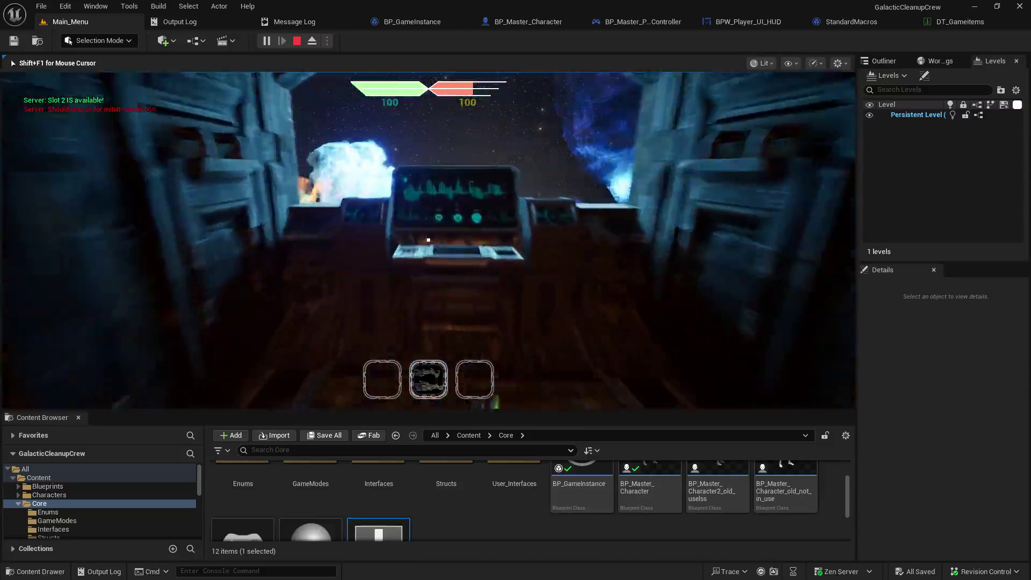
key("e")
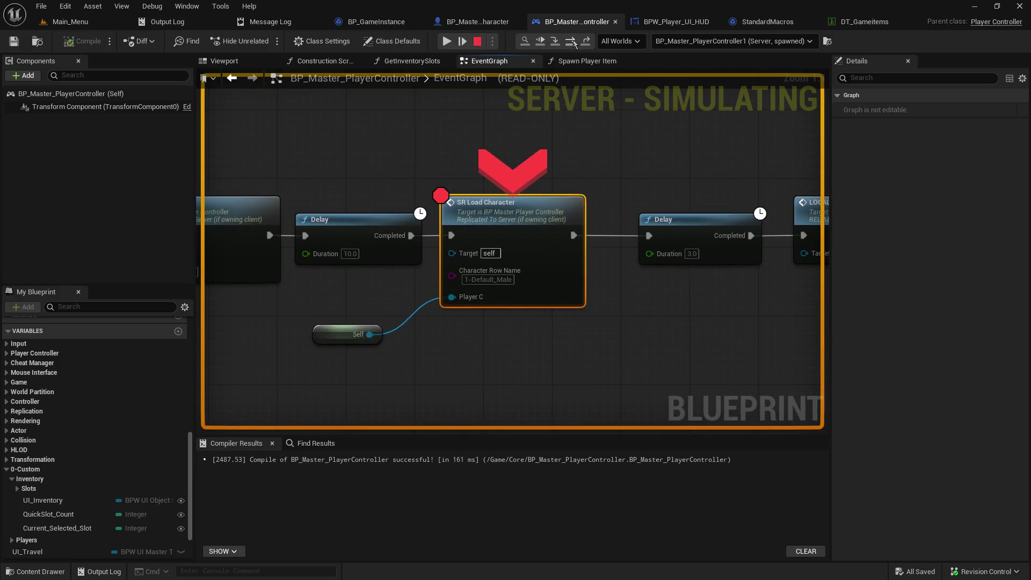
- Step through SR_Load_Character from Get Inventory Slots and SpawnActor to SR Setup Quick Slots
left_click(554, 42)
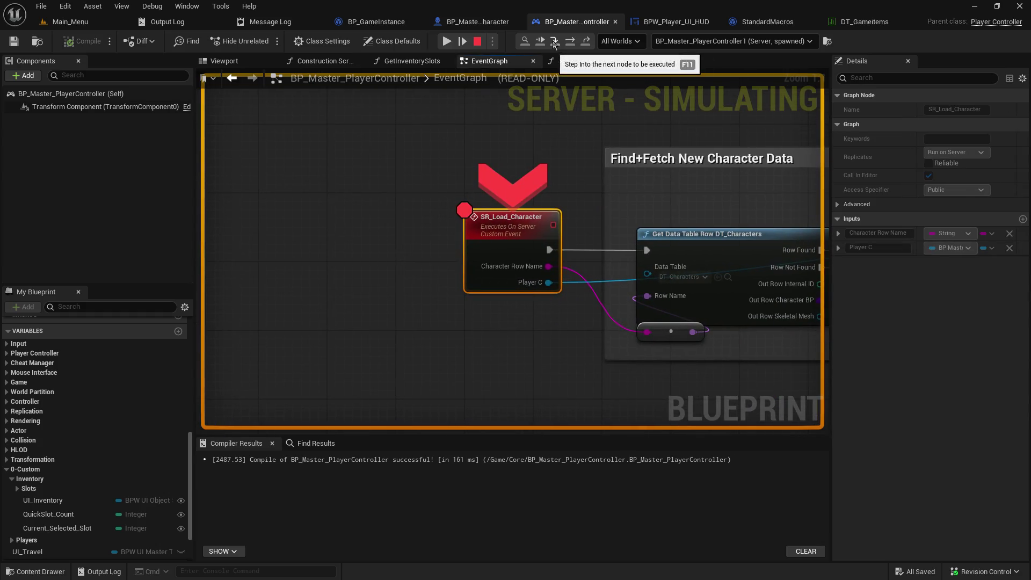
left_click(573, 42)
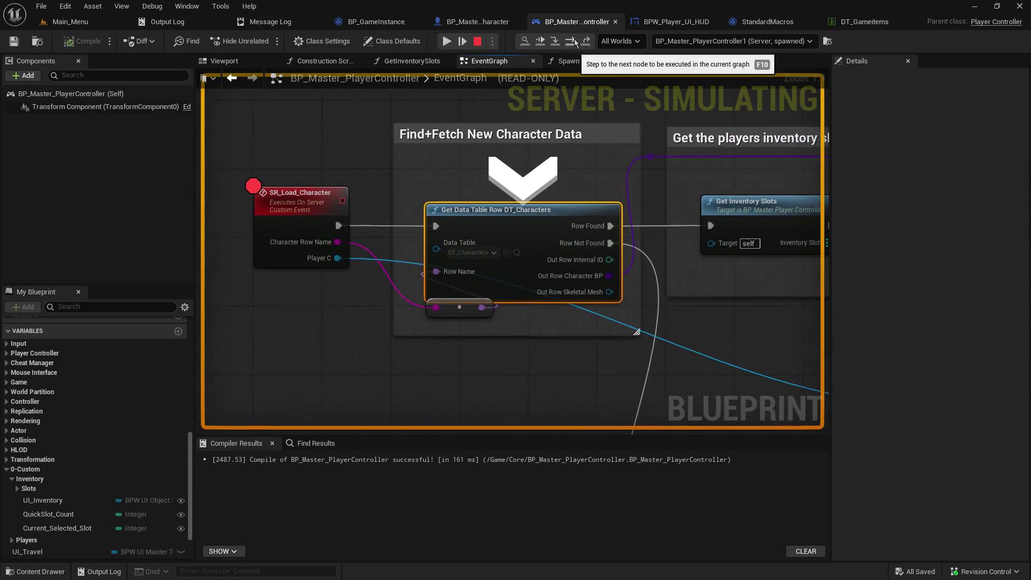
left_click(573, 43)
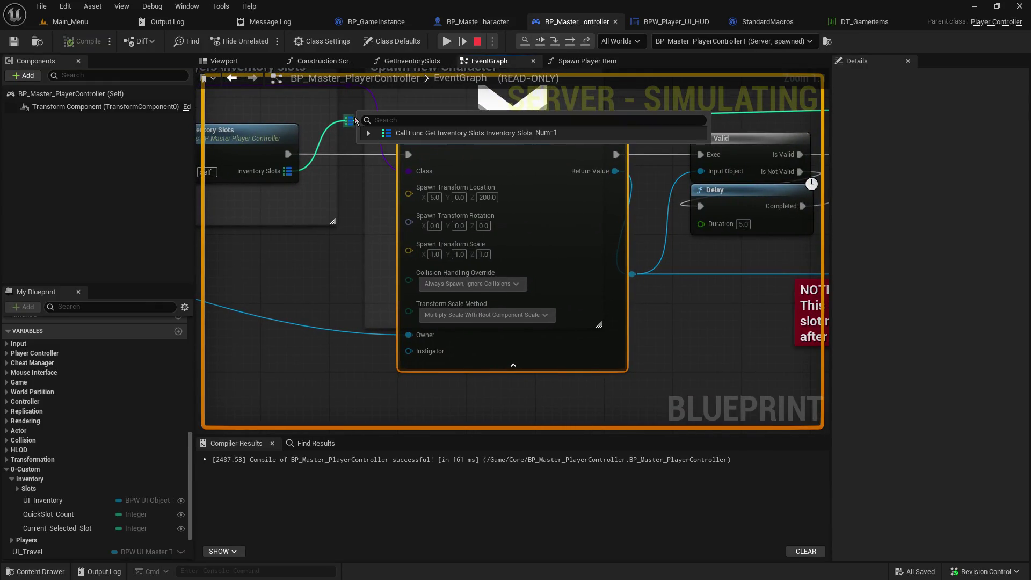
left_click(571, 43)
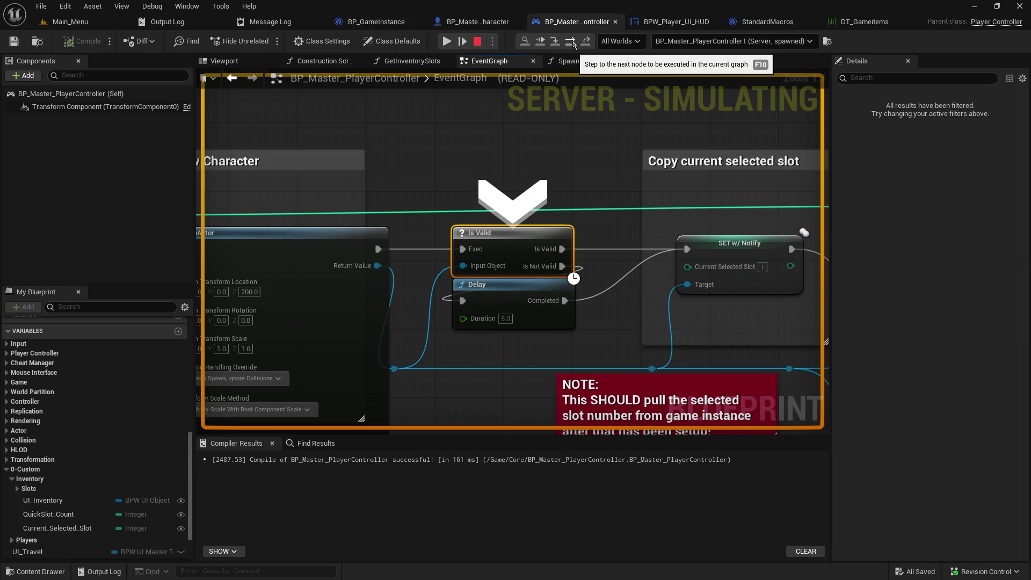
left_click(573, 44)
left_click(573, 44)
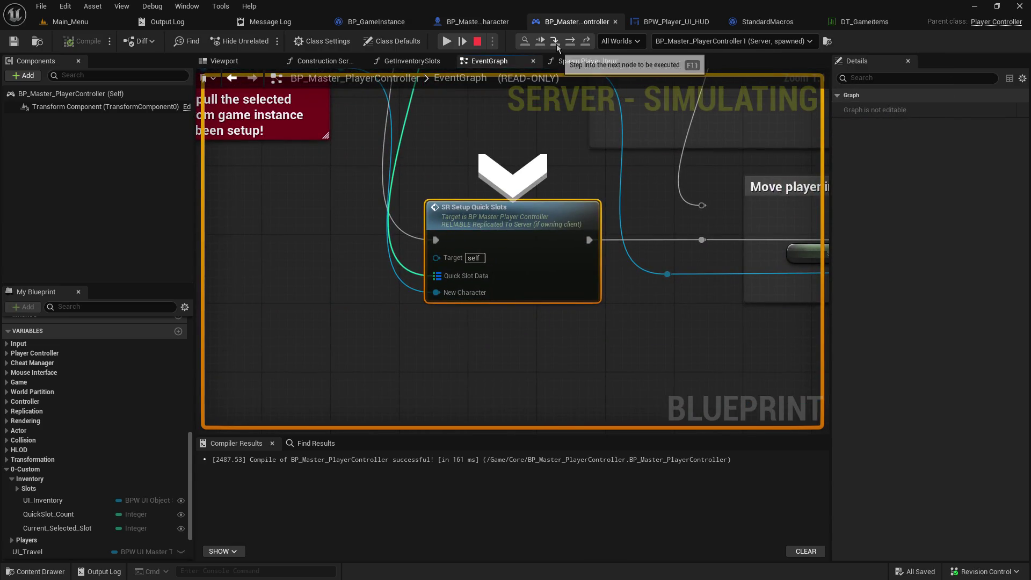
- Step into the quick-slot loop, confirm Quick Slot Data holds one slot-2 item, reach Is Valid
left_click(556, 46)
left_click(556, 47)
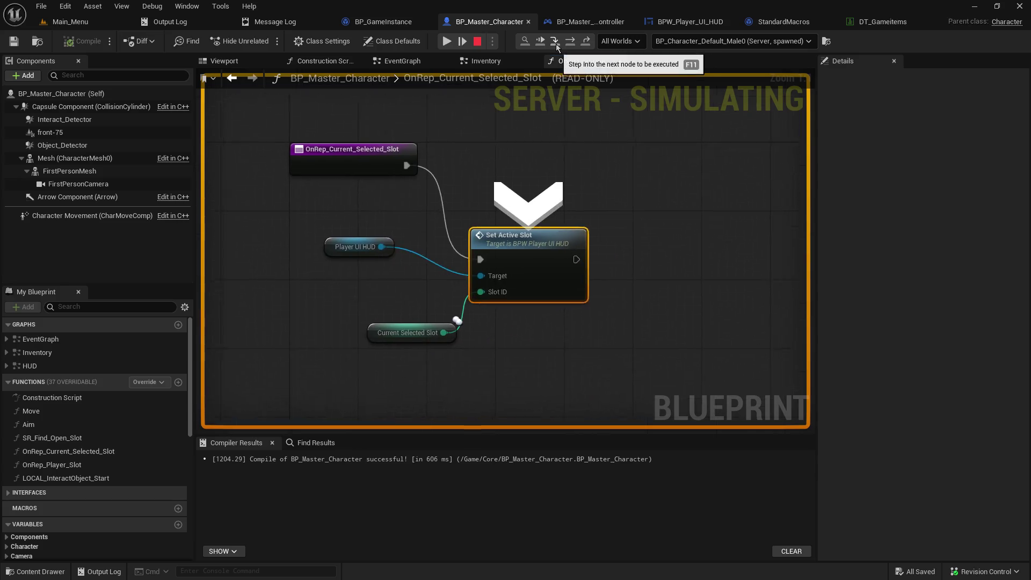
left_click(555, 46)
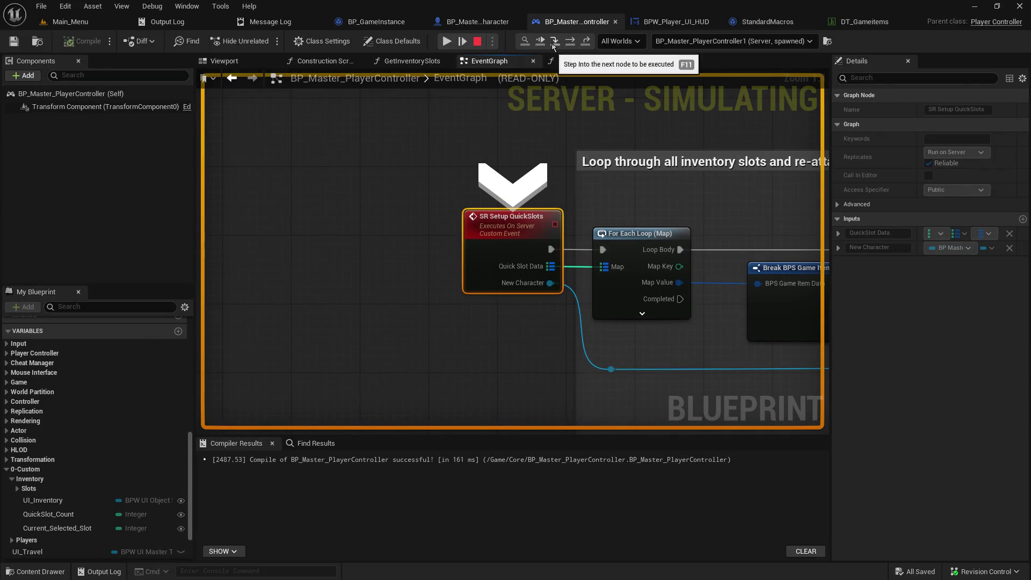
mouse_move(553, 267)
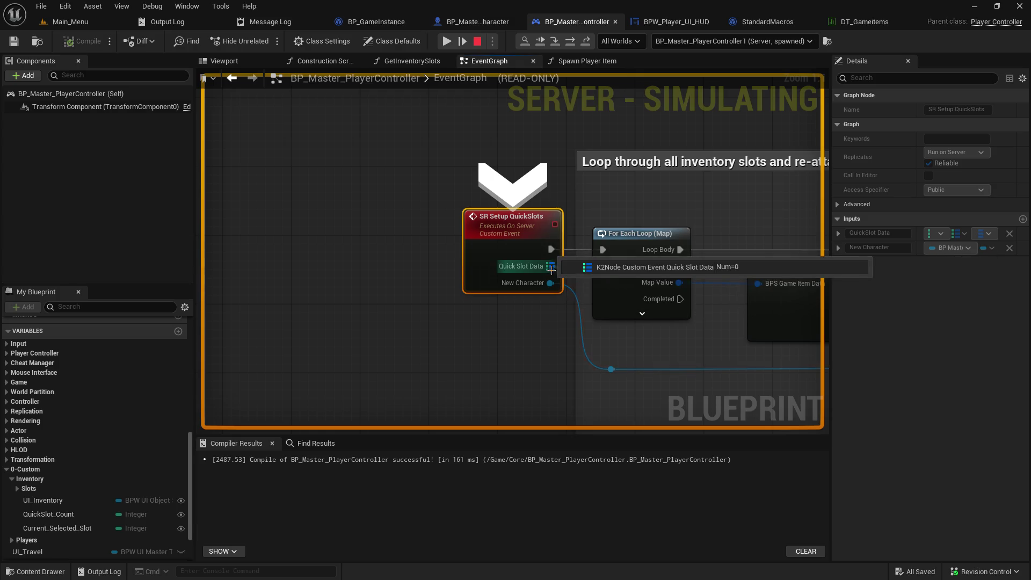
key("F10")
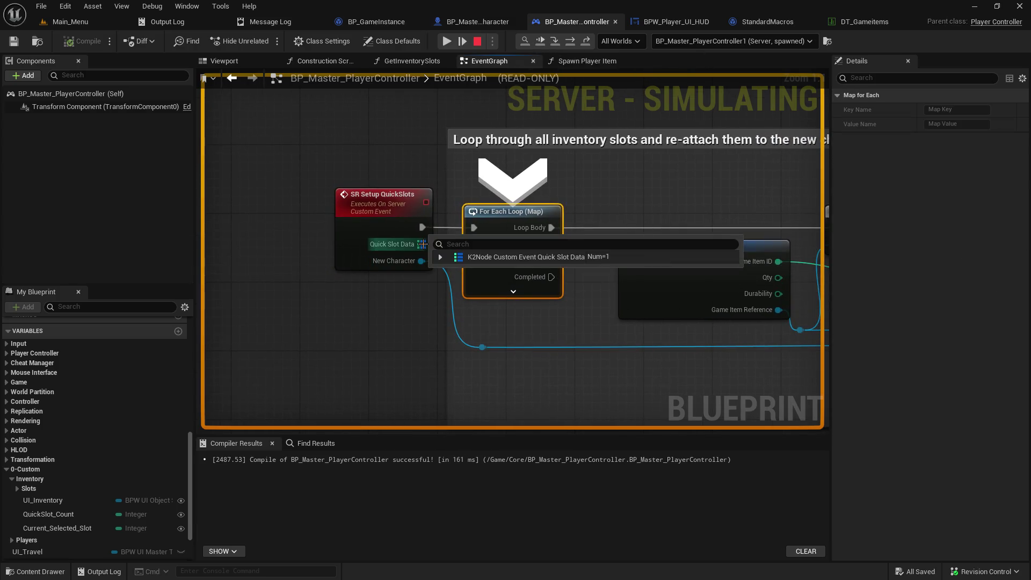
left_click(441, 257)
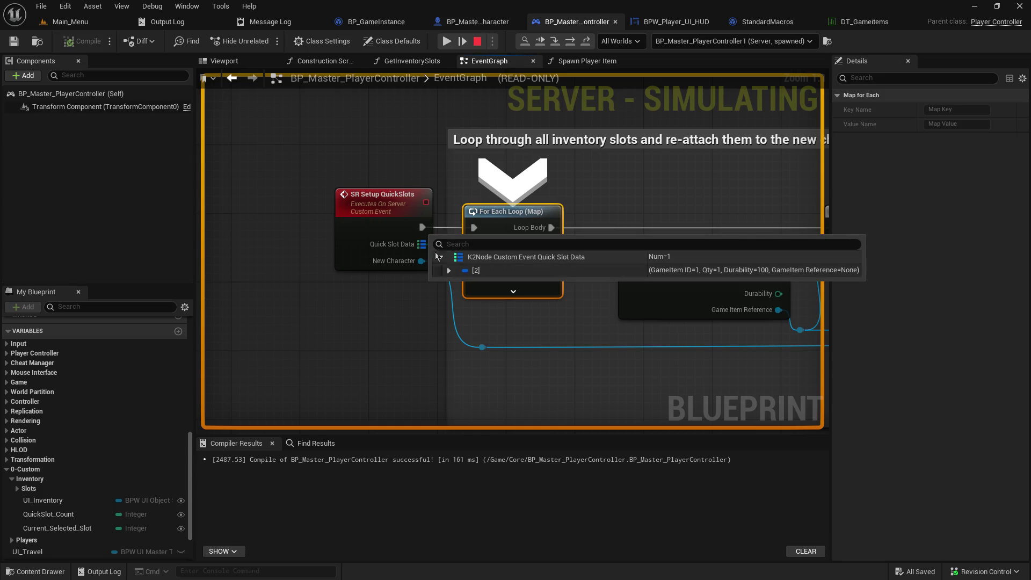
left_click(440, 258)
left_click(410, 153)
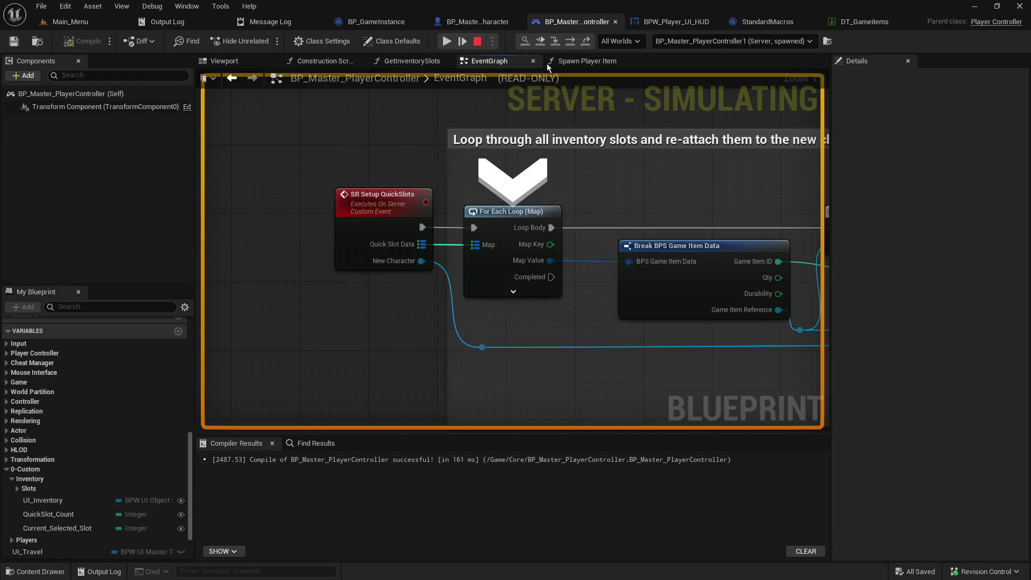
left_click(555, 41)
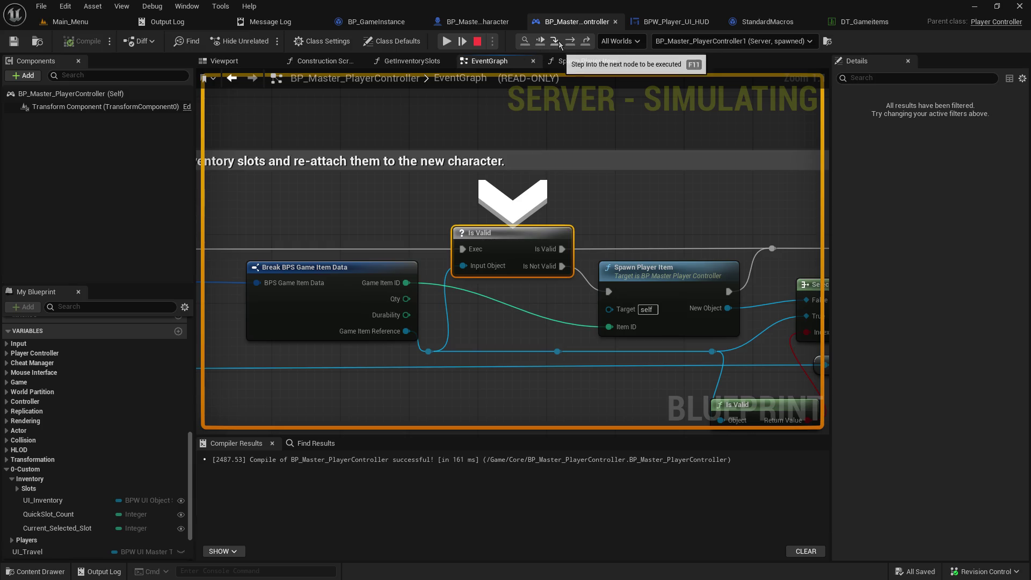
- Step through the Is Valid macro's branch and outputs back to Spawn Player Item
left_click(556, 43)
left_click(557, 42)
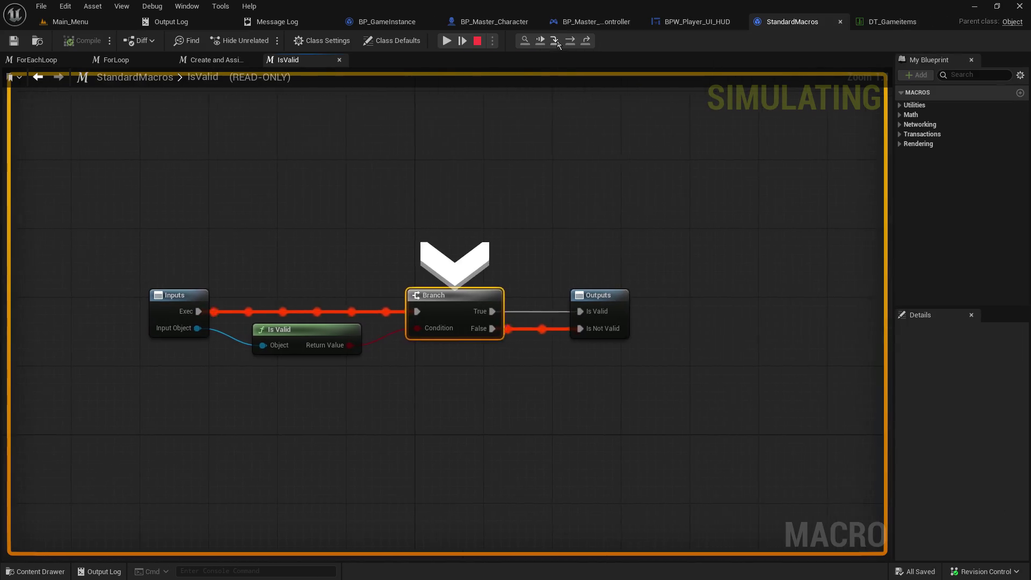
left_click(556, 42)
left_click(557, 41)
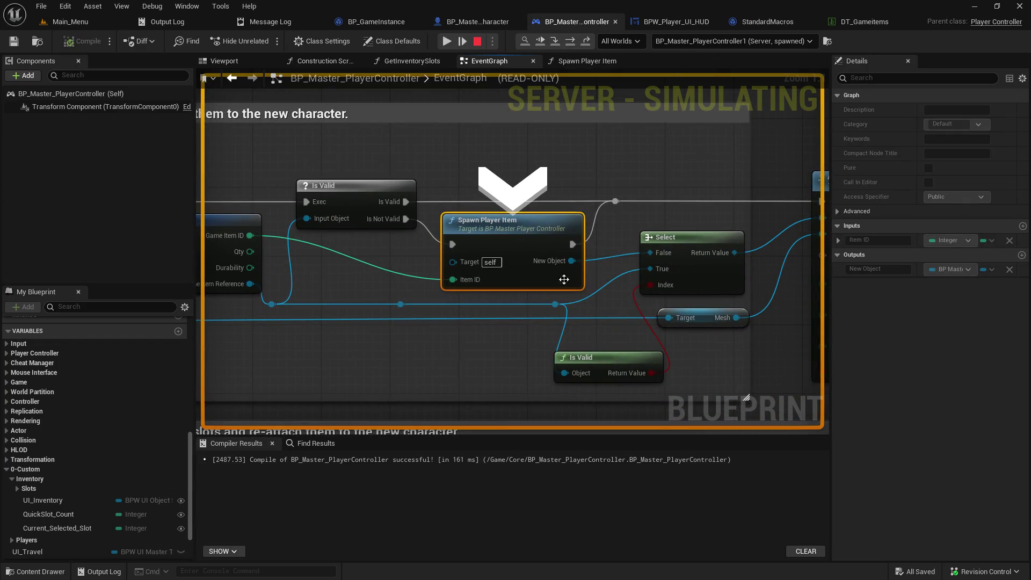
- Step into Spawn Player Item past Get Data Table Row to SpawnActor, inspecting the MultiTool row values
left_click(557, 42)
left_click(556, 42)
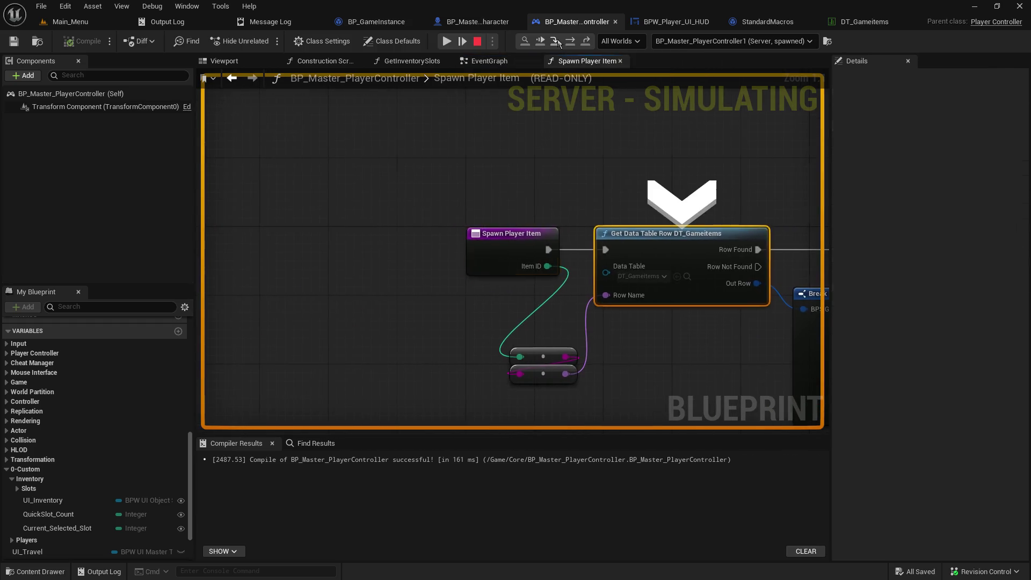
mouse_move(435, 282)
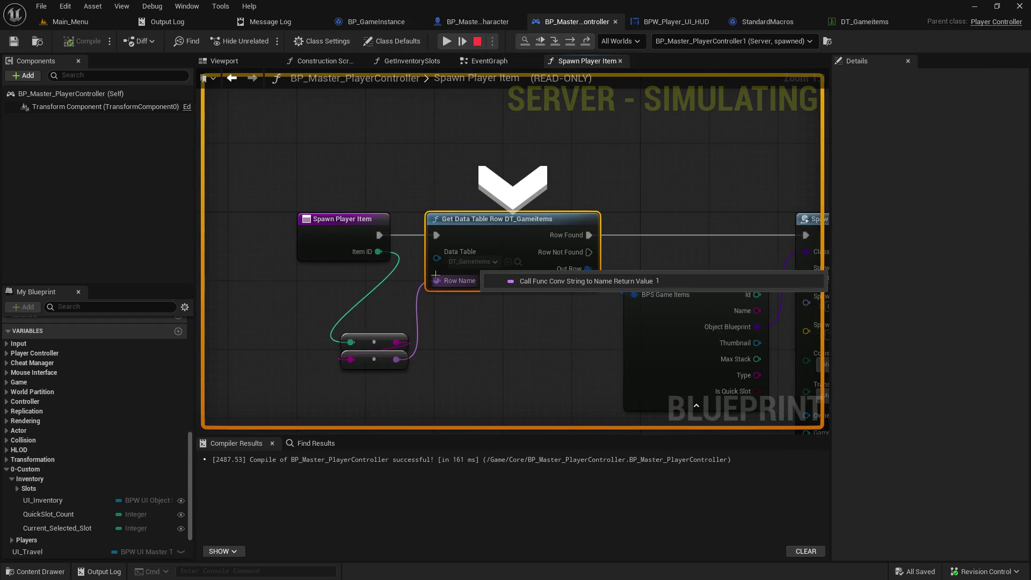
left_click(556, 42)
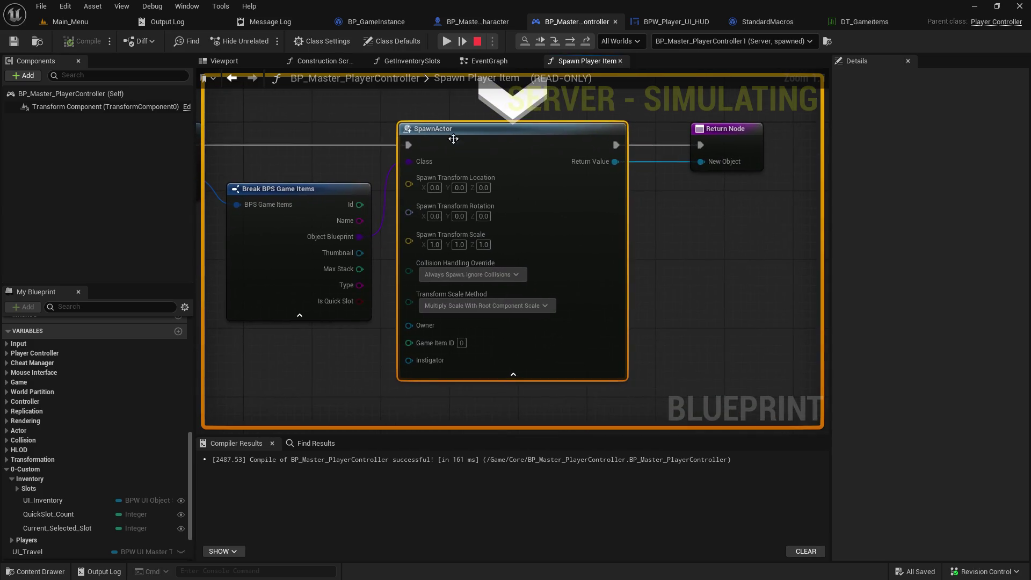
mouse_move(413, 163)
mouse_move(360, 240)
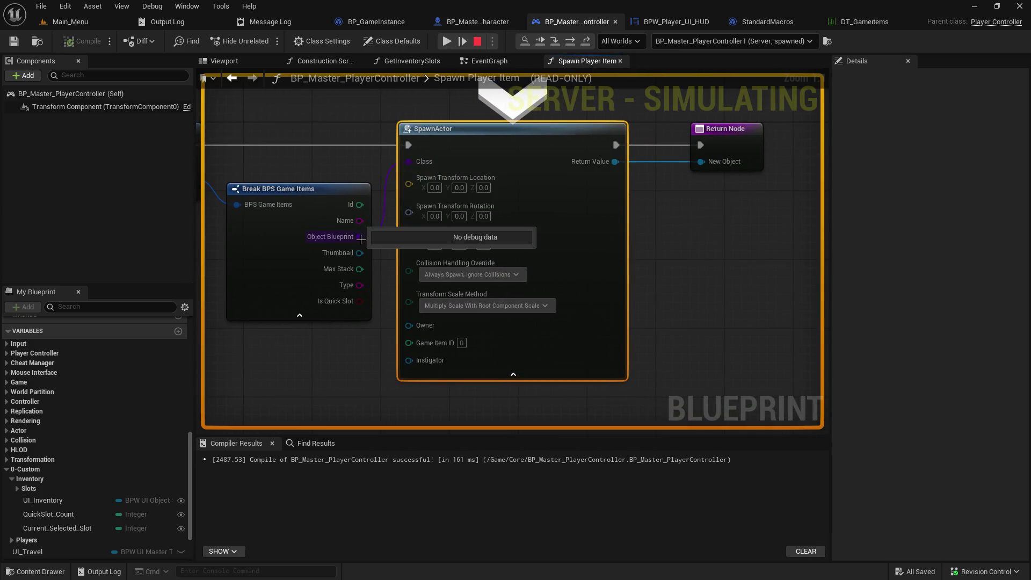
mouse_move(258, 205)
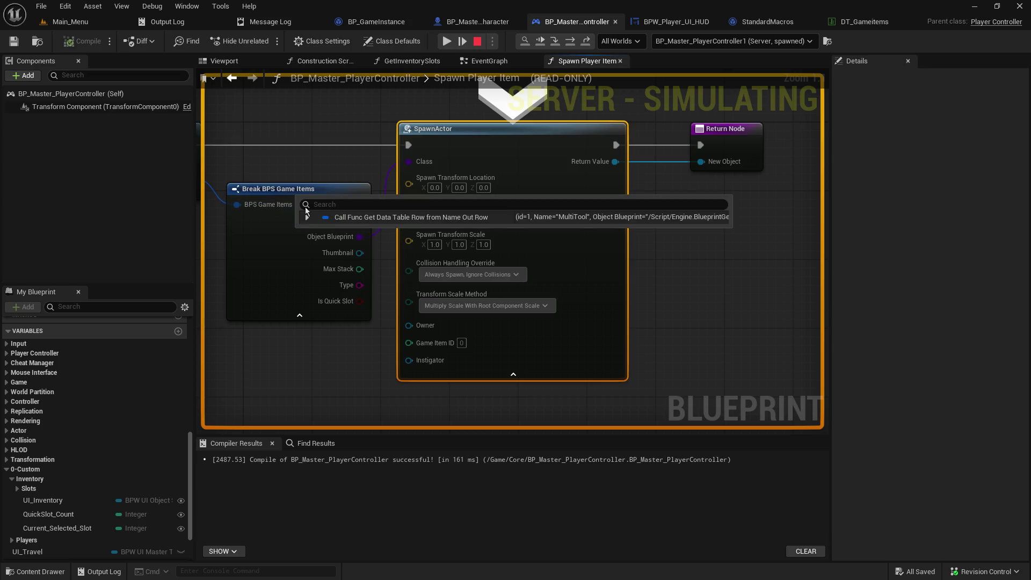
left_click(307, 218)
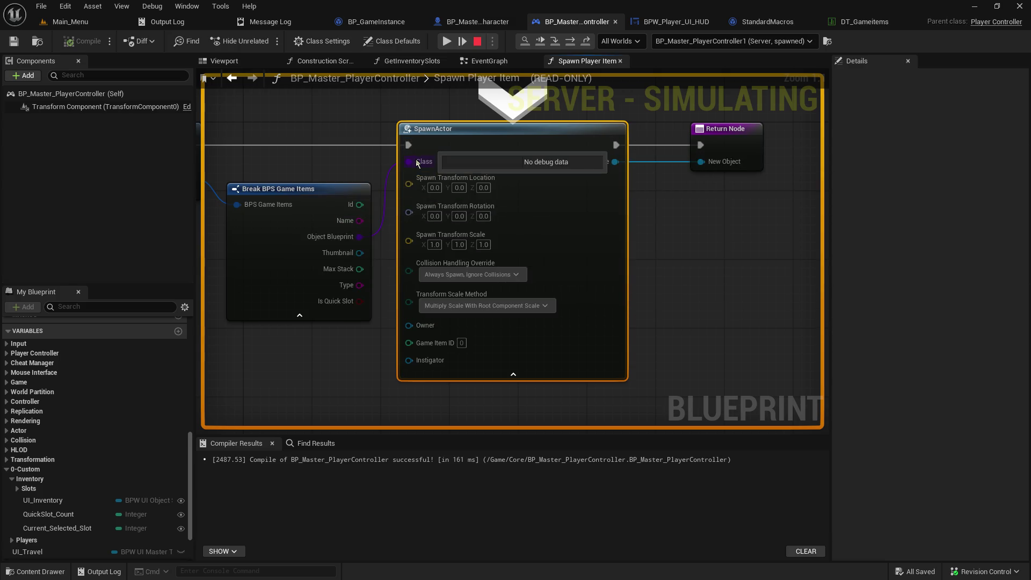
- Step through the overlap events until execution pauses at Spawn Player Item's Return Node
left_click(556, 41)
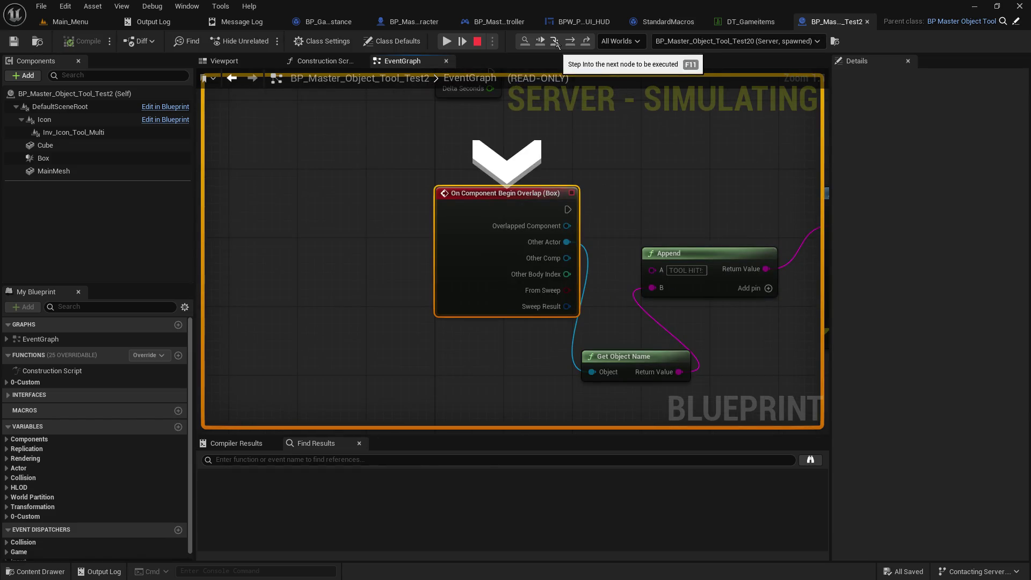
left_click(556, 42)
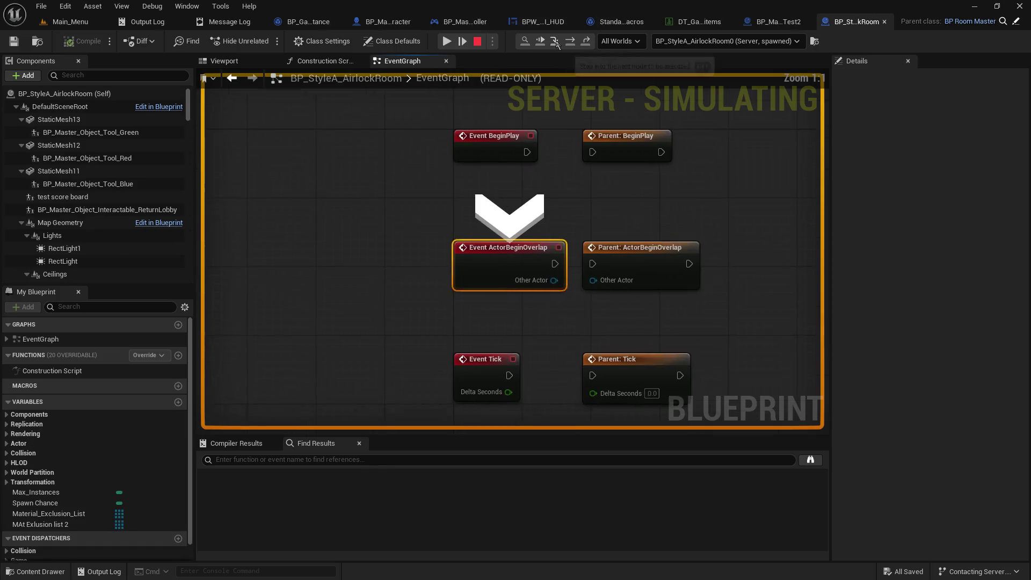
left_click(555, 42)
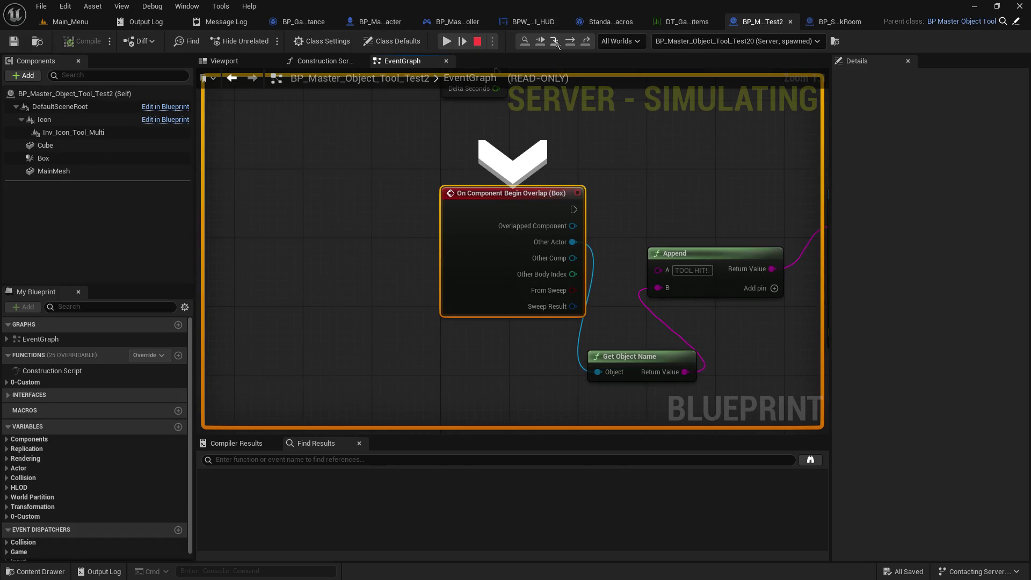
left_click(556, 42)
mouse_move(522, 269)
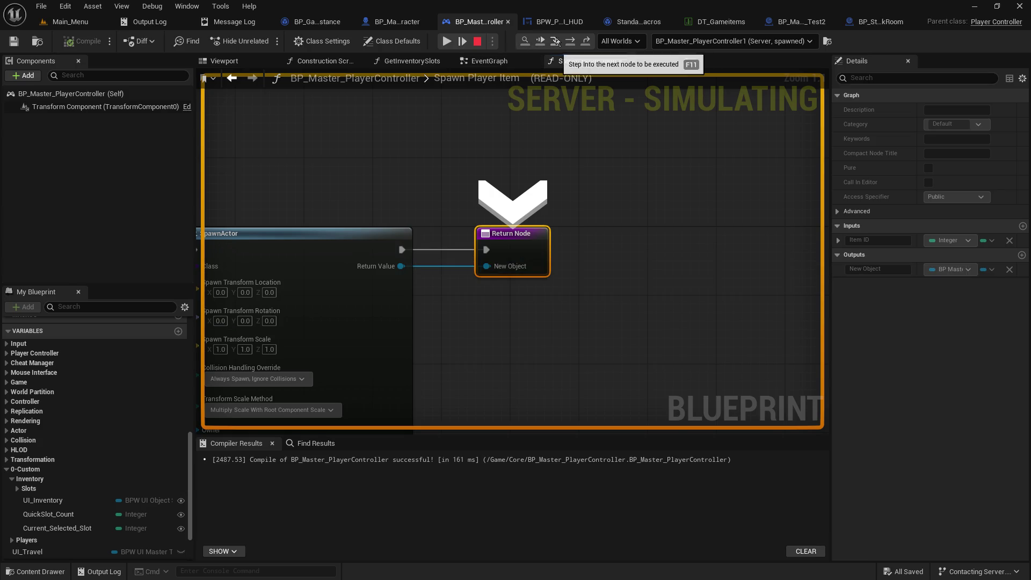
- Step on to Attach Actor To Component and check the Select node's input pin values
left_click(556, 42)
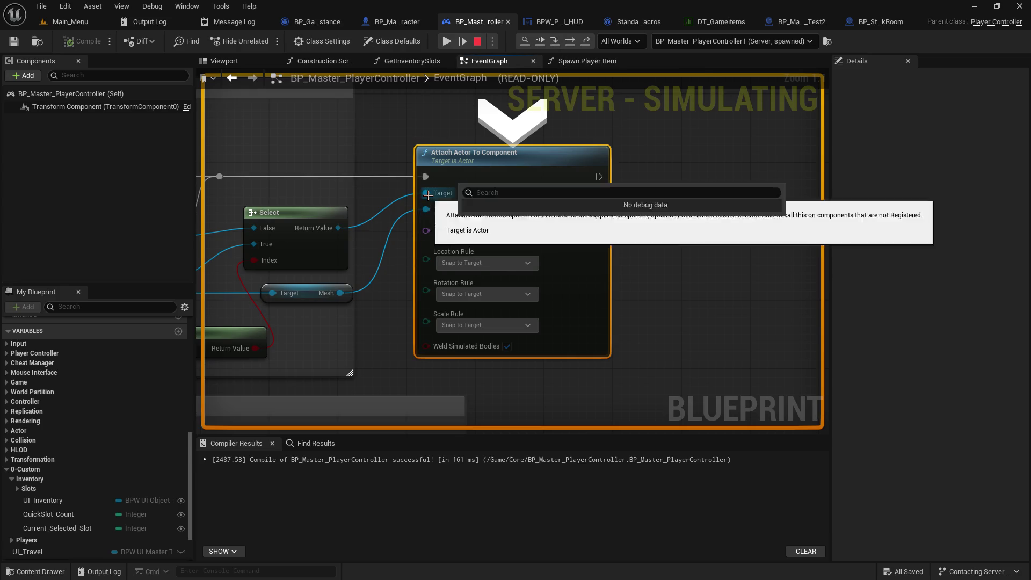
mouse_move(334, 229)
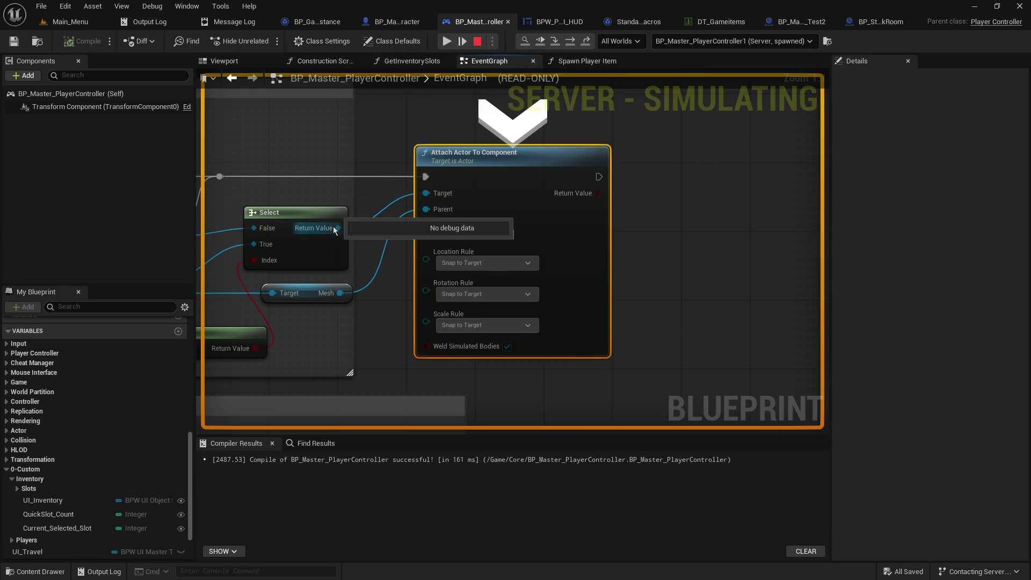
mouse_move(268, 263)
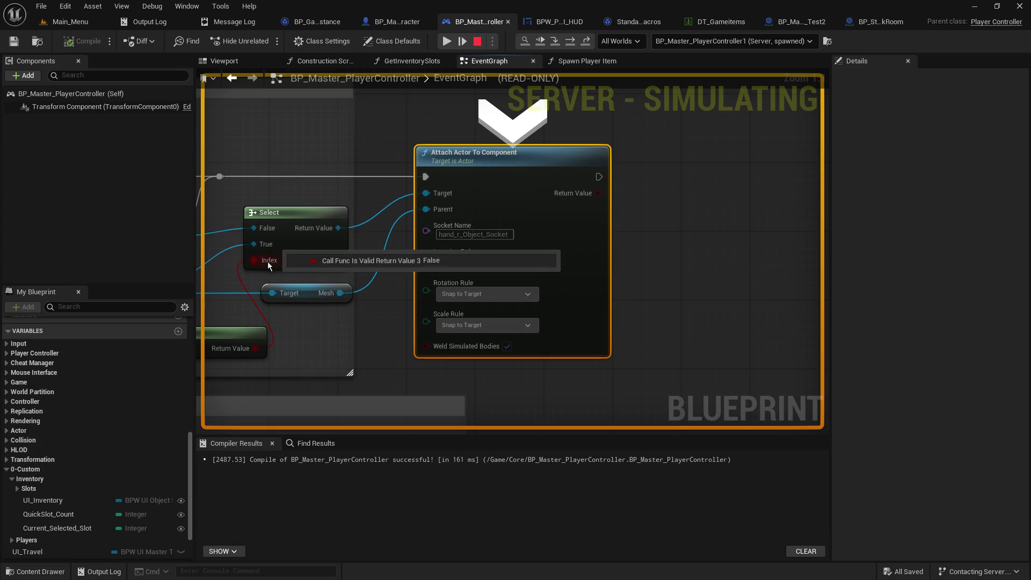
right_click(603, 272)
left_click(406, 233)
mouse_move(394, 145)
left_mouse_down()
mouse_move(705, 138)
mouse_move(359, 143)
left_mouse_up()
mouse_move(598, 223)
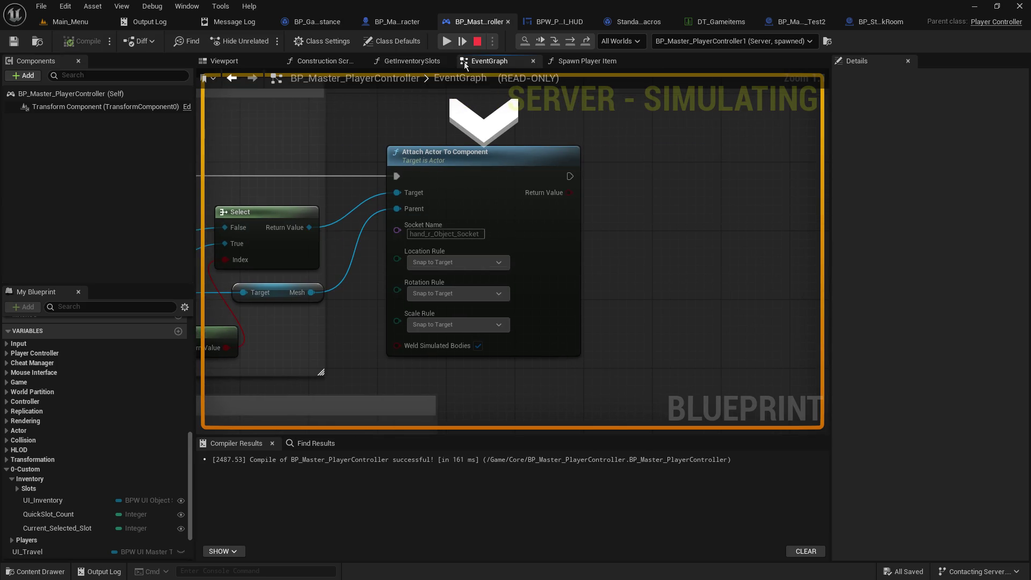
- Step through the overlap event, For Each Loop and Possess into Event Possessed, then resume twice
left_click(553, 46)
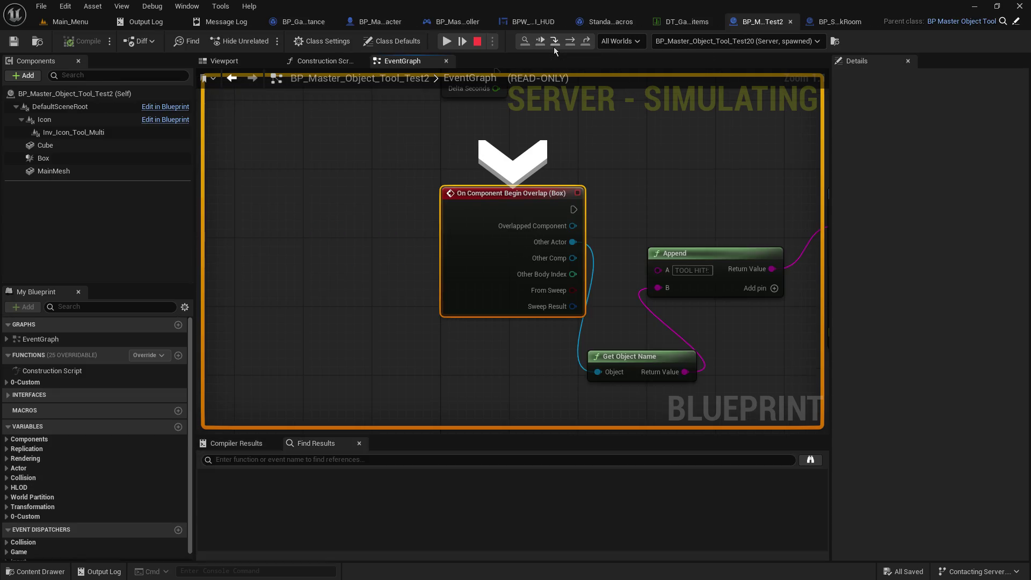
left_click(553, 47)
left_click(553, 46)
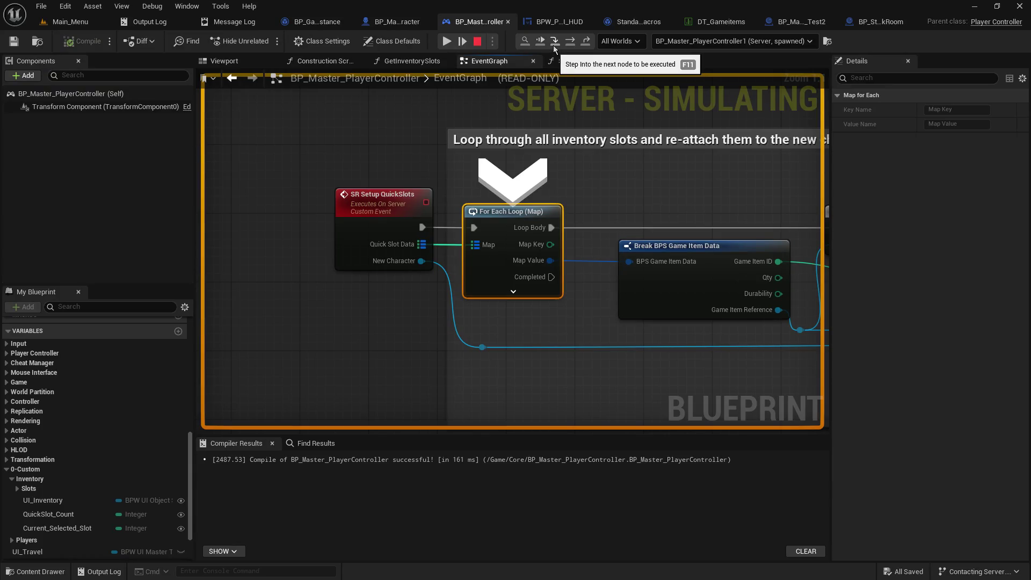
left_click(551, 46)
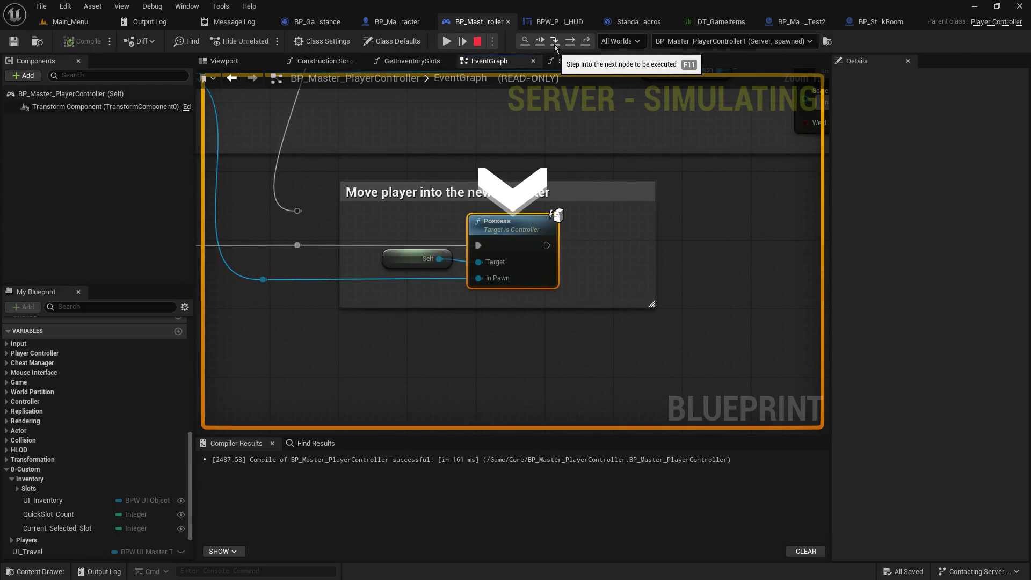
left_click(553, 47)
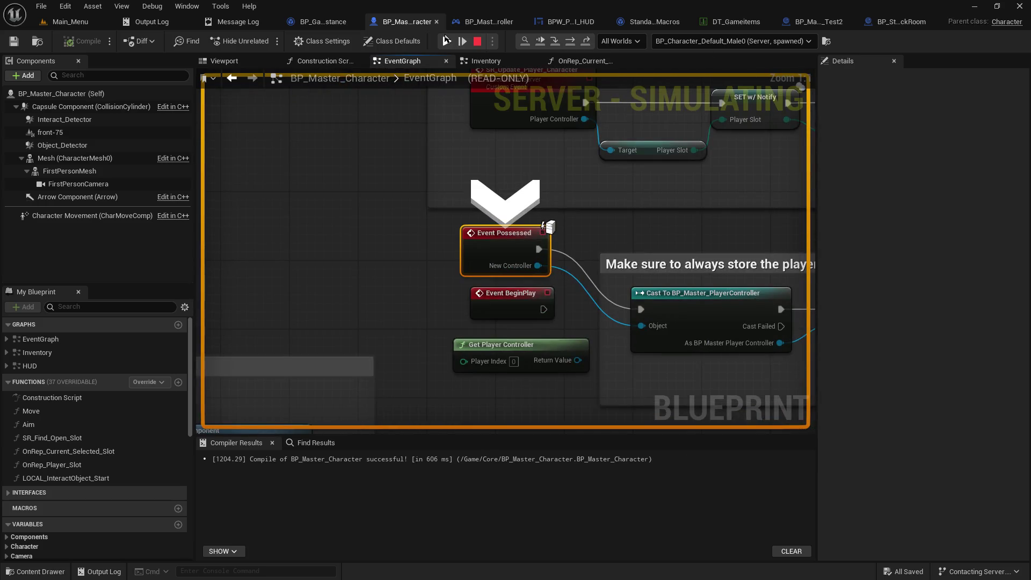
left_click(445, 39)
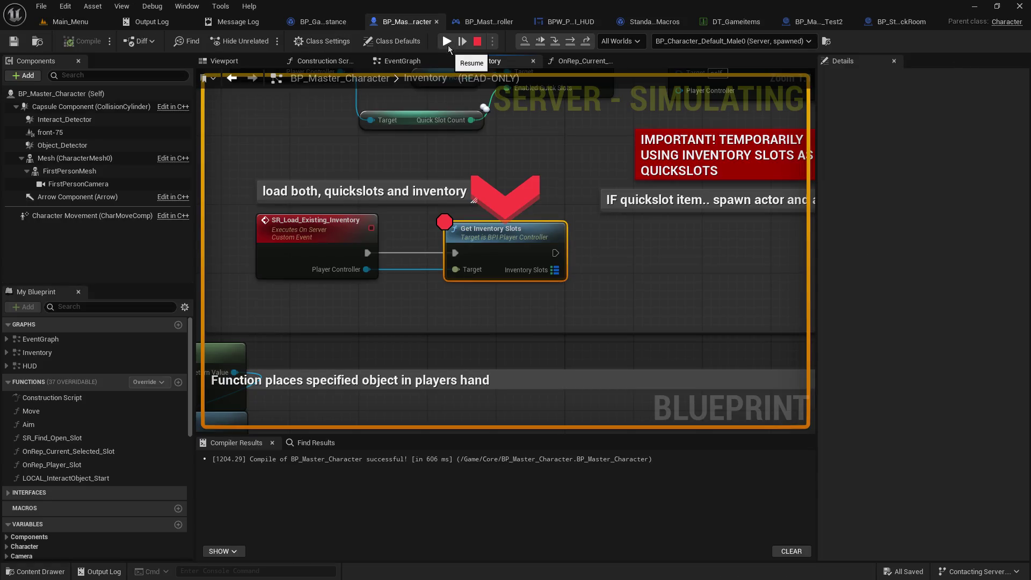
left_click(444, 43)
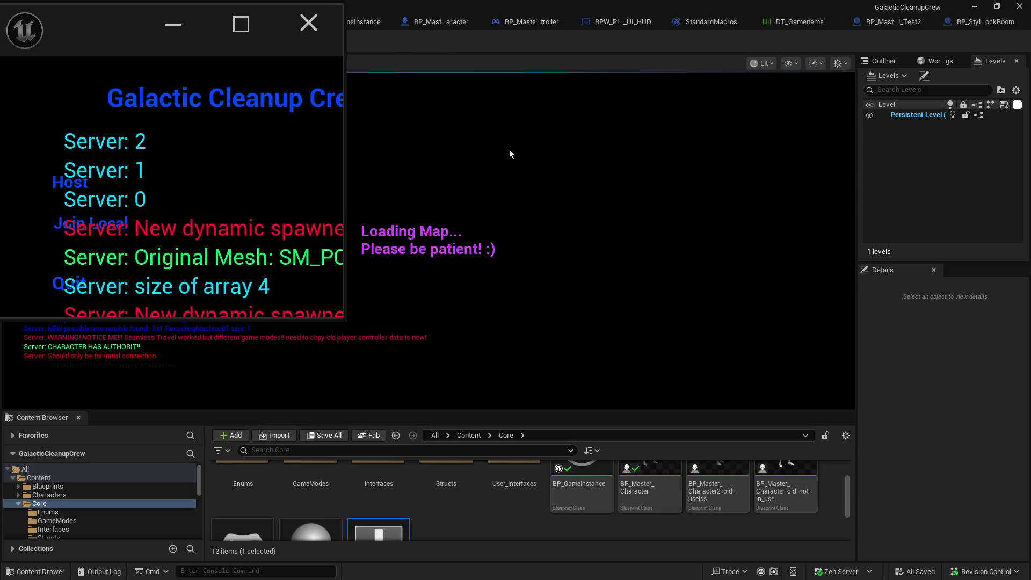
- Stop the Play In Editor session with Esc so the Message Log lists its 11 entries
left_click(511, 150)
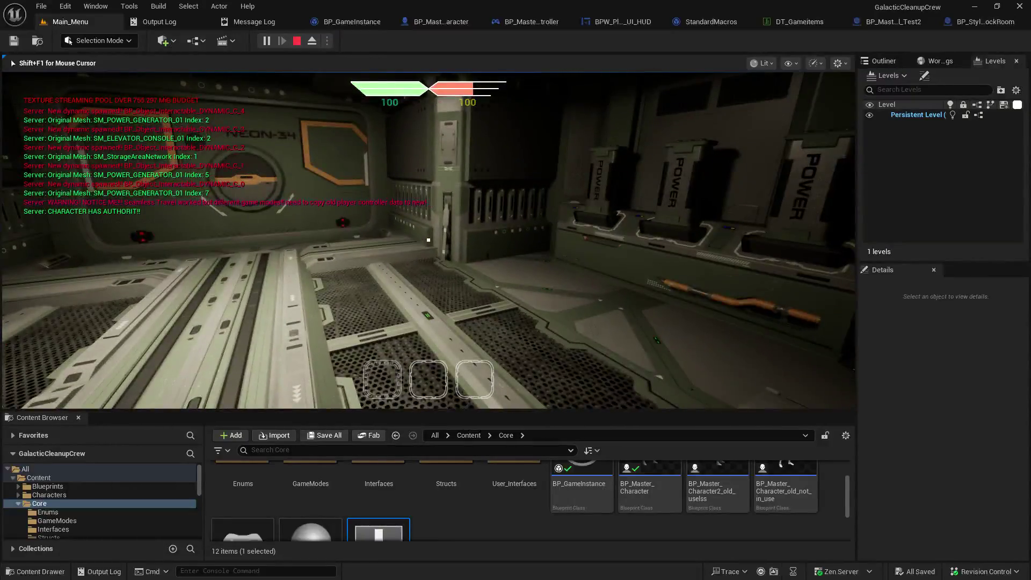
key("Escape")
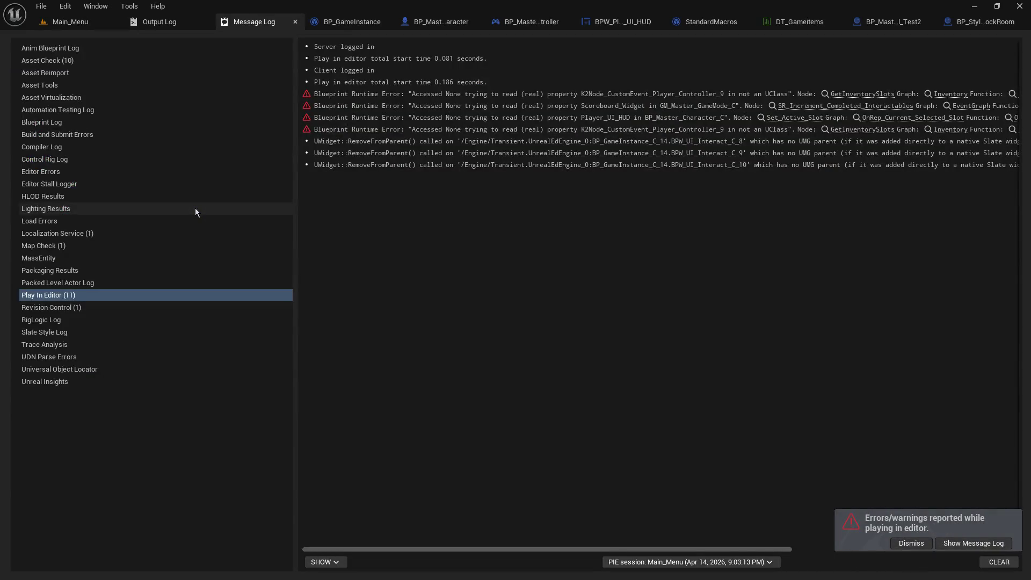
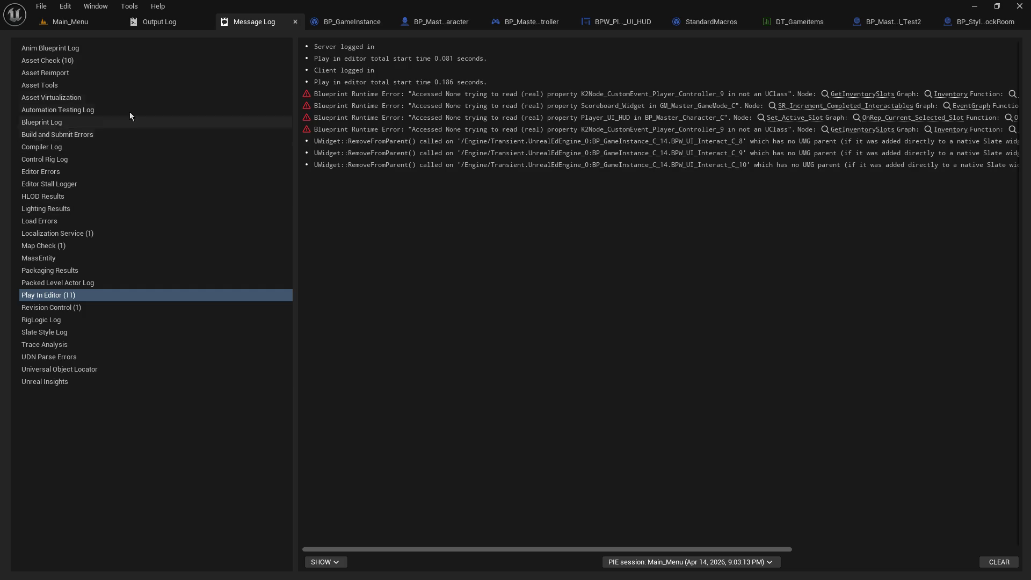
- Close the StandardMacros and BP_Master_PlayerController editors, leaving DT_Gameitems and the character open
left_click(821, 22)
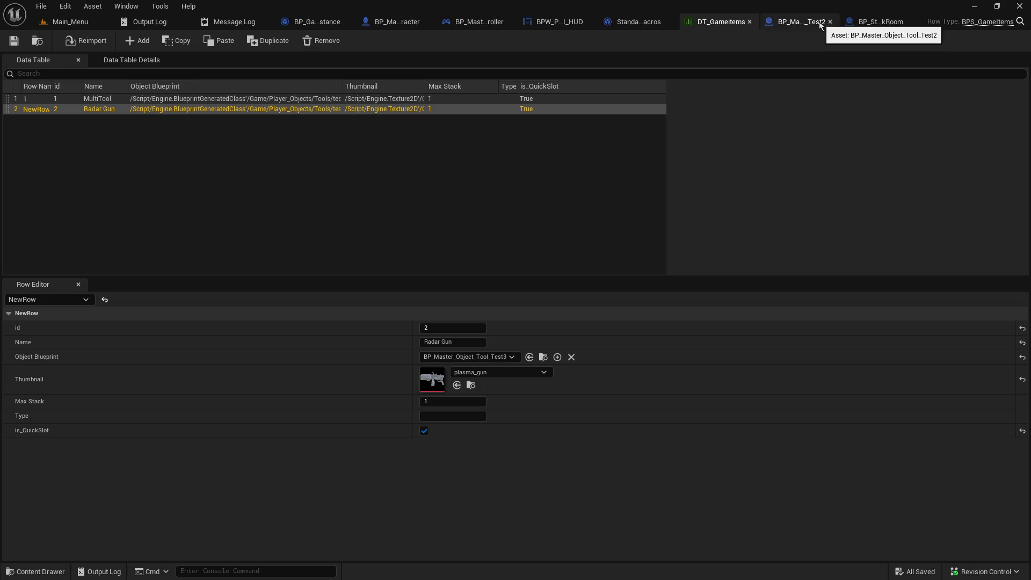
left_click(668, 22)
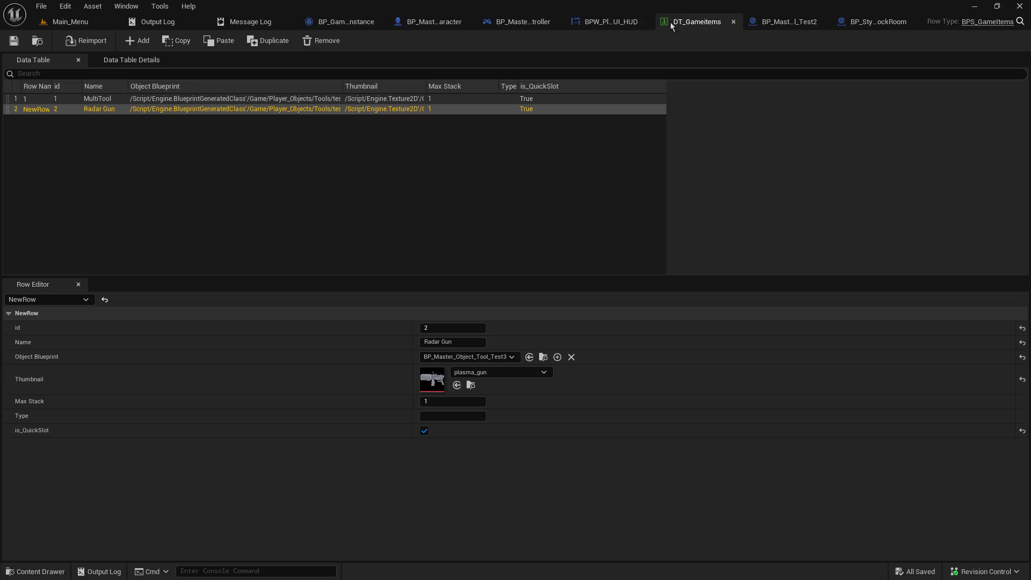
left_click(532, 24)
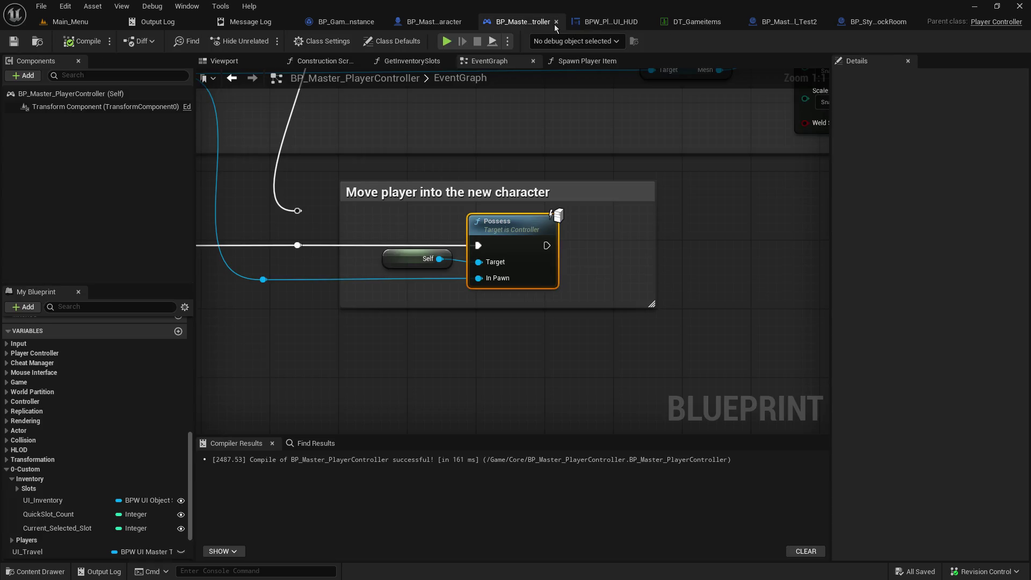
left_click(557, 21)
- Follow the Pickup SERVER chain in the character's EventGraph to the SR_Hold_Object event definition
scroll(502, 267, "down", 7)
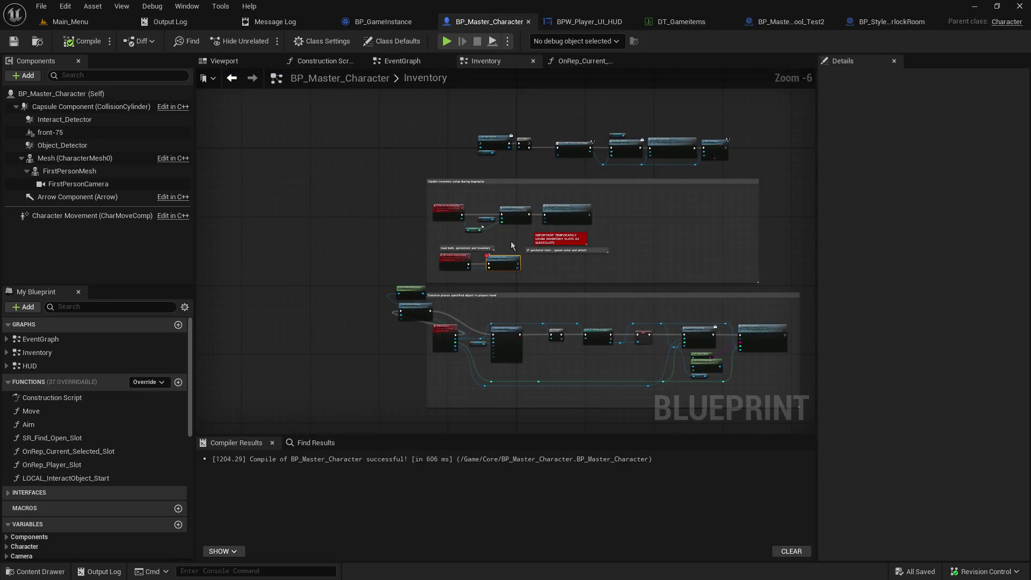
left_click_drag(437, 322, 461, 282)
left_click(403, 61)
scroll(517, 221, "down", 7)
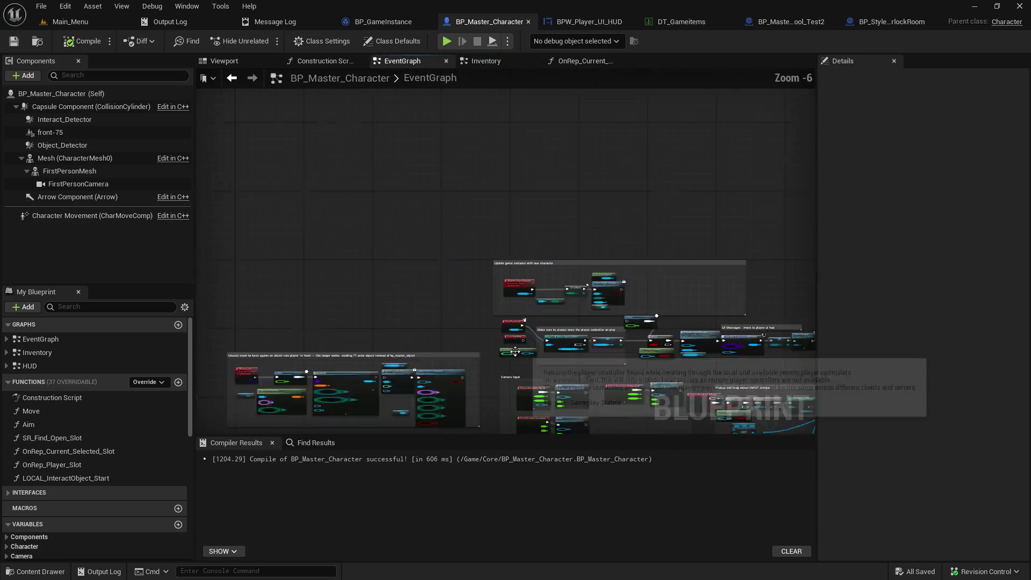
scroll(517, 221, "up", 5)
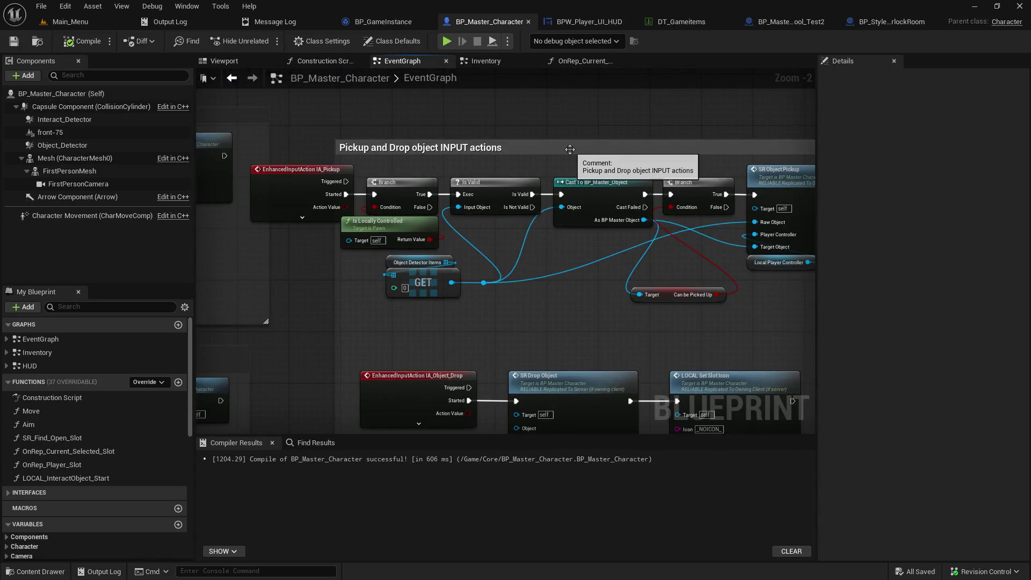
mouse_move(570, 149)
left_mouse_down()
mouse_move(387, 152)
mouse_move(365, 126)
left_mouse_up()
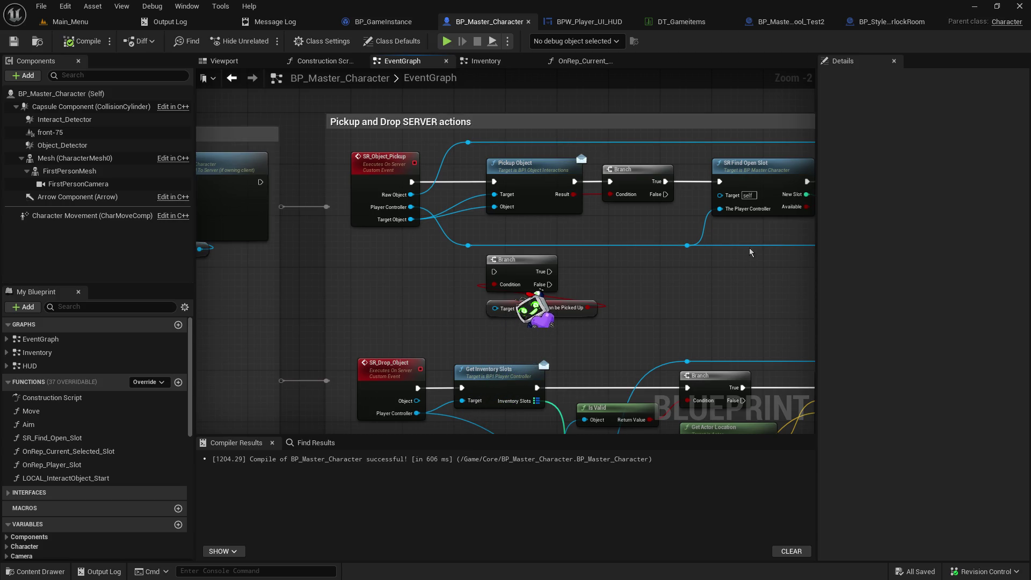
left_click_drag(755, 234, 255, 231)
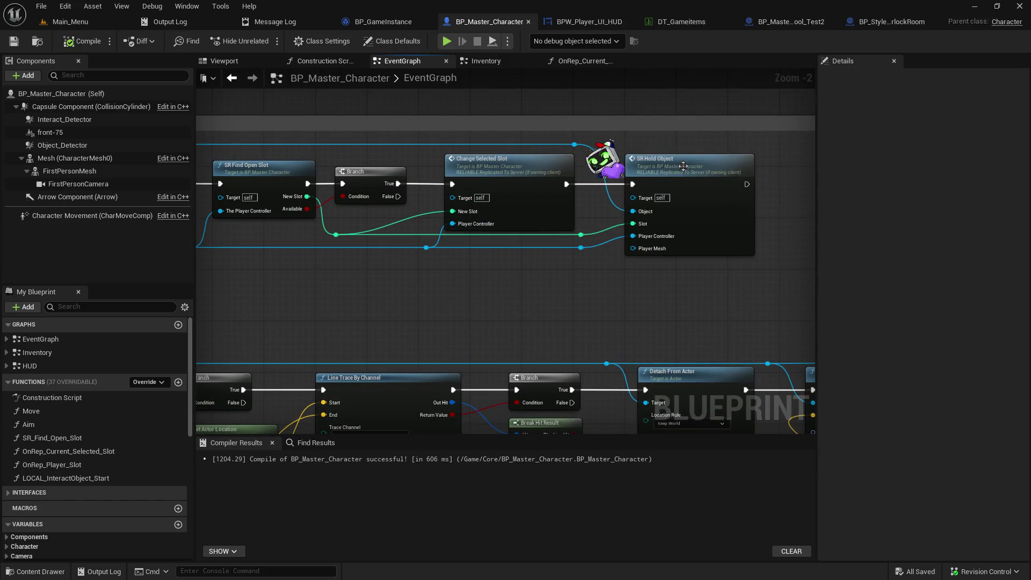
double_click(639, 202)
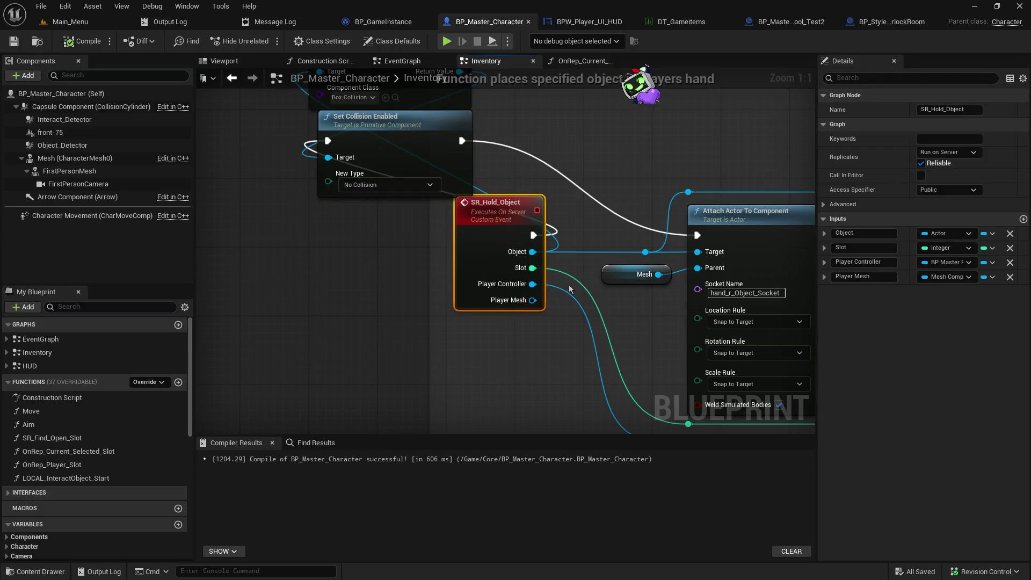
- Trace from SR_Hold_Object to Update Inventory Slot and select the LOCAL Set Slot Icon nodes
scroll(569, 300, "down", 1)
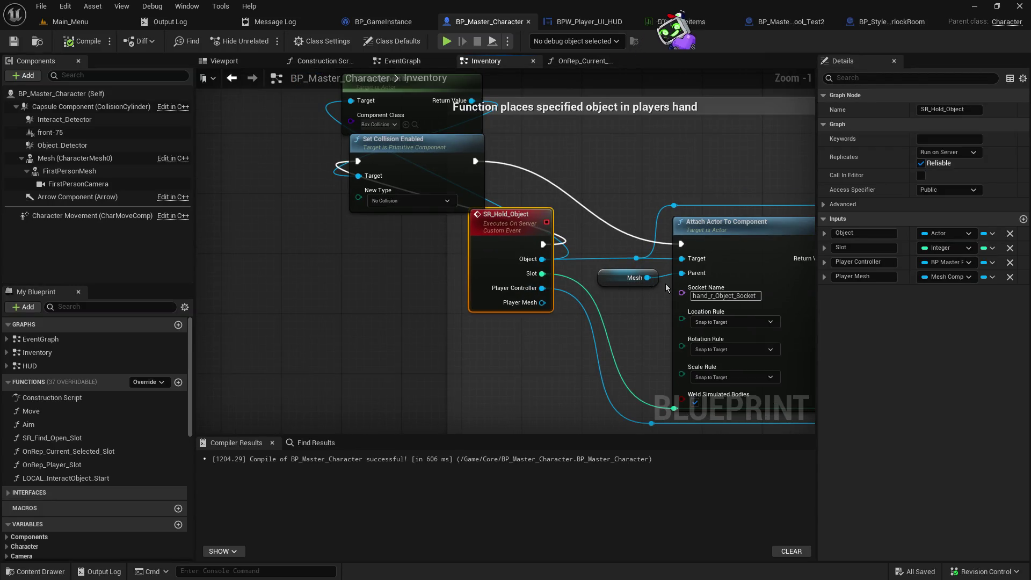
left_click_drag(733, 176, 662, 206)
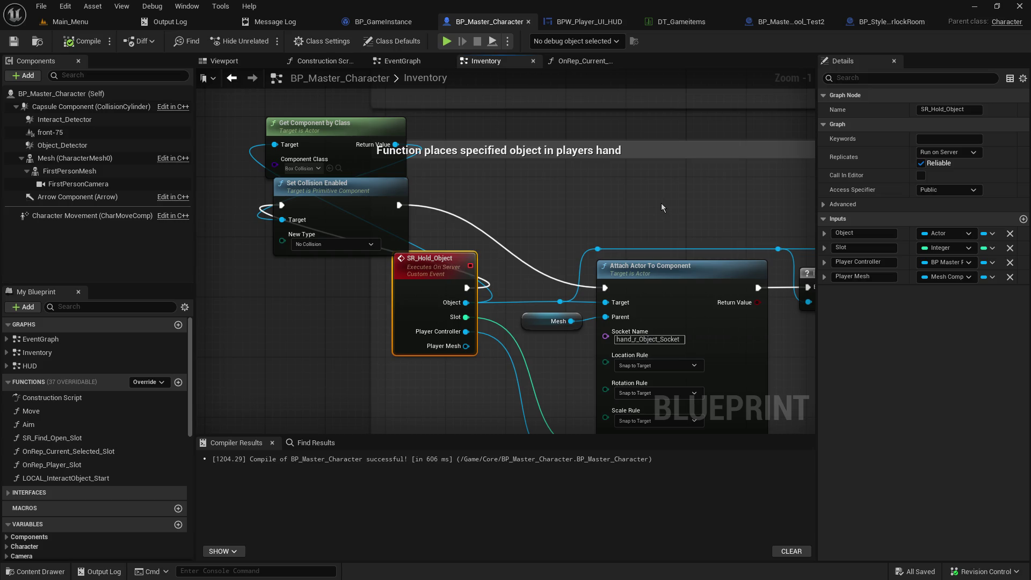
mouse_move(628, 245)
left_mouse_down()
mouse_move(610, 249)
mouse_move(220, 157)
left_mouse_up()
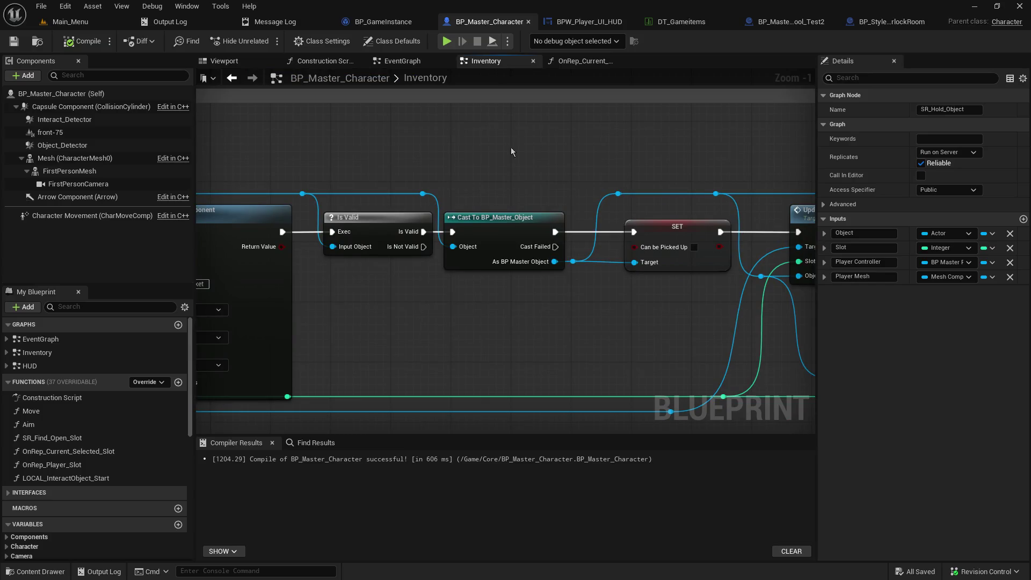
left_click_drag(511, 152, 266, 111)
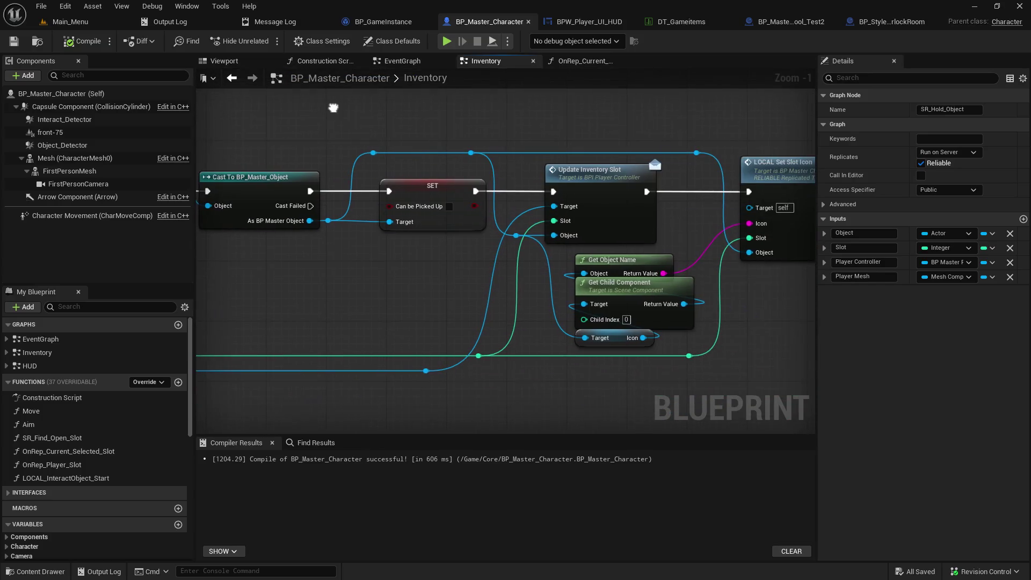
left_click(613, 176)
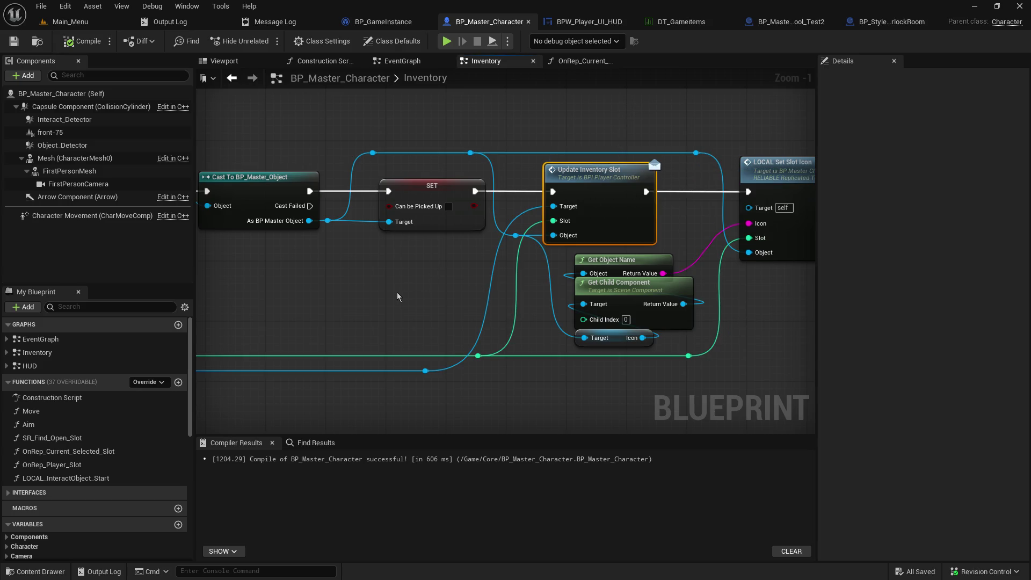
left_click_drag(660, 129, 504, 143)
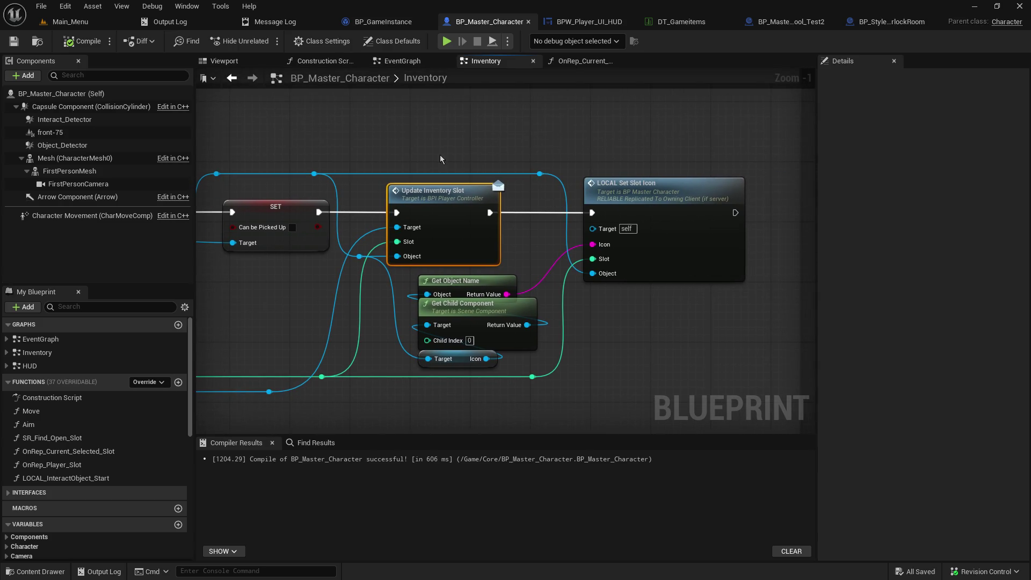
left_click_drag(440, 155, 474, 190)
mouse_move(635, 366)
left_mouse_down()
mouse_move(462, 257)
mouse_move(363, 233)
left_mouse_up()
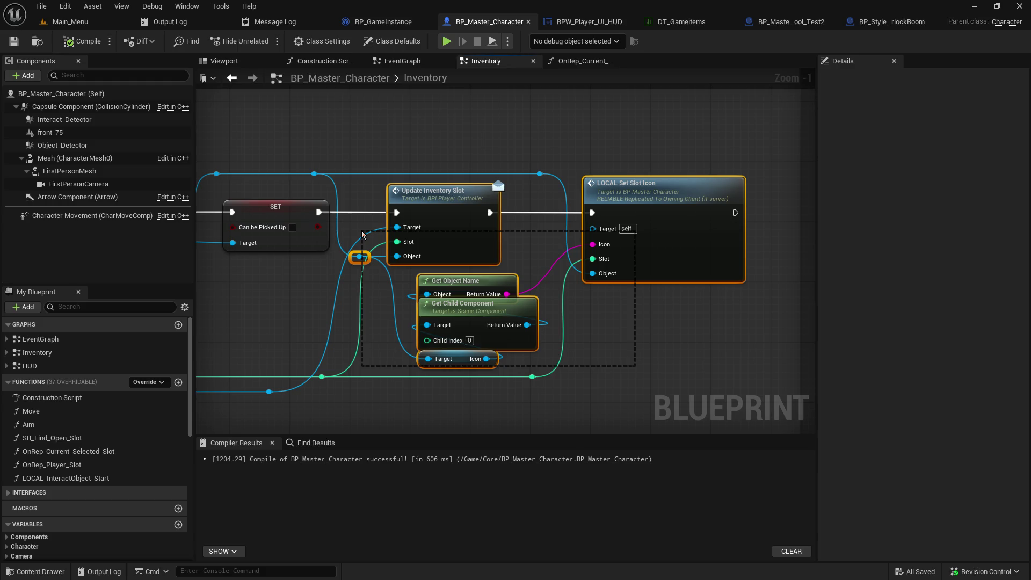
left_click_drag(364, 235, 363, 234)
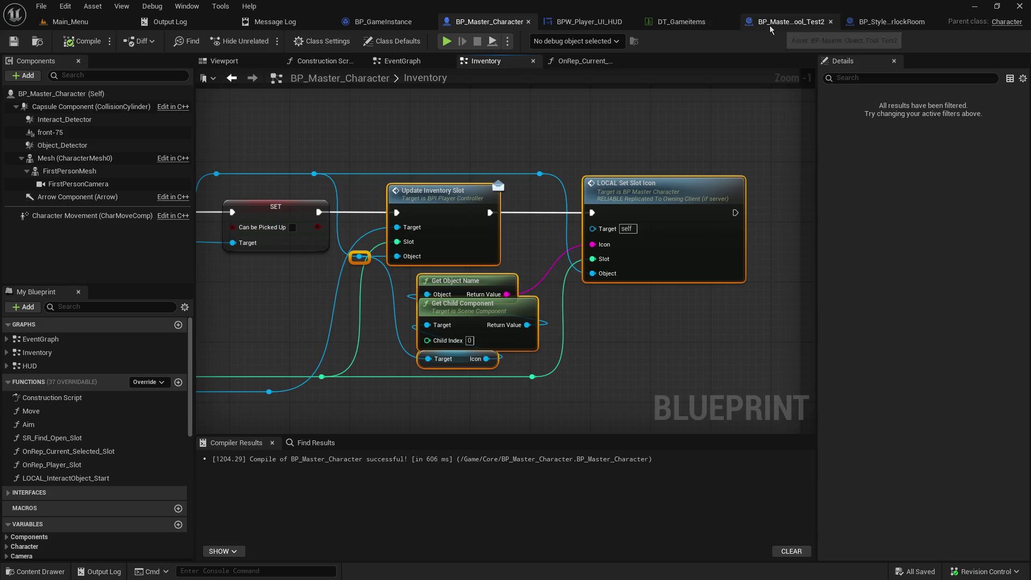
- Close the Tool_Test2 and BP_StyleA_AirlockRoom editors and return to SR_Hold_Object
left_click(830, 23)
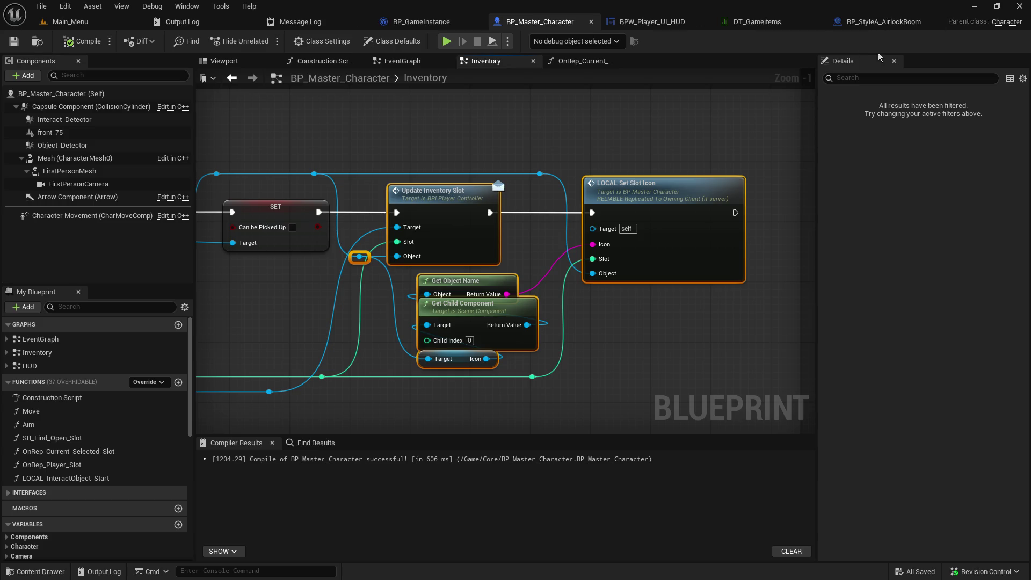
left_click(933, 21)
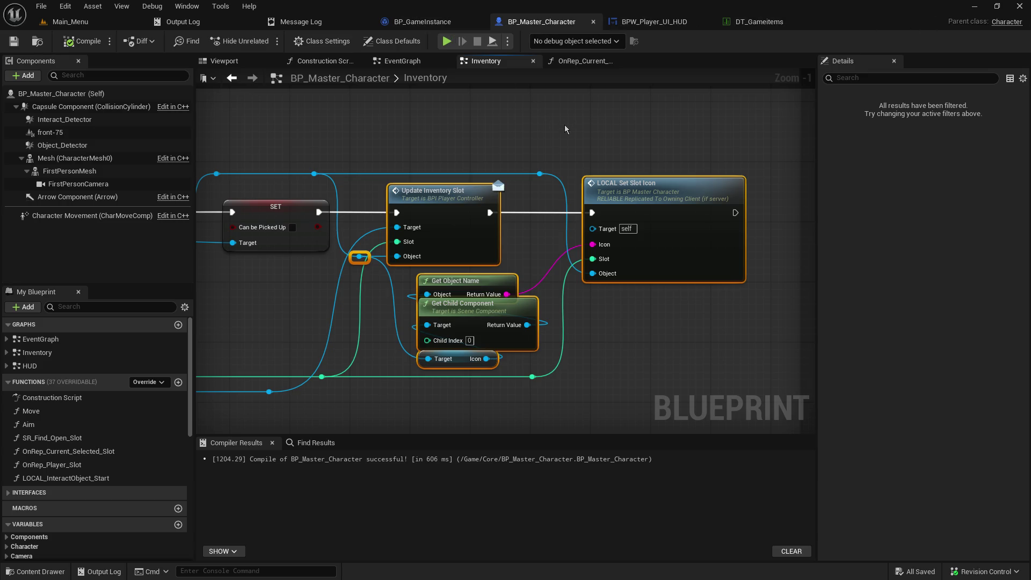
mouse_move(430, 133)
left_mouse_down()
mouse_move(800, 145)
mouse_move(563, 124)
mouse_move(349, 72)
mouse_move(383, 100)
left_mouse_up()
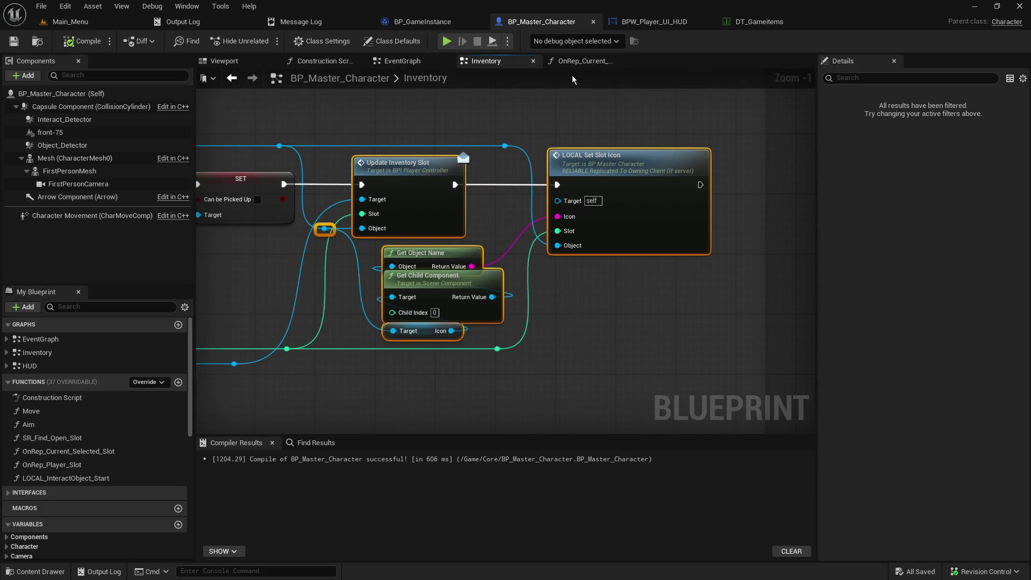
mouse_move(553, 85)
left_mouse_down()
mouse_move(800, 67)
mouse_move(966, 225)
left_mouse_up()
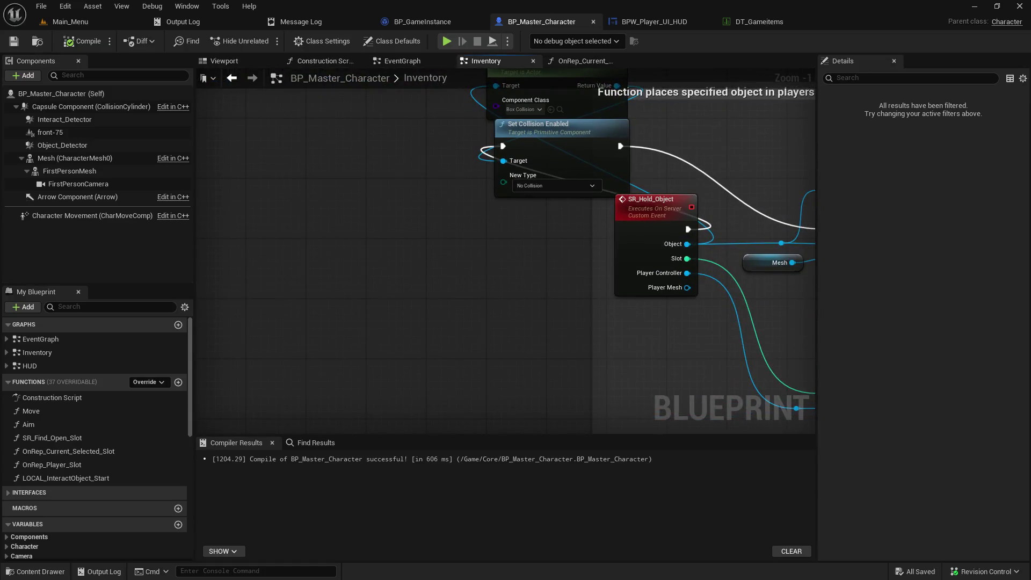
- Review the Set Slot Icon chain and Attach Actor To Component around SR_Hold_Object
mouse_move(484, 124)
left_mouse_down()
mouse_move(494, 416)
mouse_move(457, 574)
left_mouse_up()
mouse_move(484, 161)
left_mouse_down()
mouse_move(483, 383)
mouse_move(456, 215)
mouse_move(429, 134)
mouse_move(440, 161)
left_mouse_up()
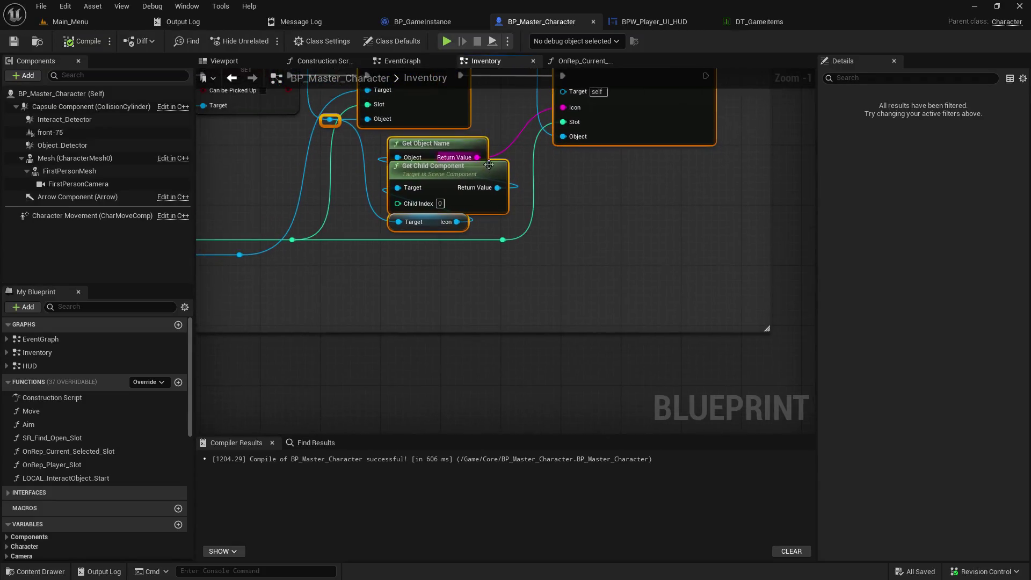
scroll(539, 300, "down", 10)
scroll(538, 299, "up", 6)
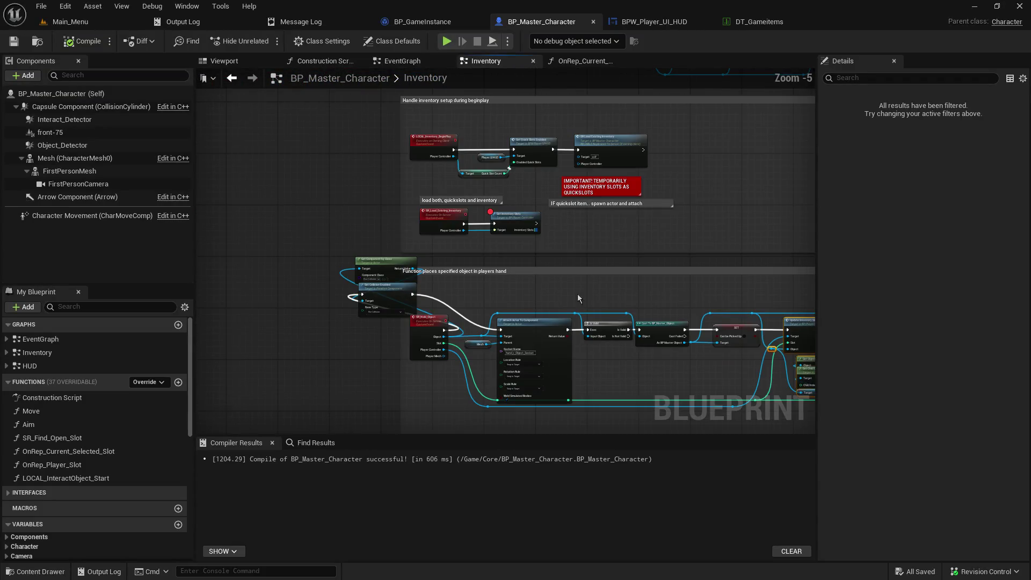
mouse_move(576, 294)
left_mouse_down()
mouse_move(329, 145)
mouse_move(394, 177)
left_mouse_up()
scroll(393, 178, "up", 5)
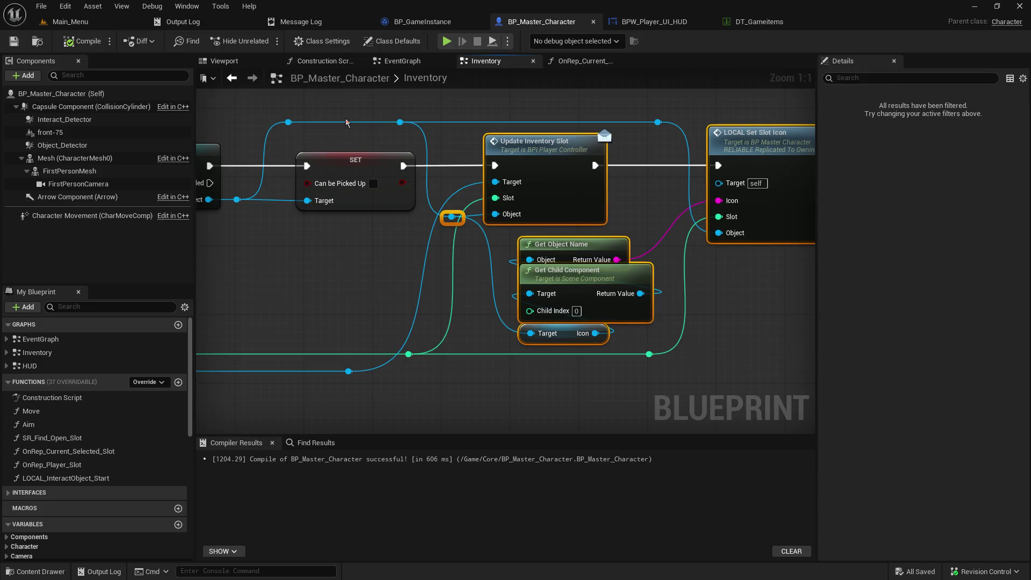
mouse_move(419, 143)
left_mouse_down()
mouse_move(526, 225)
mouse_move(634, 247)
left_mouse_up()
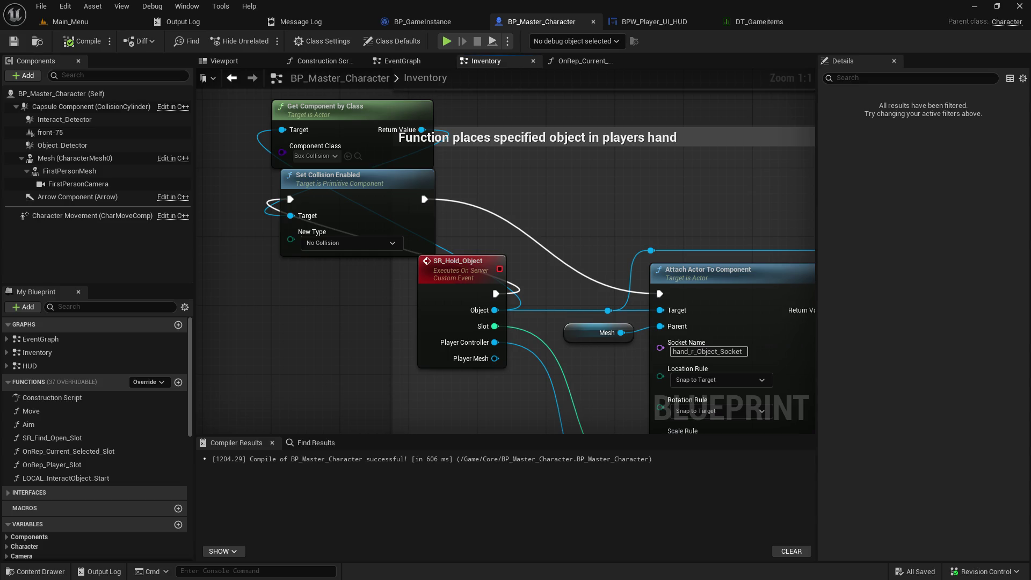
mouse_move(634, 247)
left_mouse_down()
mouse_move(555, 232)
mouse_move(529, 214)
left_mouse_up()
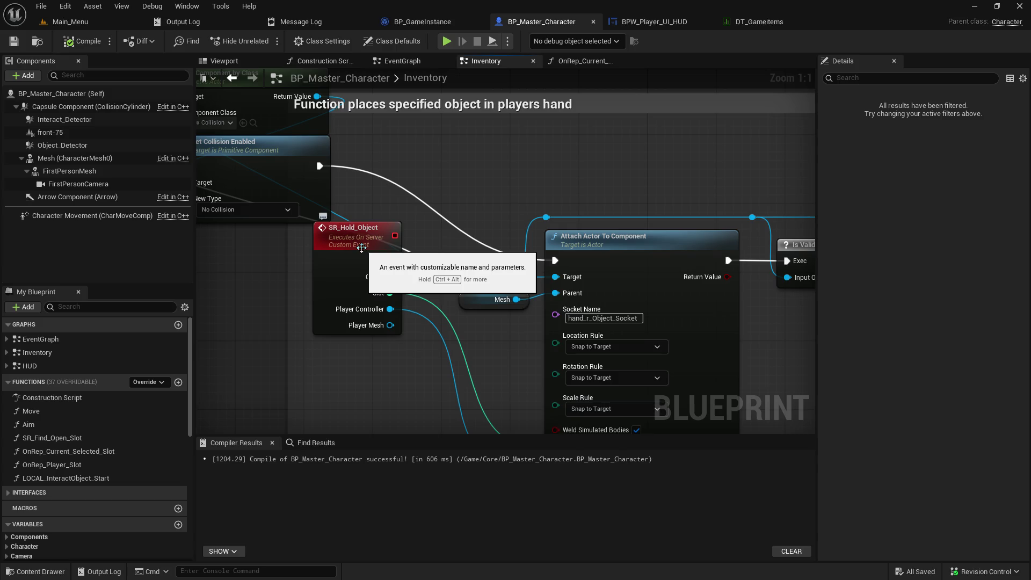
- Open the LOCAL Inventory Begin Play graph from the character's EventGraph
left_click(388, 63)
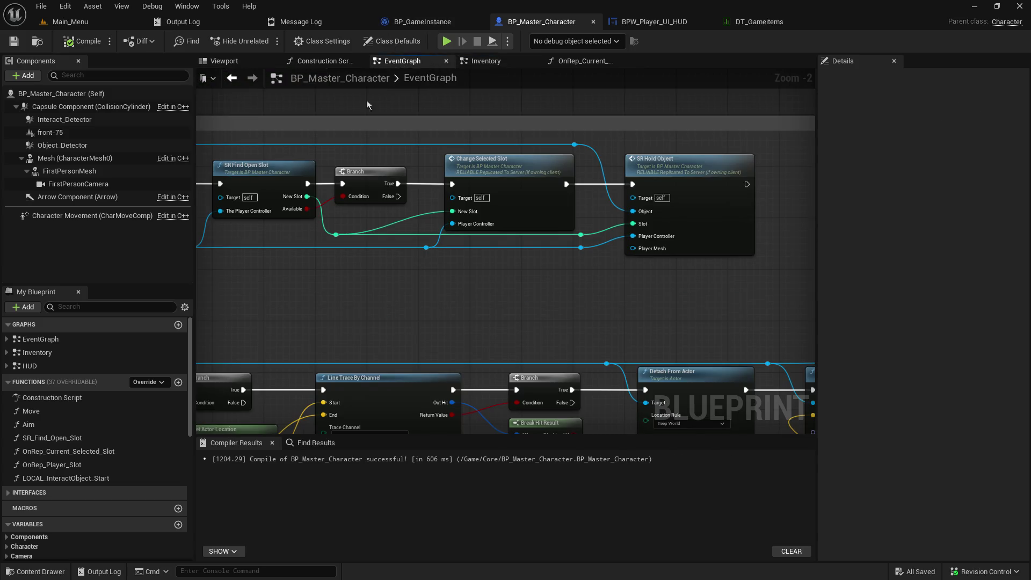
scroll(361, 215, "down", 4)
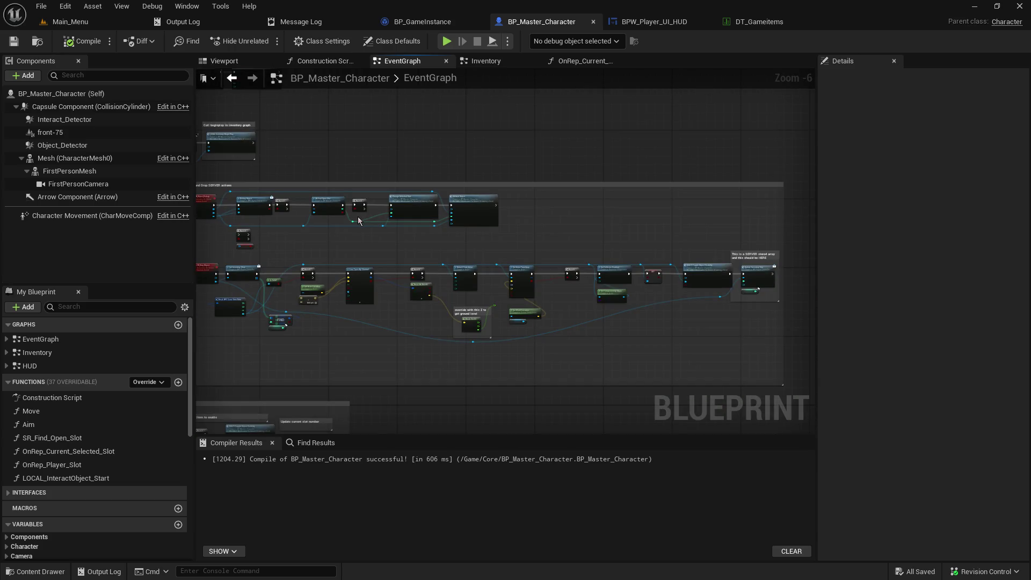
left_click_drag(383, 211, 620, 345)
scroll(619, 341, "up", 3)
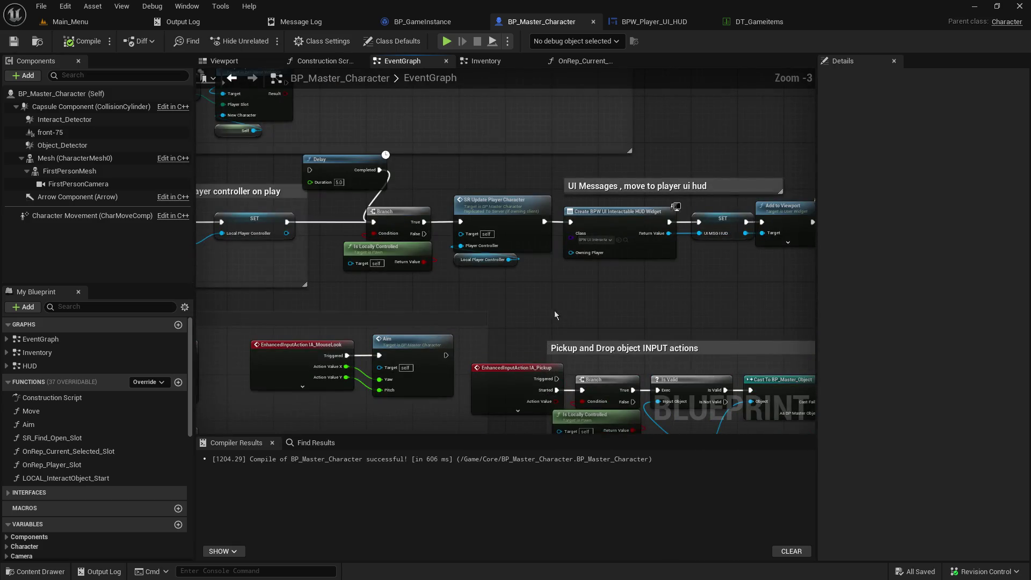
mouse_move(554, 310)
left_mouse_down()
mouse_move(658, 361)
mouse_move(794, 387)
left_mouse_up()
mouse_move(645, 268)
left_mouse_down()
mouse_move(627, 284)
mouse_move(500, 263)
mouse_move(257, 272)
mouse_move(198, 255)
left_mouse_up()
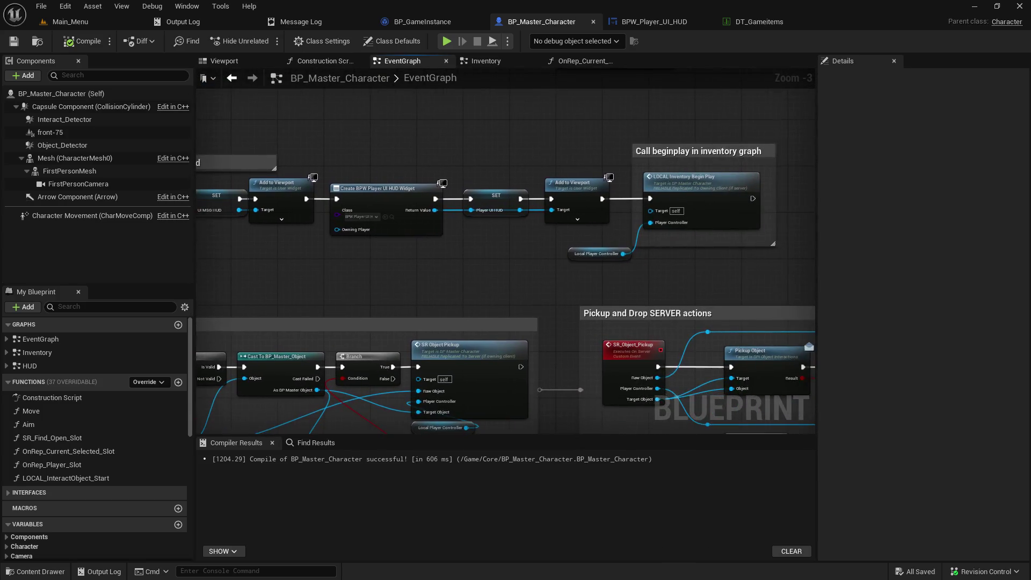
double_click(716, 196)
- Jump to SR Load Existing Inventory and open the GetInventorySlots interface function
mouse_move(715, 191)
left_mouse_down()
mouse_move(231, 91)
mouse_move(325, 61)
mouse_move(348, 94)
left_mouse_up()
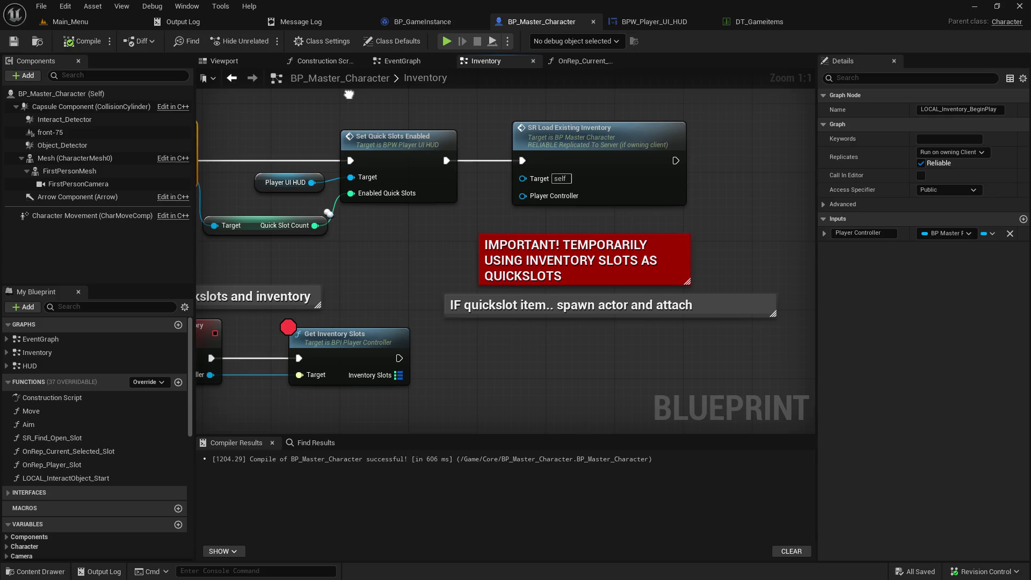
mouse_move(349, 94)
left_mouse_down()
mouse_move(585, 3)
mouse_move(459, 3)
mouse_move(291, 98)
left_mouse_up()
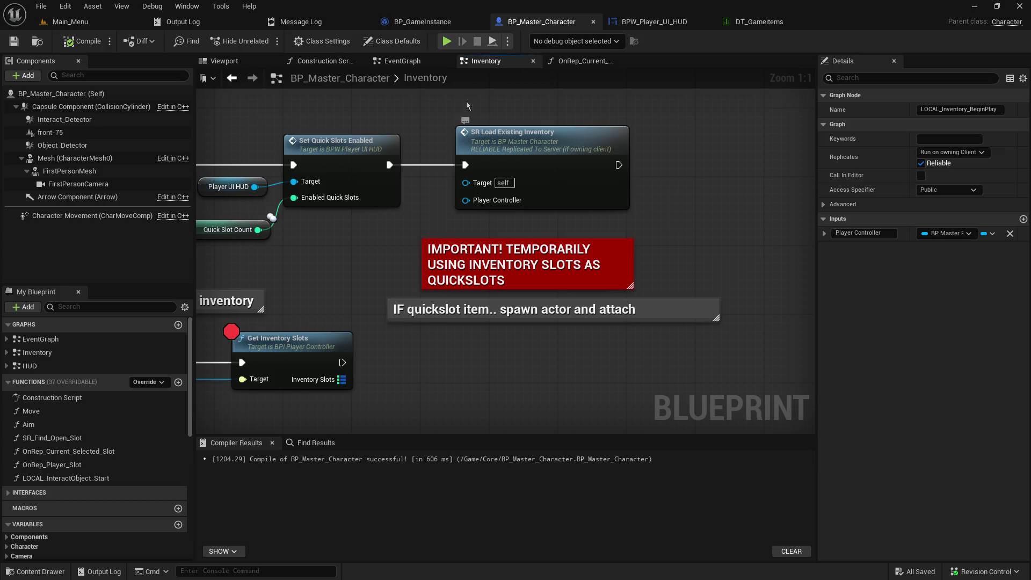
double_click(486, 139)
left_click_drag(653, 175, 383, 191)
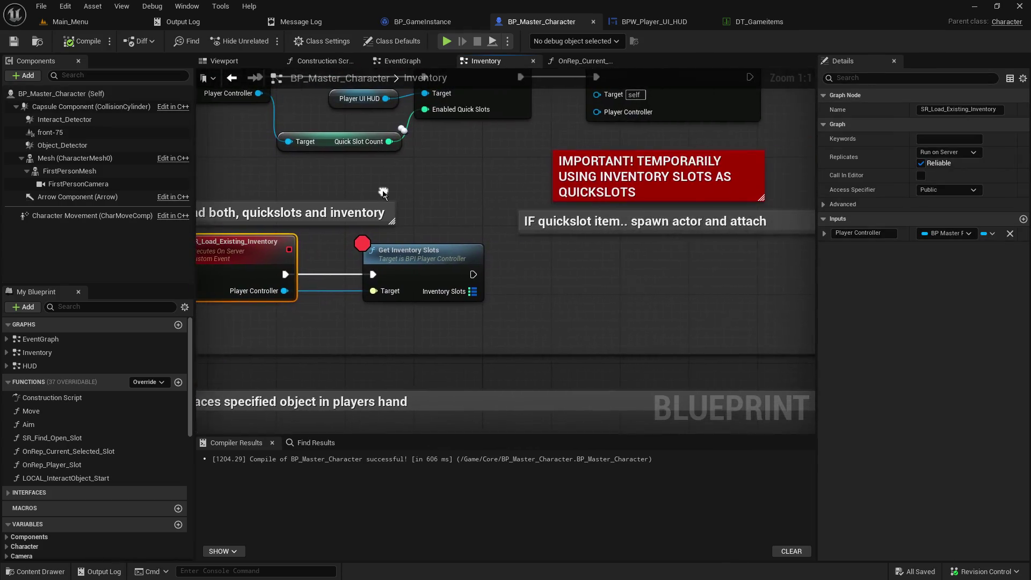
double_click(420, 260)
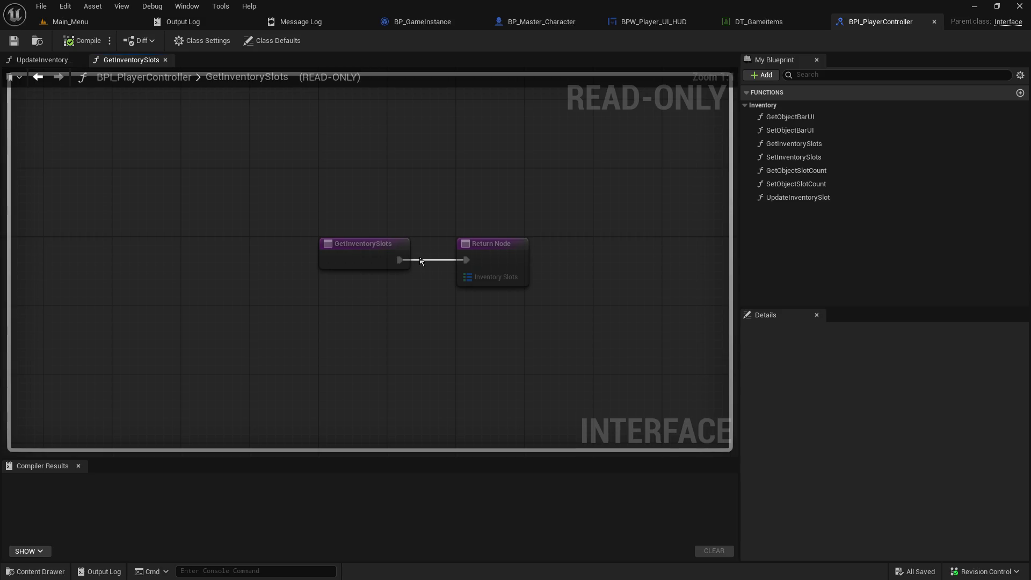
- Close BPI_PlayerController and open BP_Master_PlayerController from the Content Browser
left_click(935, 22)
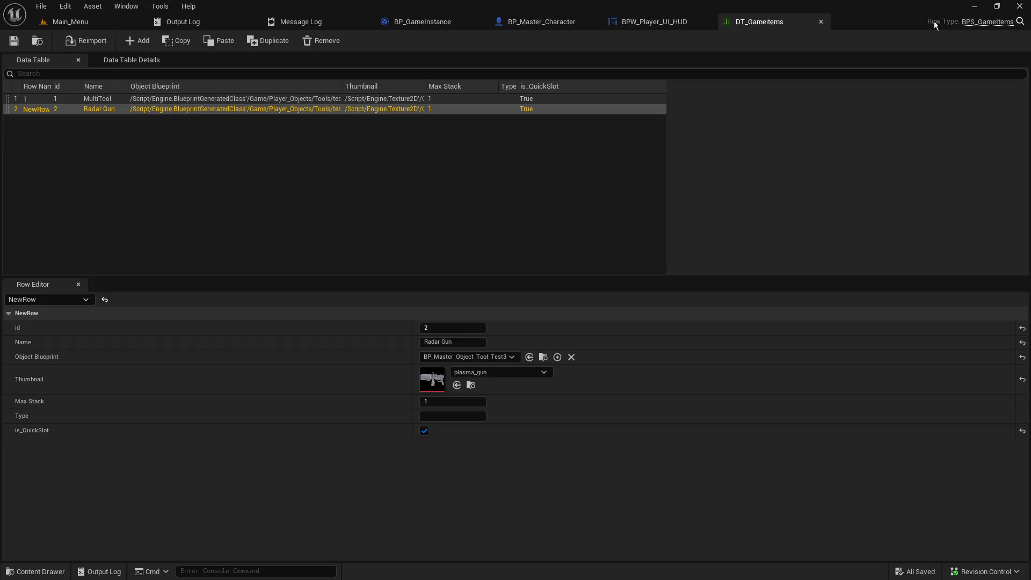
left_click(76, 21)
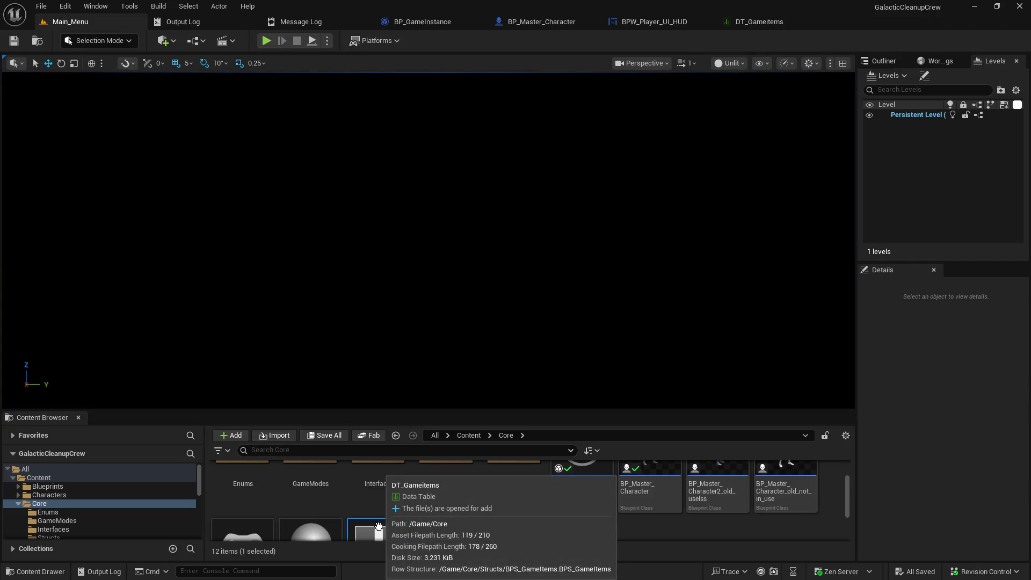
scroll(491, 535, "down", 2)
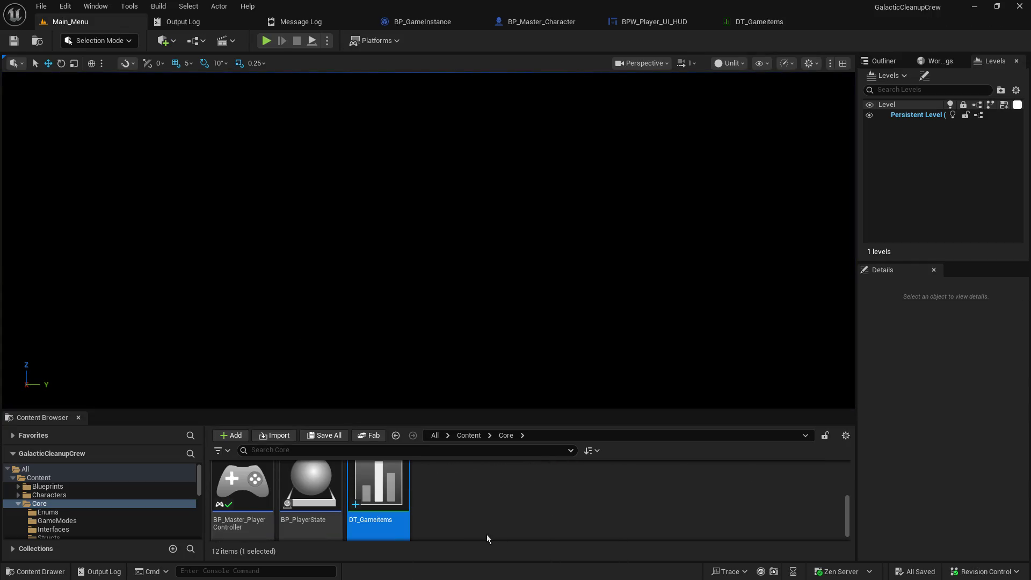
double_click(251, 477)
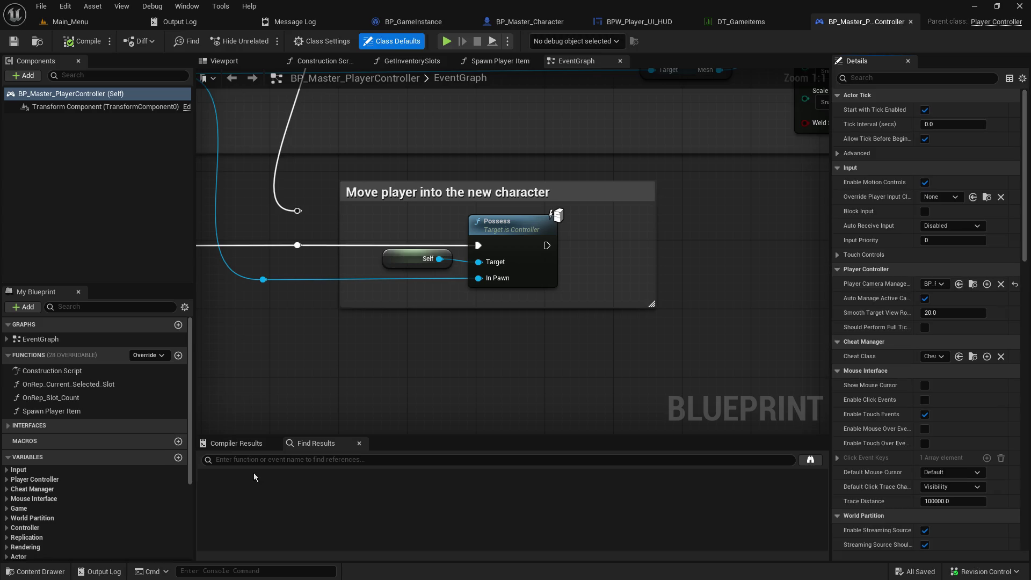
- Pan from SR Setup Quick Slots past Spawn Player Item to the For Each Loop section
mouse_move(398, 215)
left_mouse_down()
mouse_move(591, 429)
mouse_move(483, 246)
mouse_move(702, 234)
mouse_move(671, 75)
mouse_move(678, 232)
mouse_move(727, 363)
mouse_move(225, 309)
left_mouse_up()
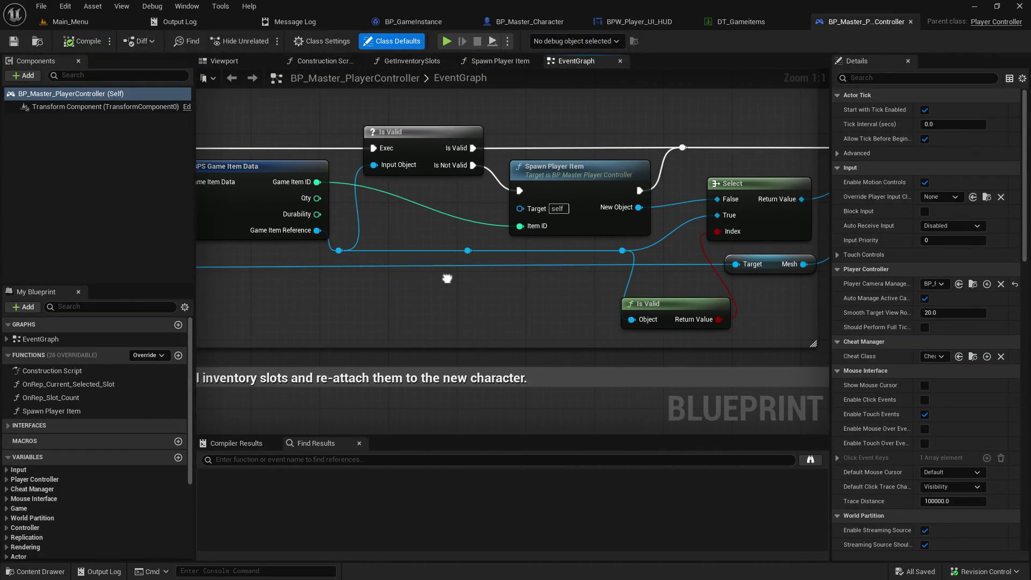
mouse_move(433, 294)
left_mouse_down()
mouse_move(21, 298)
mouse_move(693, 305)
left_mouse_up()
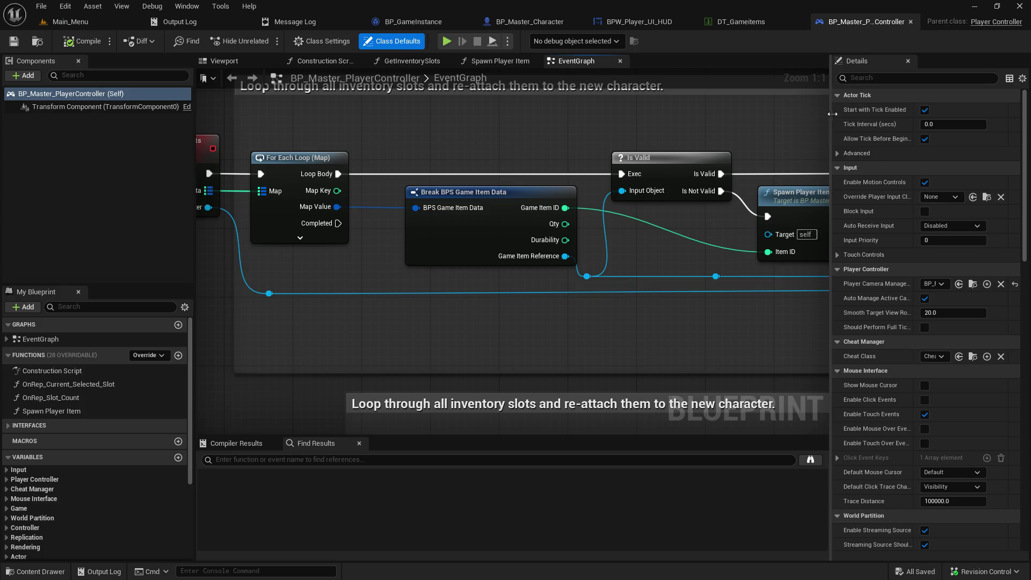
mouse_move(833, 116)
left_mouse_down()
mouse_move(916, 120)
mouse_move(904, 120)
left_mouse_up()
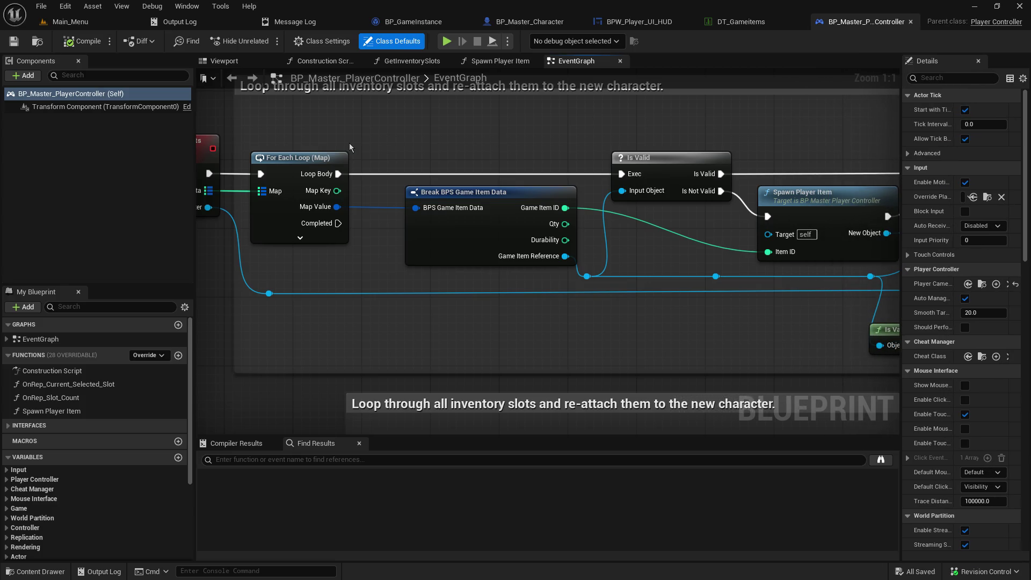
scroll(352, 149, "down", 1)
mouse_move(359, 151)
left_mouse_down()
mouse_move(444, 374)
mouse_move(491, 237)
mouse_move(544, 192)
mouse_move(506, 365)
mouse_move(859, 239)
mouse_move(451, 317)
mouse_move(732, 277)
mouse_move(779, 162)
mouse_move(491, 287)
mouse_move(417, 353)
mouse_move(402, 351)
left_mouse_up()
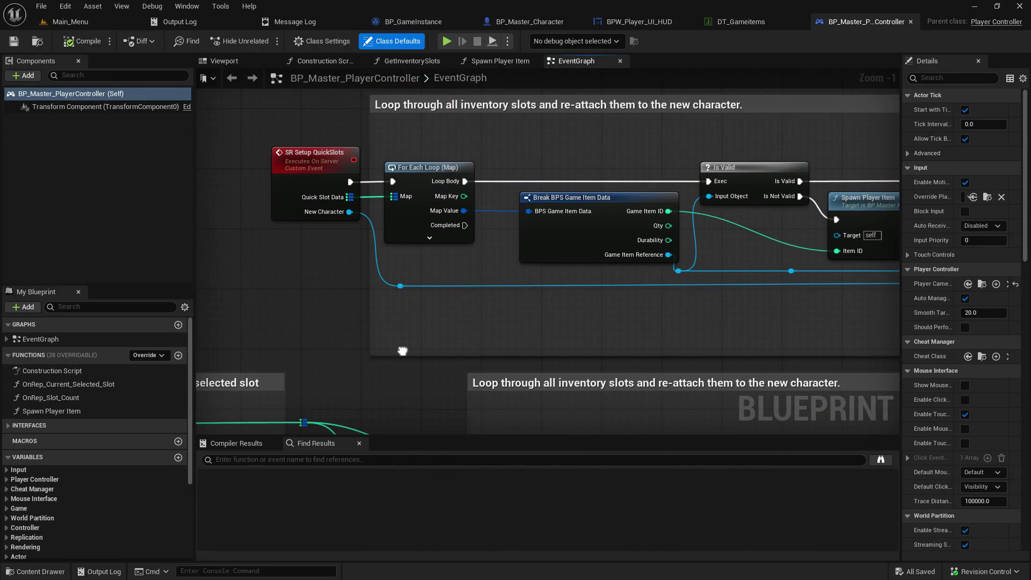
mouse_move(403, 352)
left_mouse_down()
mouse_move(306, 350)
mouse_move(500, 314)
mouse_move(520, 329)
mouse_move(249, 316)
mouse_move(469, 237)
mouse_move(488, 86)
left_mouse_up()
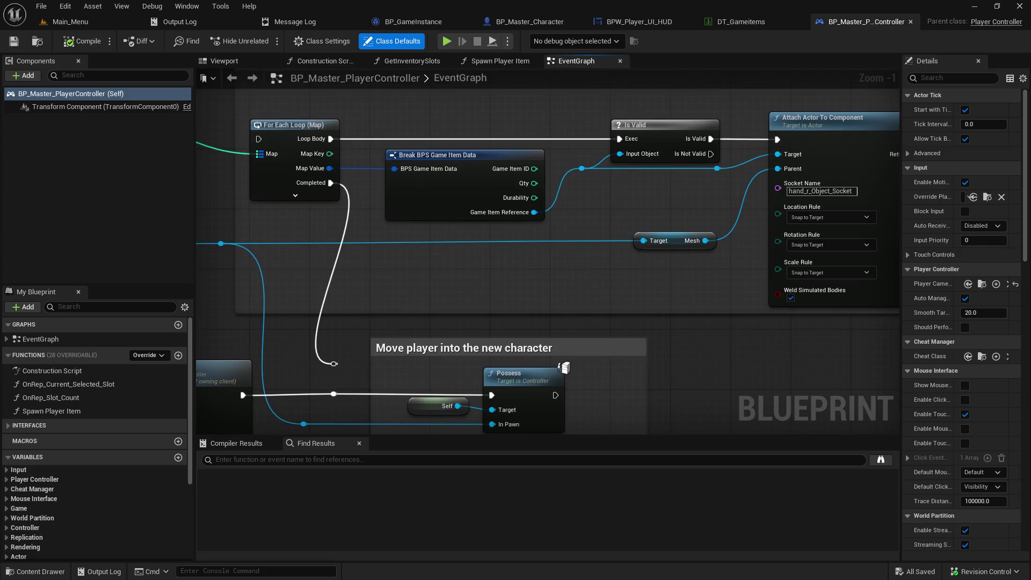
left_click_drag(548, 269, 550, 240)
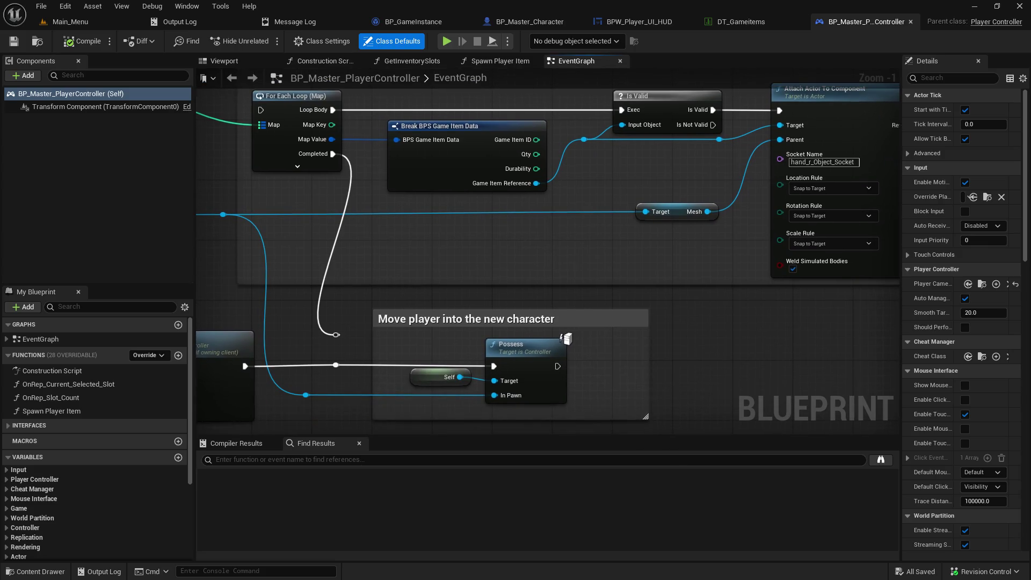
mouse_move(550, 239)
left_mouse_down()
mouse_move(621, 154)
mouse_move(718, 132)
left_mouse_up()
mouse_move(733, 8)
left_mouse_down()
mouse_move(727, 54)
mouse_move(779, 132)
mouse_move(570, 129)
left_mouse_up()
left_click(531, 22)
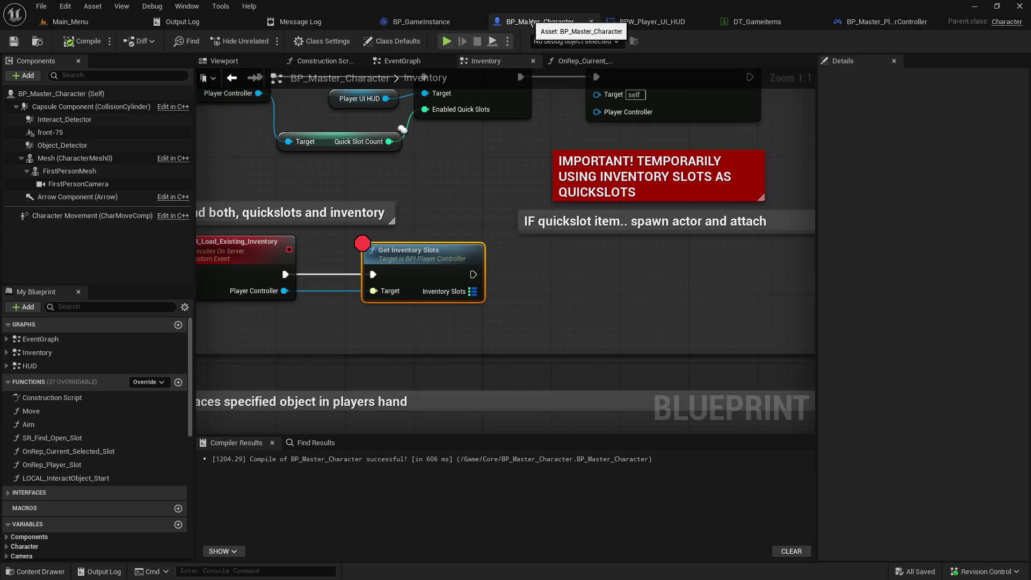
mouse_move(459, 147)
left_mouse_down()
mouse_move(670, 345)
mouse_move(369, 142)
left_mouse_up()
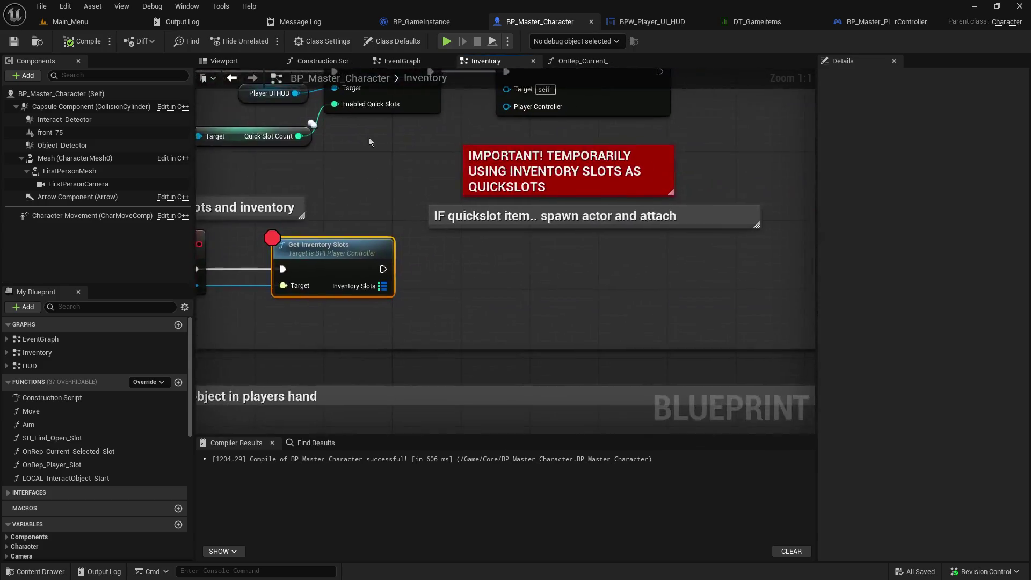
scroll(369, 141, "down", 4)
mouse_move(451, 231)
left_mouse_down()
mouse_move(273, 125)
mouse_move(350, 186)
mouse_move(518, 151)
mouse_move(343, 161)
left_mouse_up()
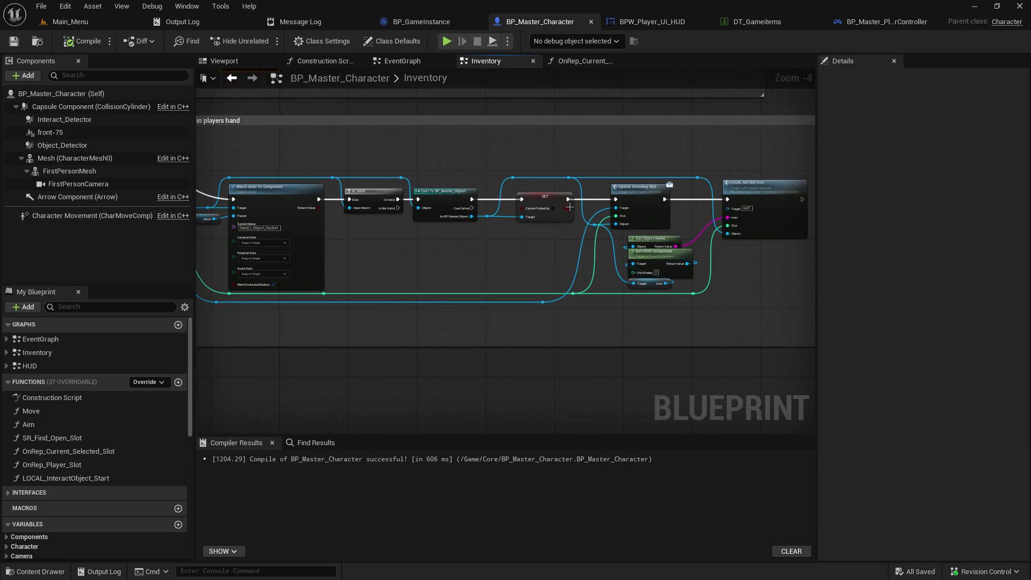
scroll(570, 207, "up", 3)
left_click_drag(694, 117, 433, 133)
left_click(428, 193)
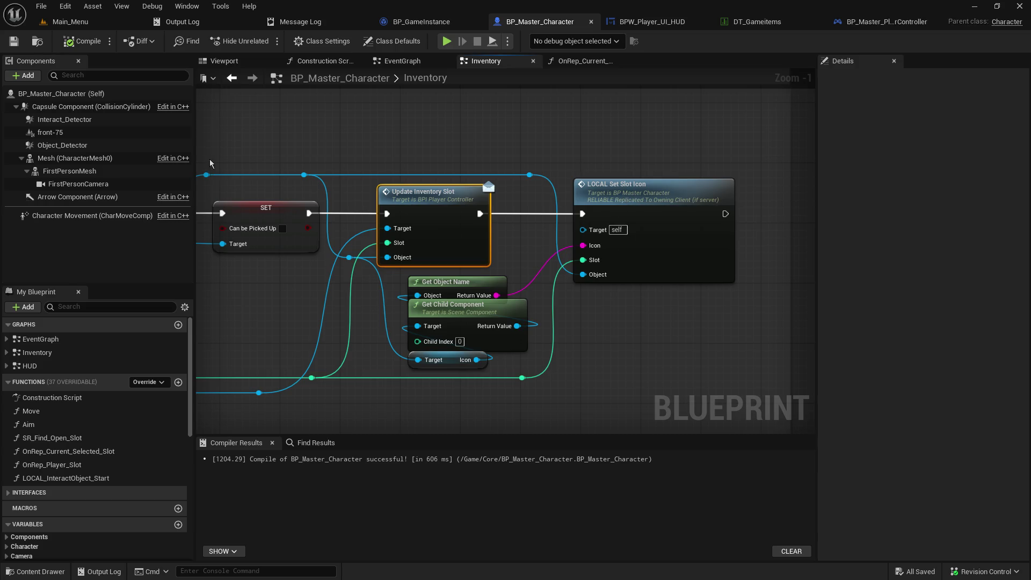
mouse_move(628, 198)
left_mouse_down()
mouse_move(778, 134)
mouse_move(585, 134)
mouse_move(591, 212)
mouse_move(460, 104)
mouse_move(299, 111)
left_mouse_up()
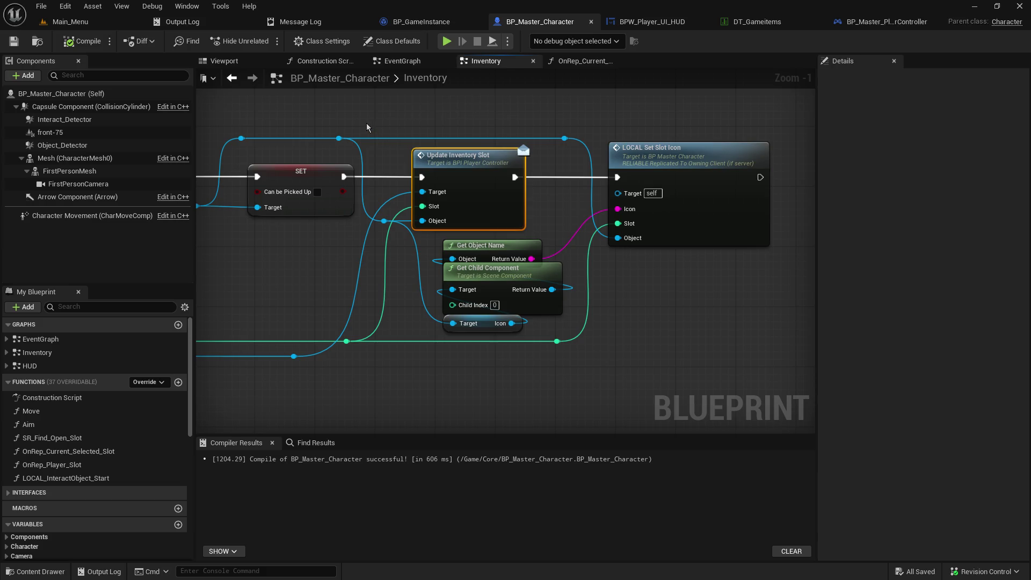
left_click_drag(366, 124, 815, 122)
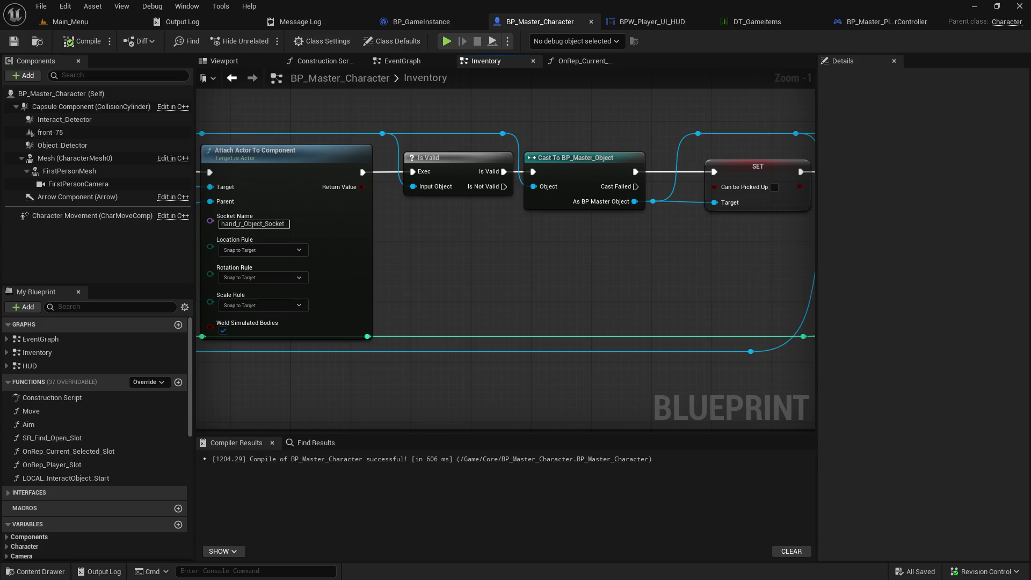
mouse_move(767, 115)
left_mouse_down()
mouse_move(256, 118)
mouse_move(419, 124)
mouse_move(534, 205)
left_mouse_up()
scroll(413, 158, "down", 3)
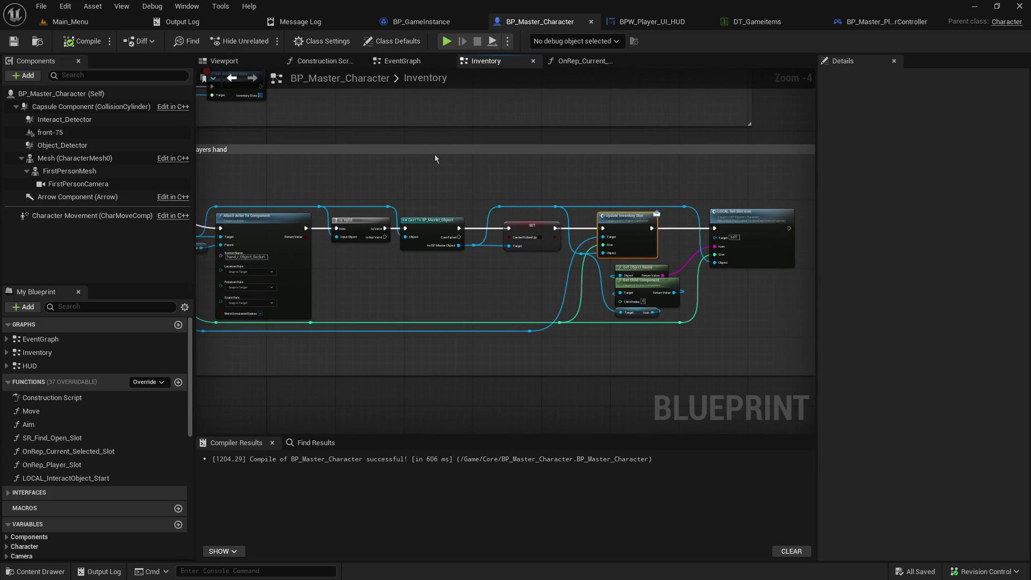
scroll(560, 253, "up", 2)
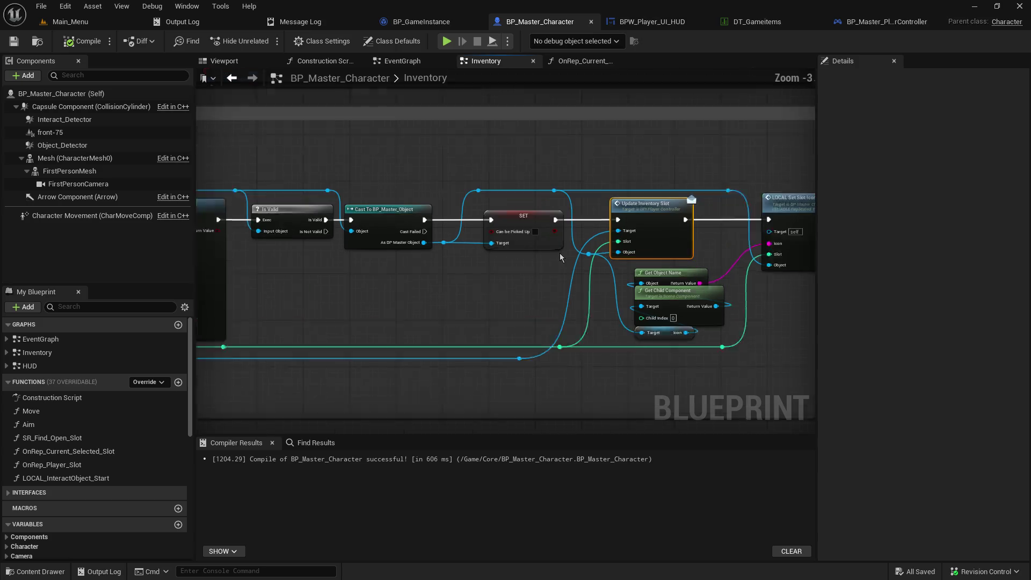
mouse_move(613, 144)
left_mouse_down()
mouse_move(556, 153)
mouse_move(484, 120)
left_mouse_up()
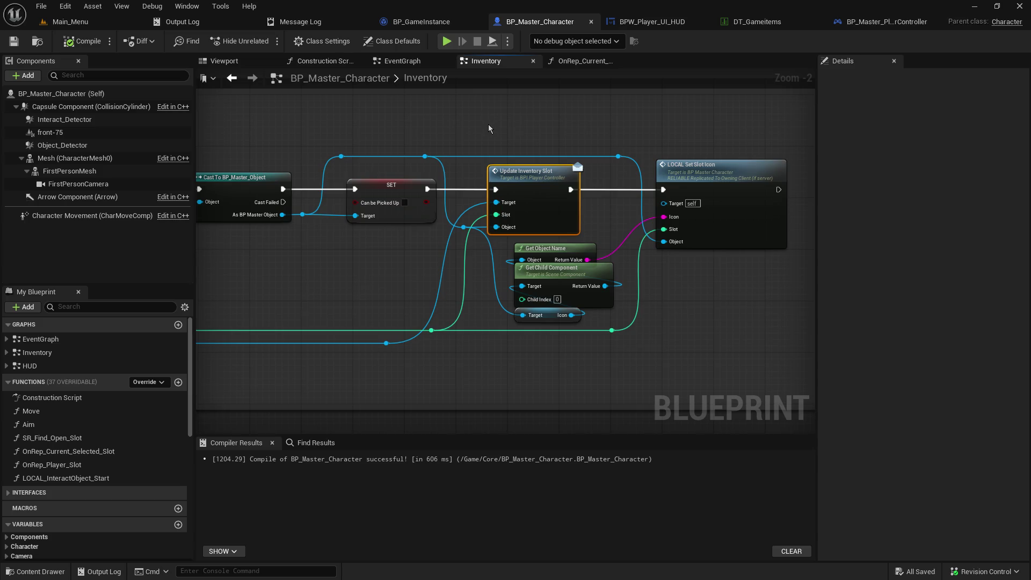
left_click_drag(281, 132, 696, 132)
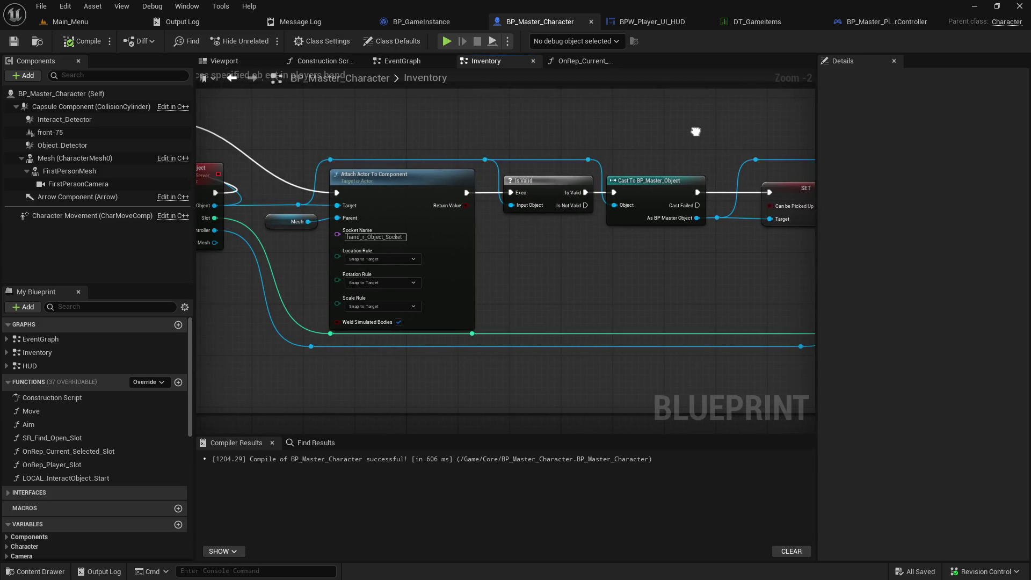
left_click_drag(575, 127, 662, 116)
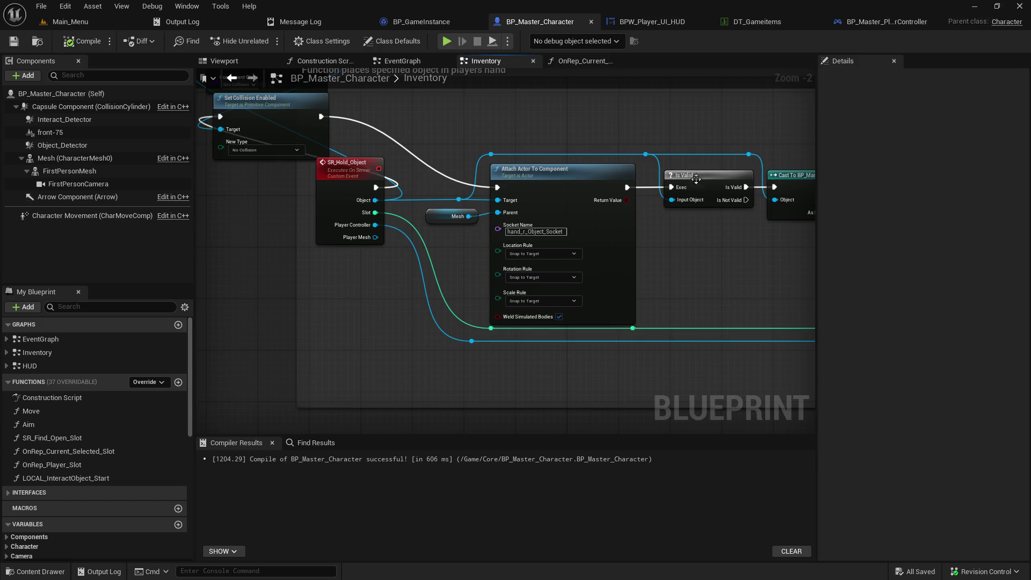
left_click_drag(765, 235, 345, 233)
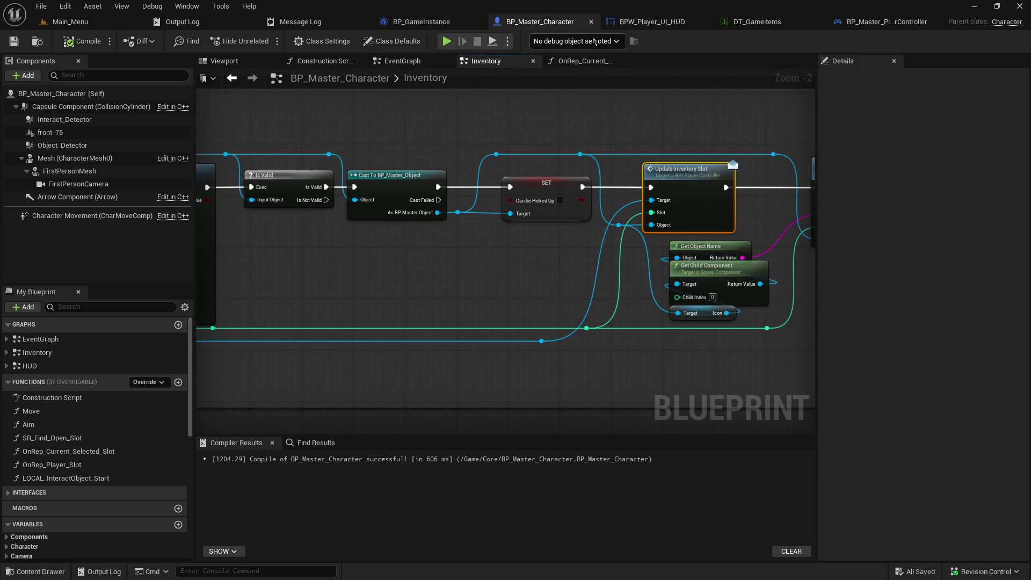
left_click(868, 22)
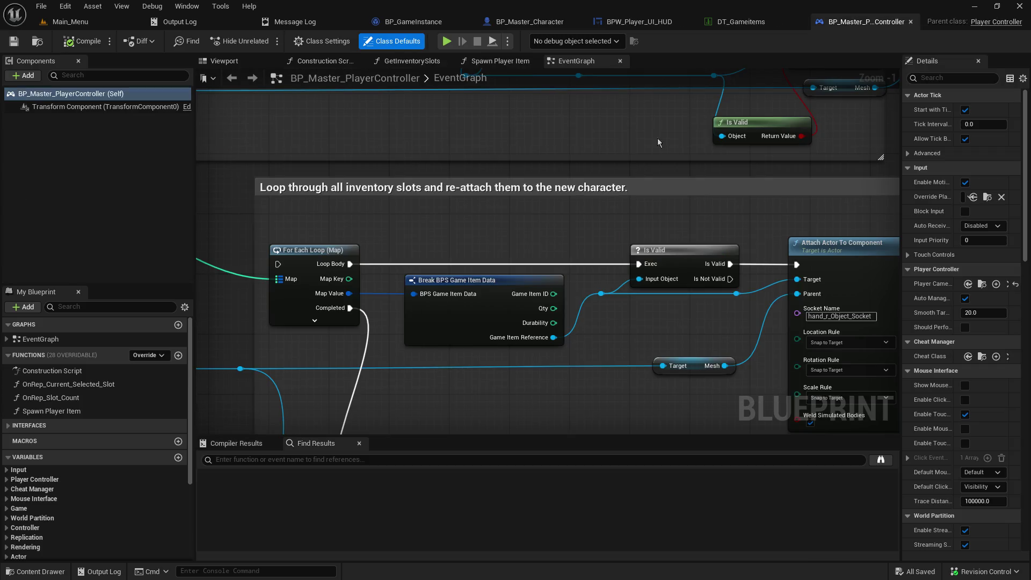
mouse_move(524, 239)
left_mouse_down()
mouse_move(387, 165)
mouse_move(430, 173)
left_mouse_up()
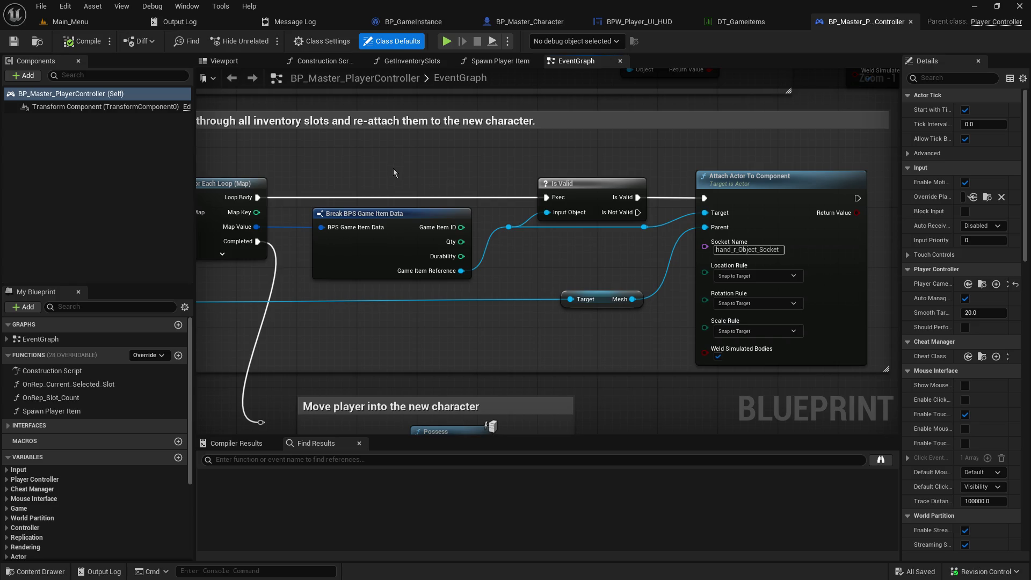
mouse_move(353, 143)
left_mouse_down()
mouse_move(501, 135)
mouse_move(727, 197)
mouse_move(635, 236)
mouse_move(483, 211)
mouse_move(488, 186)
left_mouse_up()
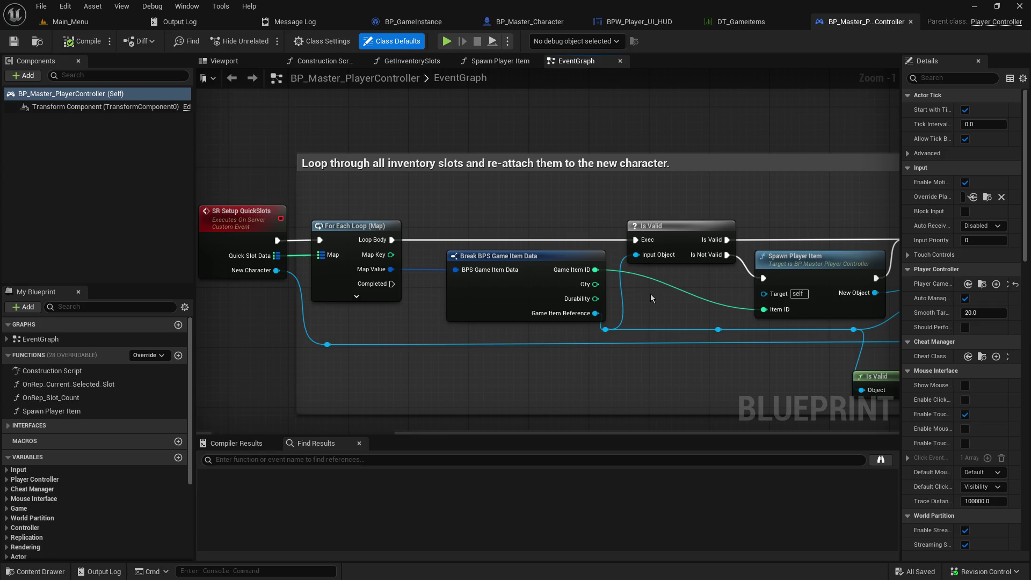
mouse_move(279, 159)
left_mouse_down()
mouse_move(345, 220)
mouse_move(445, 254)
mouse_move(542, 254)
mouse_move(732, 335)
mouse_move(272, 236)
mouse_move(208, 305)
left_mouse_up()
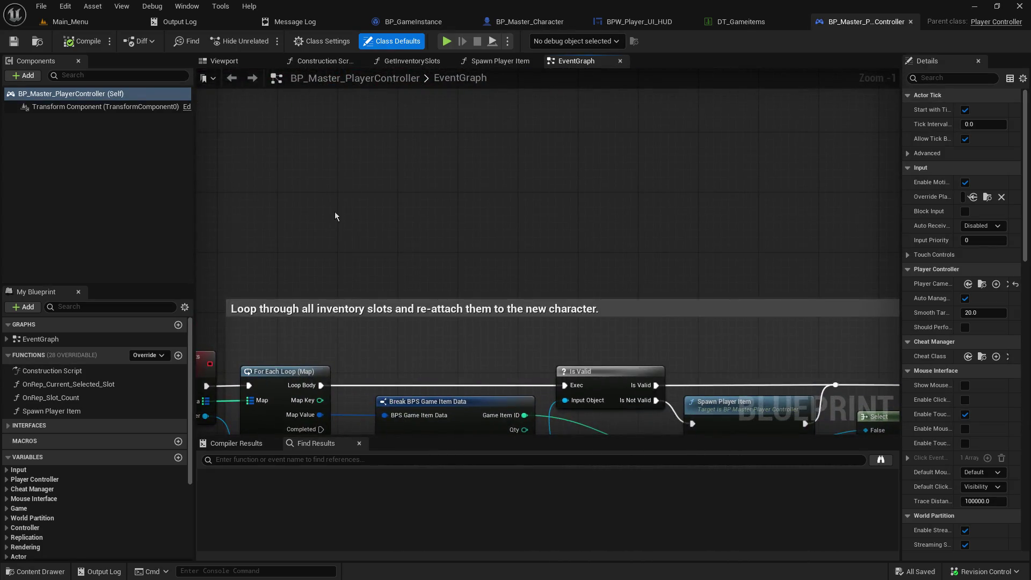
- Add a custom event named SR_Spawn_ to the player controller's EventGraph
right_click(384, 150)
type("add custo")
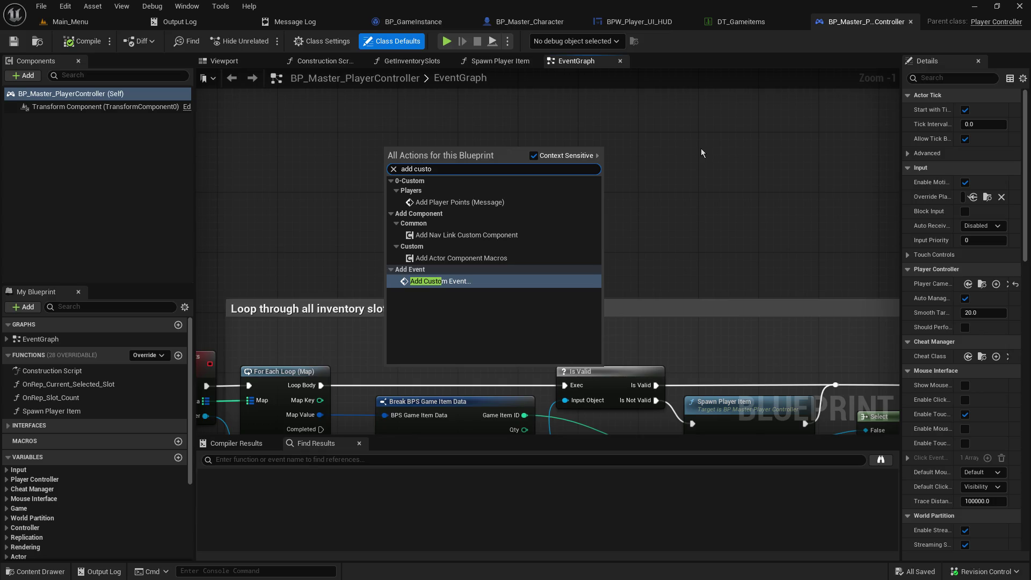
key("Return")
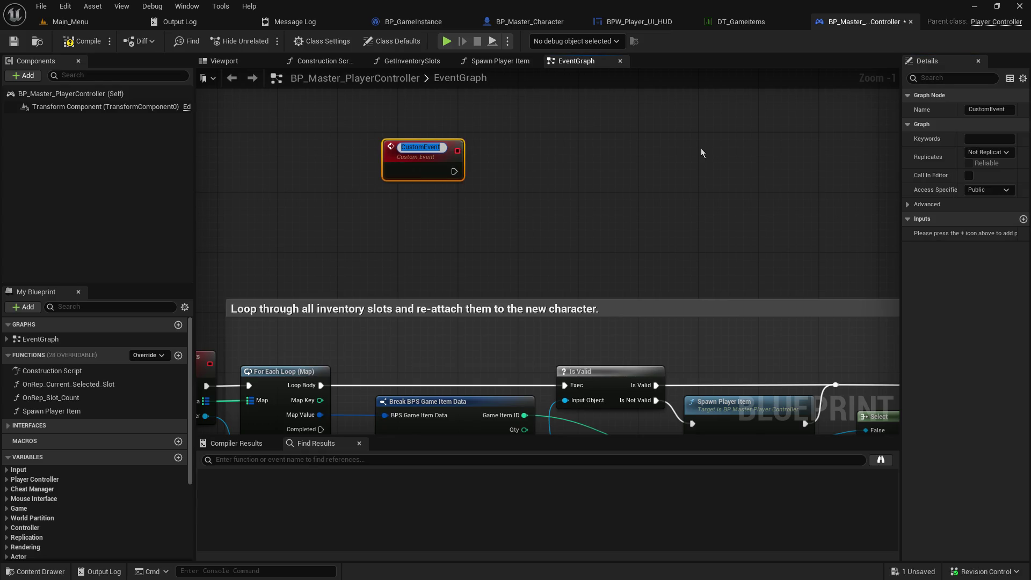
type("Atta")
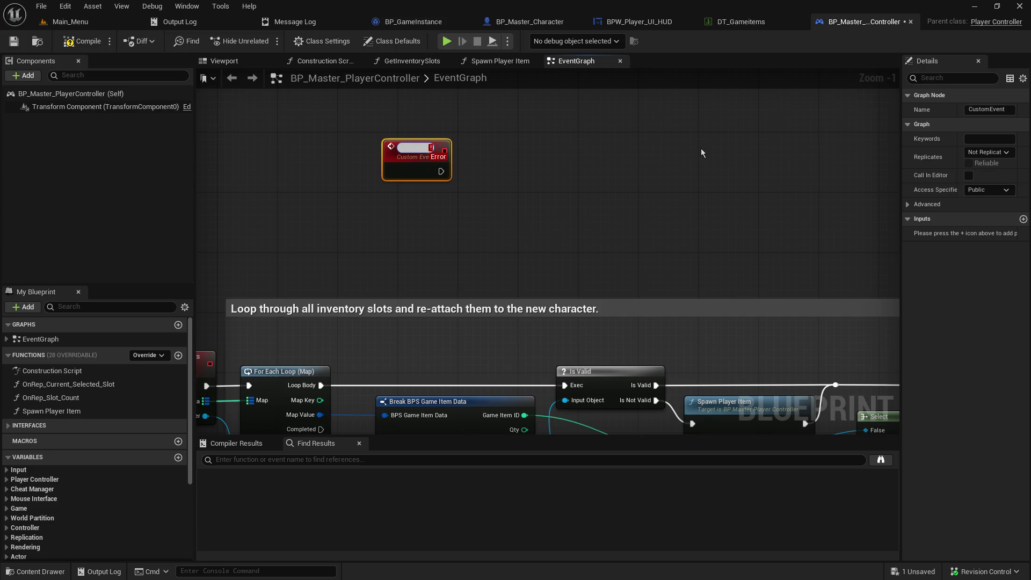
type("a")
type("ch Object")
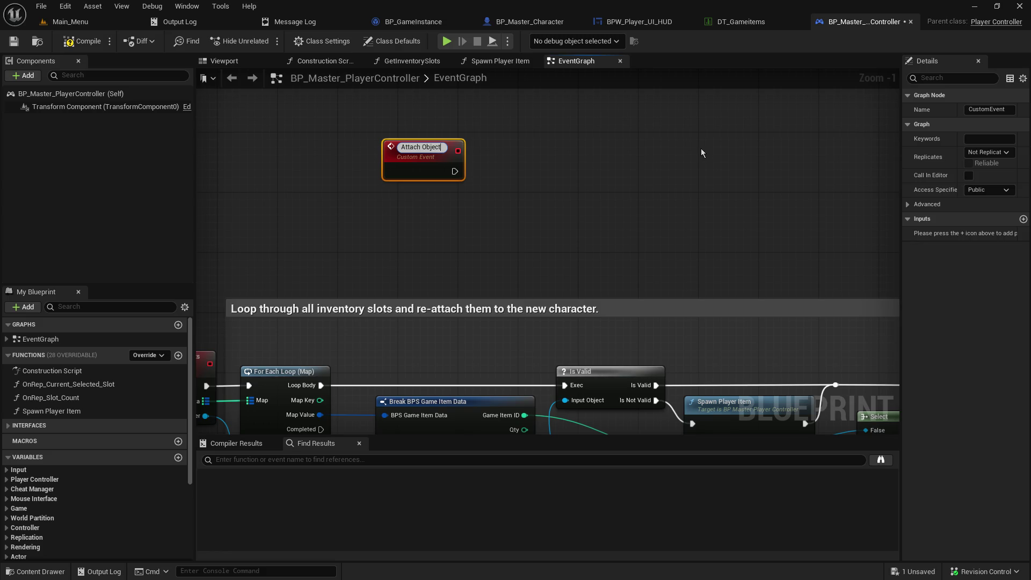
type("Update ")
type("Quick")
type("Slots")
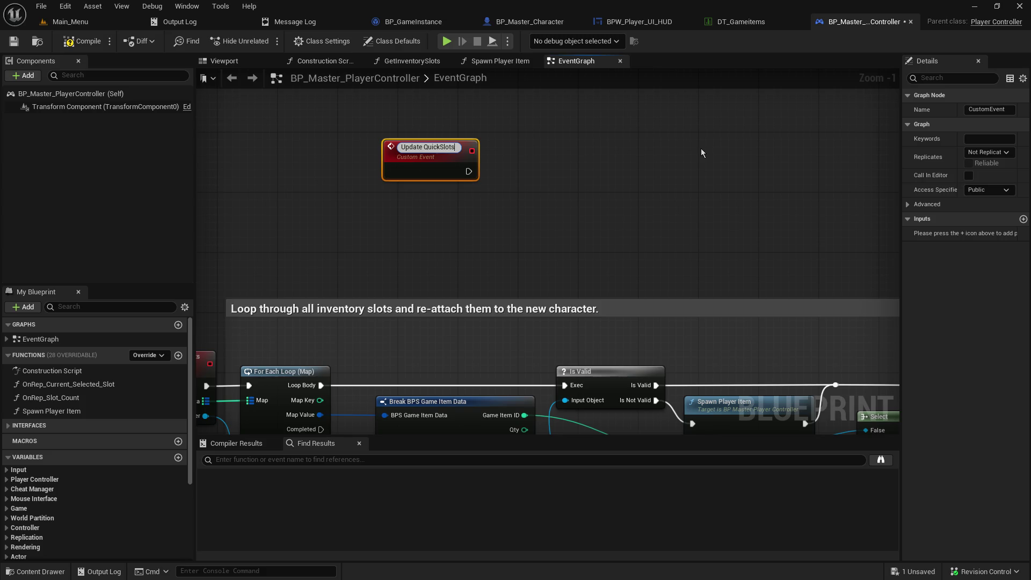
key("BackSpace")
key("BackSpace")
key("BackSpace")
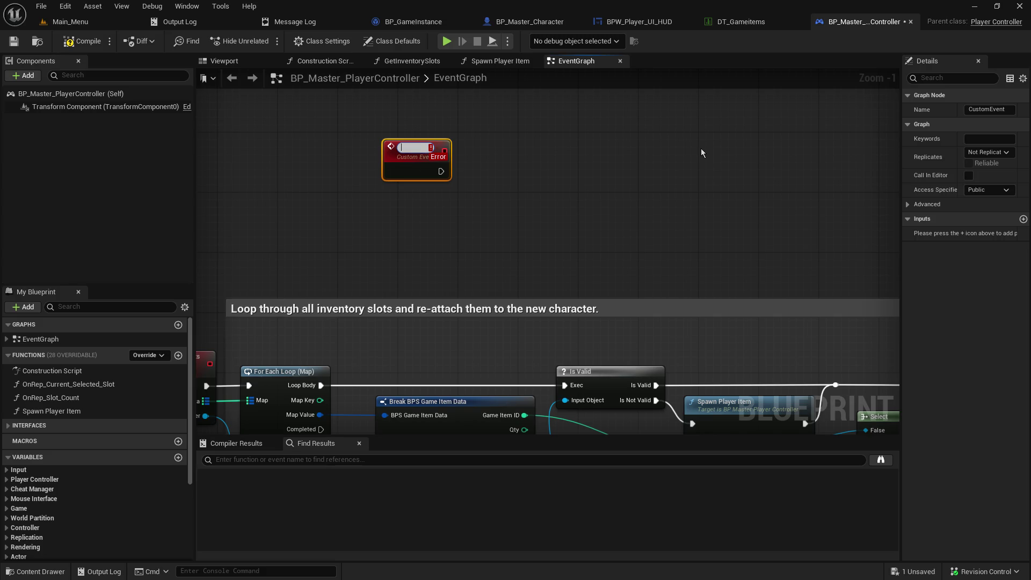
type("SR_")
type("Spaw")
type("n_")
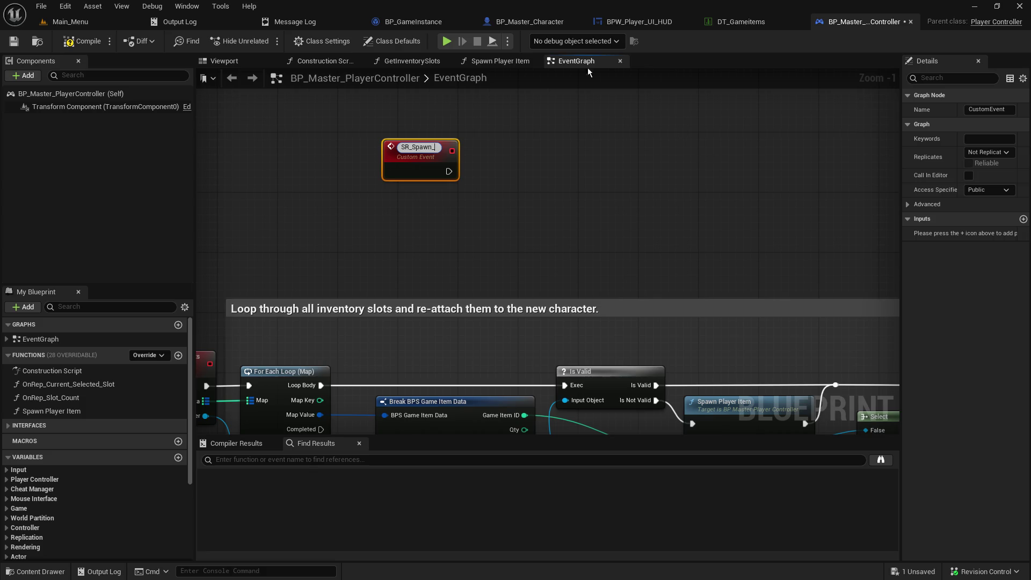
- Survey Spawn Player Item, Attach Actor To Component and the inventory slot loop
left_click(522, 215)
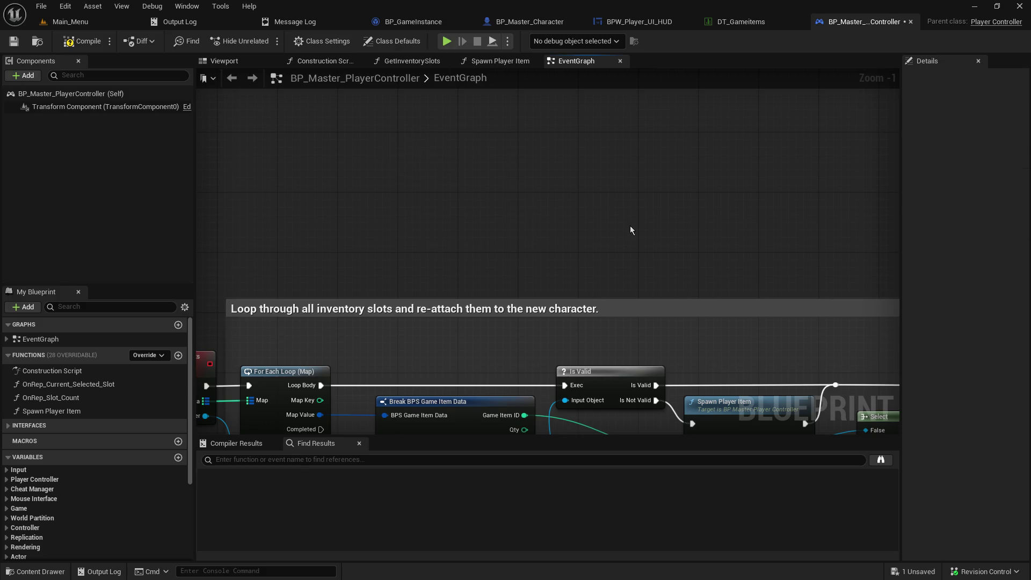
left_click_drag(630, 225, 448, 109)
mouse_move(590, 243)
left_mouse_down()
mouse_move(428, 168)
mouse_move(462, 175)
mouse_move(631, 144)
left_mouse_up()
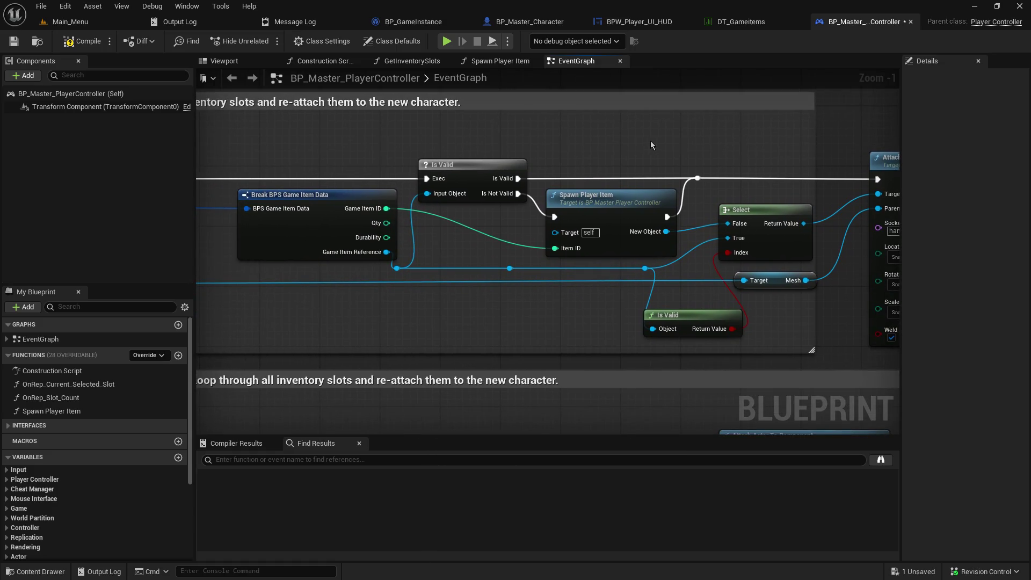
mouse_move(581, 159)
left_mouse_down()
mouse_move(859, 140)
mouse_move(859, 96)
mouse_move(236, 91)
left_mouse_up()
mouse_move(430, 108)
left_mouse_down()
mouse_move(628, 204)
mouse_move(663, 337)
mouse_move(571, 374)
mouse_move(682, 177)
mouse_move(671, 221)
mouse_move(667, 479)
mouse_move(642, 241)
mouse_move(893, 240)
mouse_move(659, 183)
left_mouse_up()
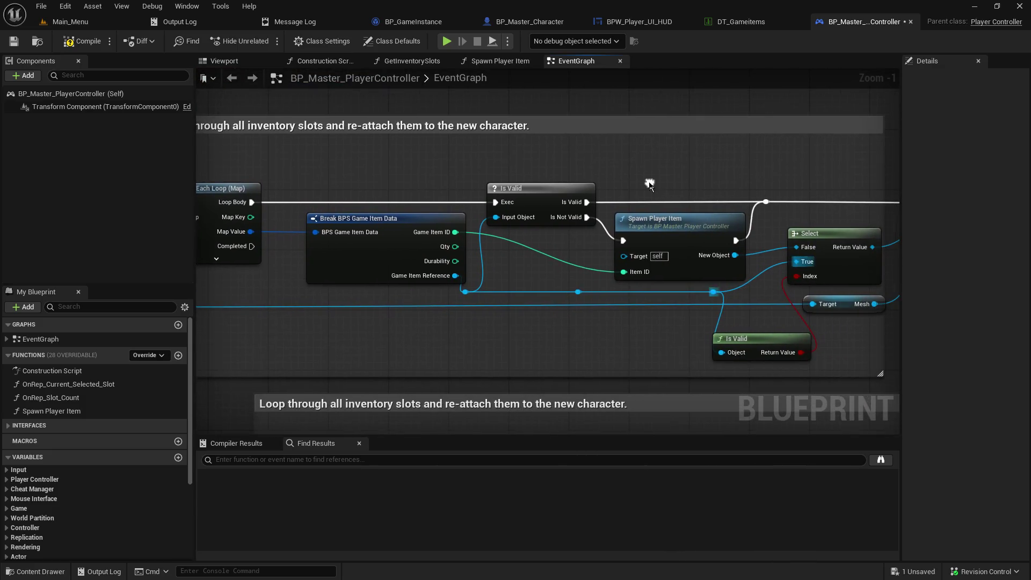
- In BP_Master_Character, start selecting Update Inventory Slot and the slot-icon nodes
left_click(531, 22)
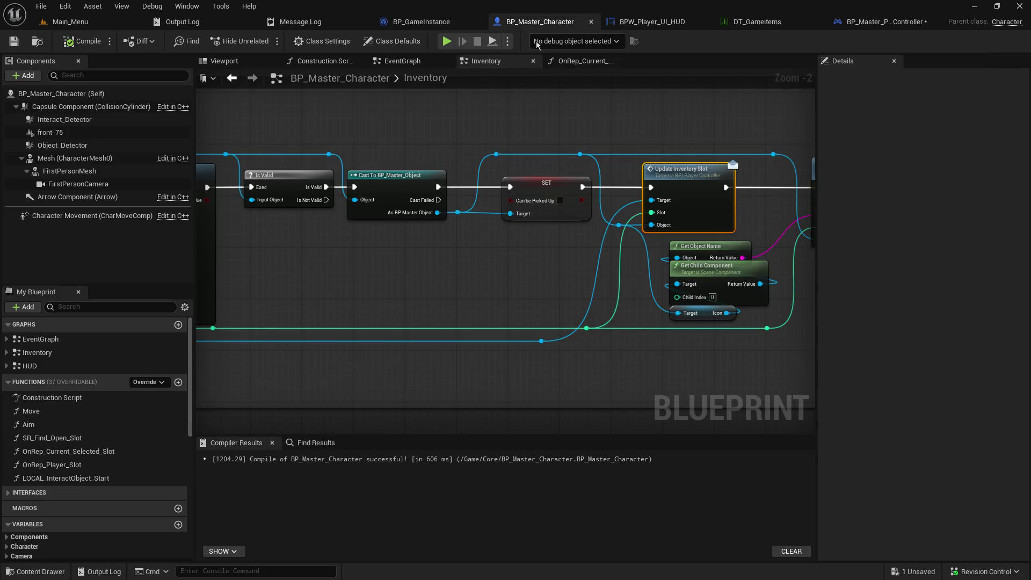
mouse_move(523, 243)
left_mouse_down()
mouse_move(415, 224)
mouse_move(415, 234)
left_mouse_up()
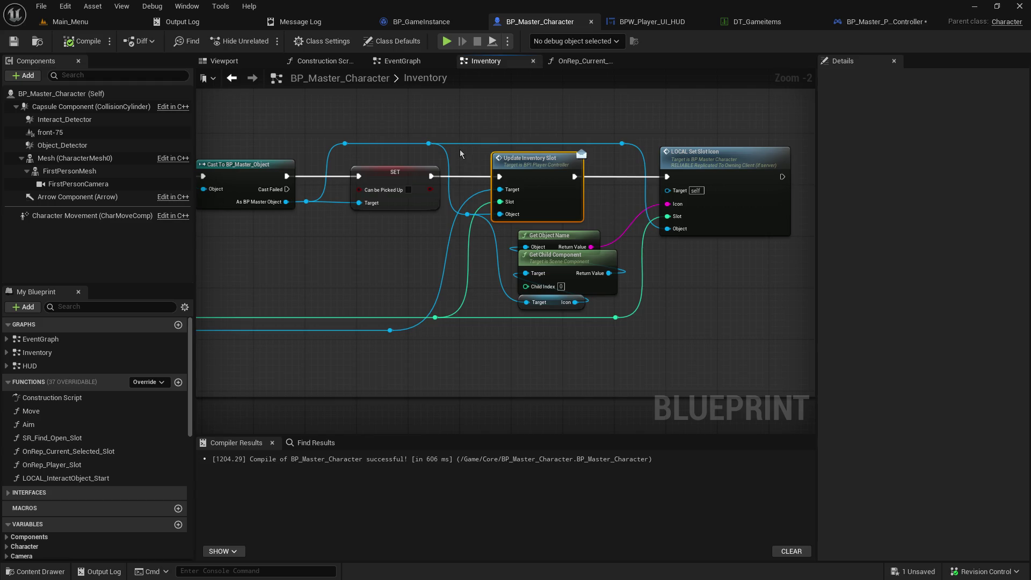
left_click(428, 137)
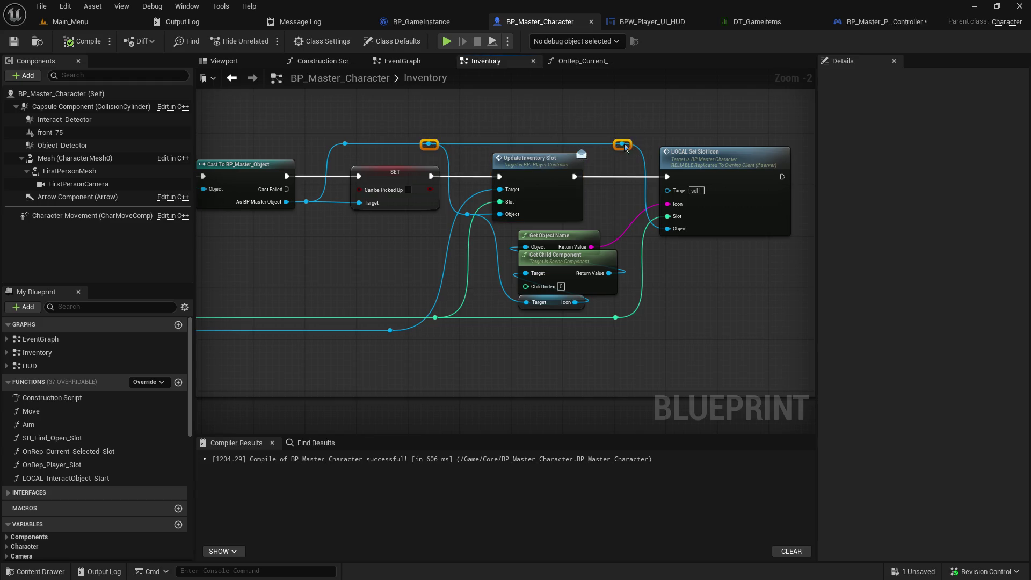
mouse_move(454, 159)
left_mouse_down()
mouse_move(700, 240)
mouse_move(717, 276)
mouse_move(708, 327)
left_mouse_up()
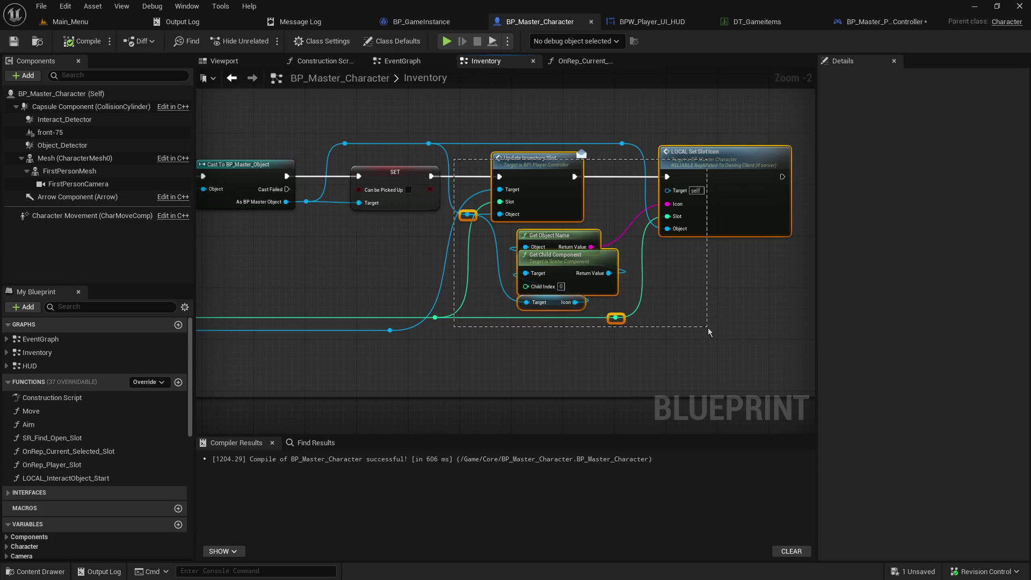
mouse_move(708, 327)
left_mouse_down()
mouse_move(414, 138)
mouse_move(412, 109)
left_mouse_up()
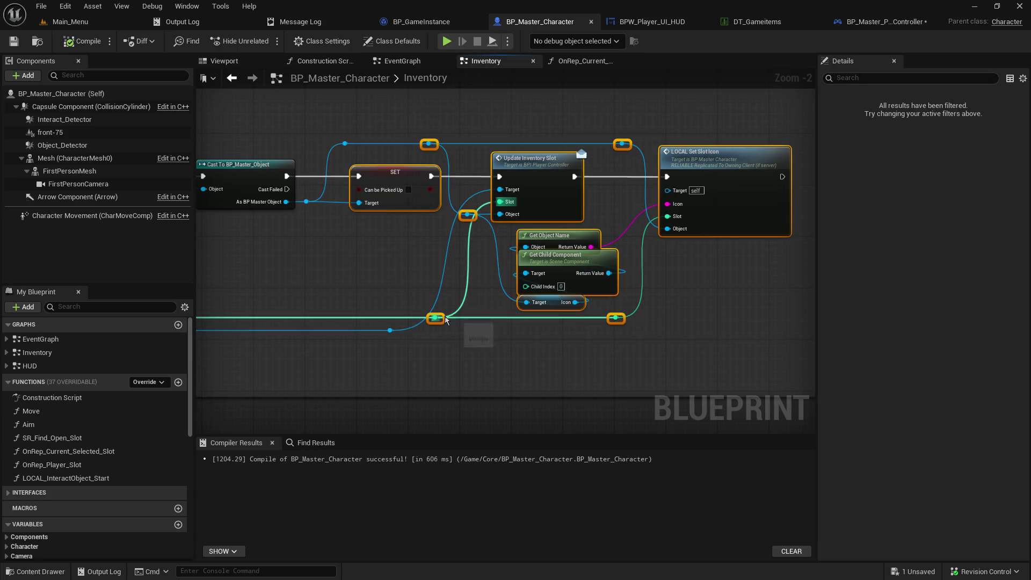
mouse_move(329, 293)
left_mouse_down()
mouse_move(691, 269)
mouse_move(797, 276)
mouse_move(285, 226)
mouse_move(286, 235)
left_mouse_up()
- Reselect the slot-update and icon nodes with reroutes, excluding SET, and copy them
left_click(409, 158)
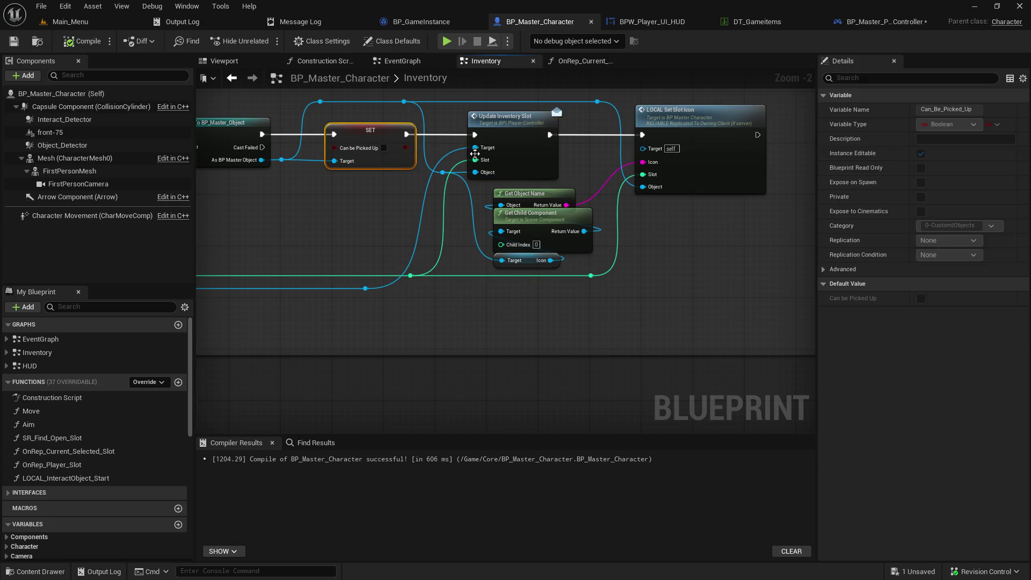
mouse_move(736, 330)
left_mouse_down()
mouse_move(471, 139)
mouse_move(322, 98)
left_mouse_up()
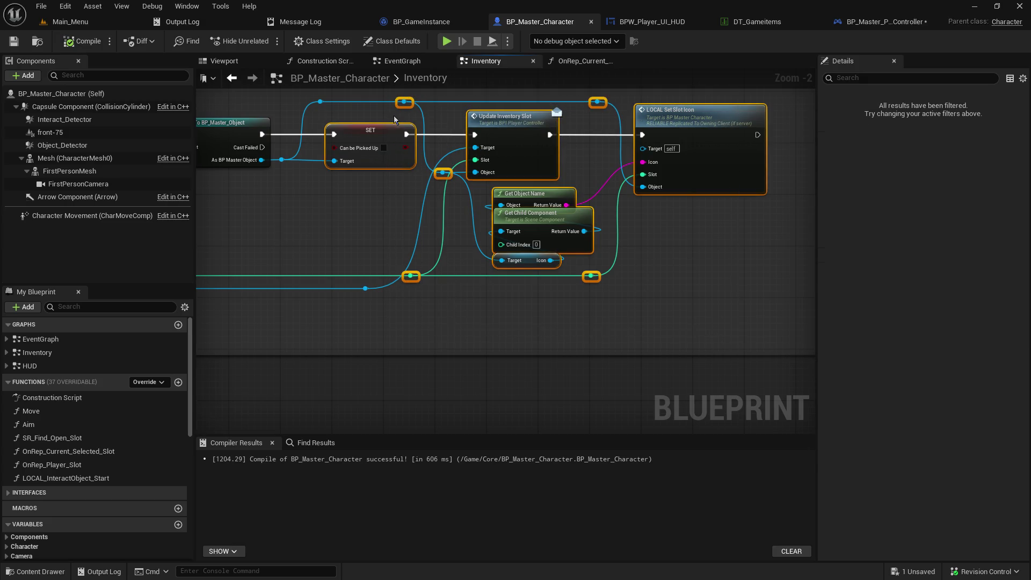
mouse_move(698, 330)
left_mouse_down()
mouse_move(392, 155)
mouse_move(388, 98)
left_mouse_up()
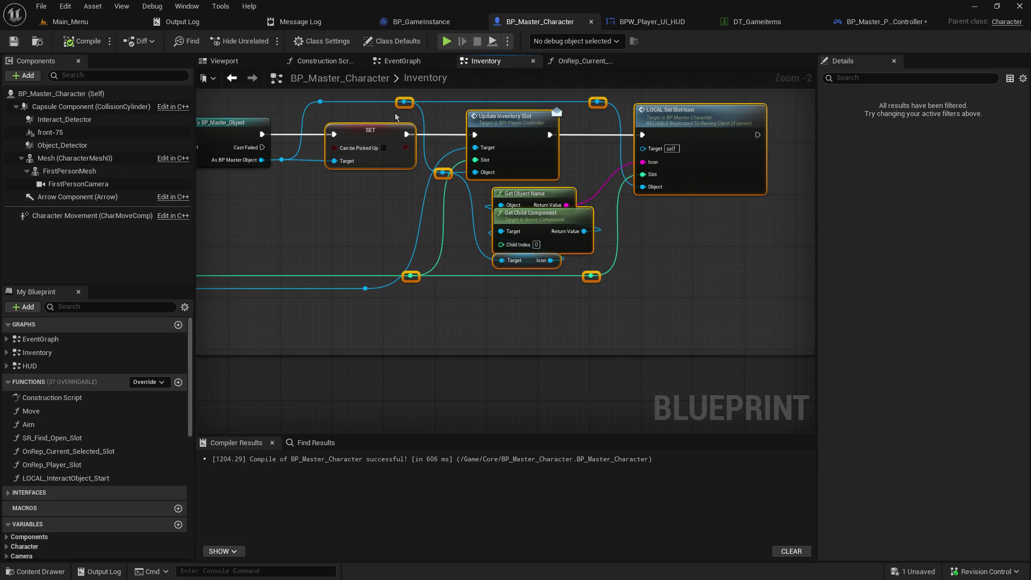
left_click(397, 141, "ctrl")
right_click(503, 142)
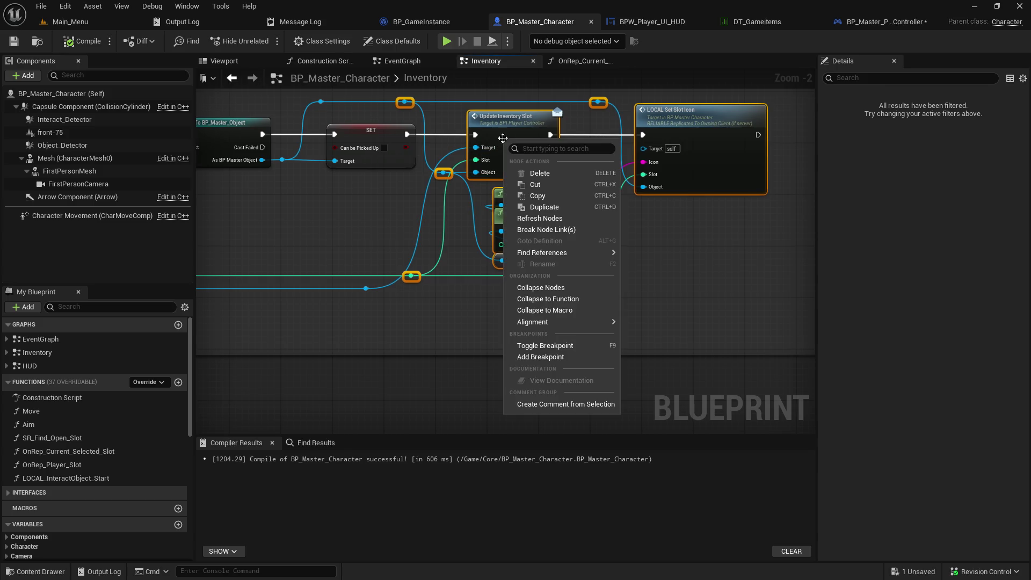
left_click(534, 196)
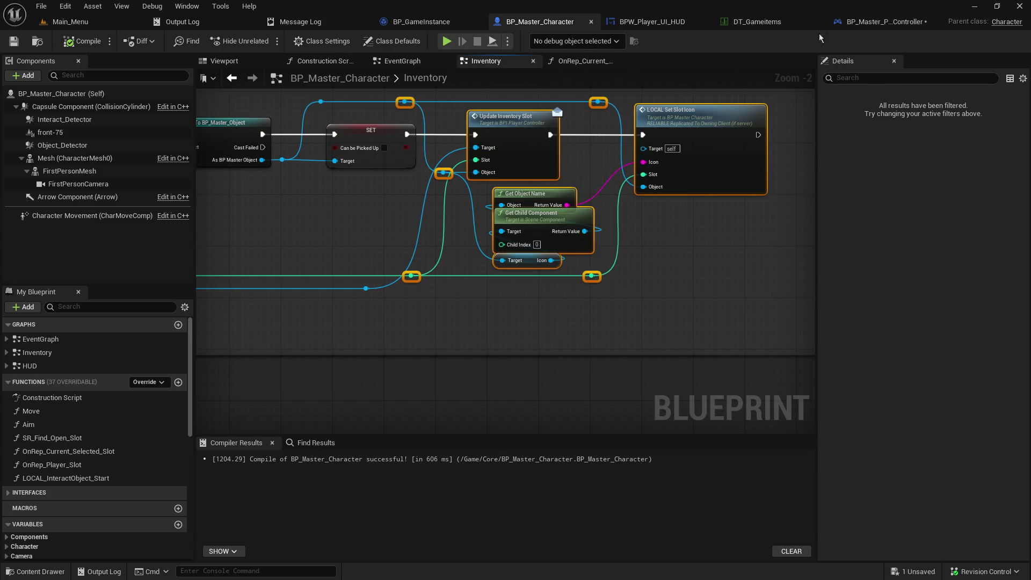
left_click(884, 23)
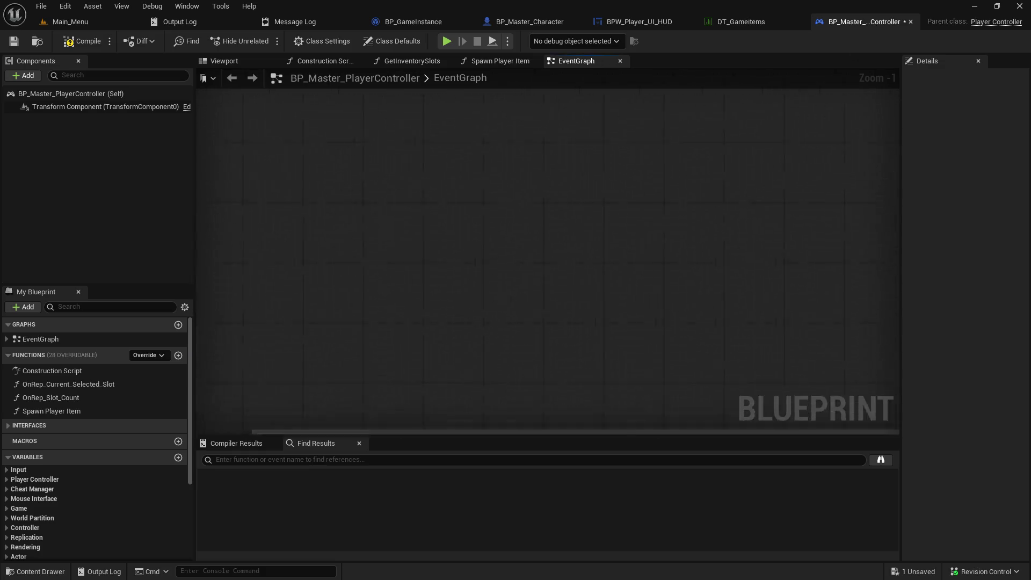
- Pan the player controller graph from SR_Load_Character to Attach Actor To Component
mouse_move(881, 343)
left_mouse_down()
mouse_move(763, 301)
mouse_move(631, 217)
left_mouse_up()
scroll(487, 206, "down", 4)
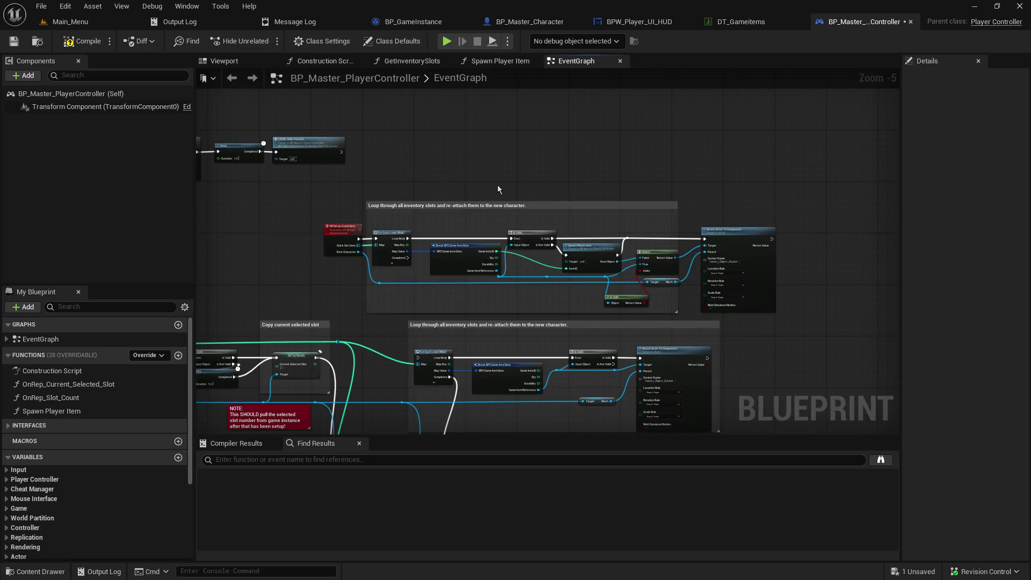
scroll(497, 189, "up", 3)
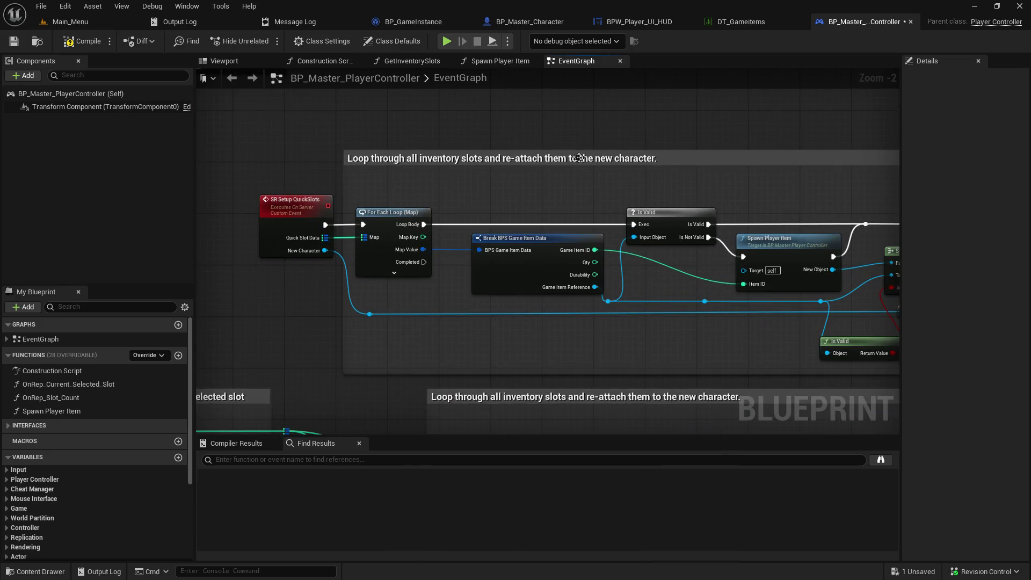
mouse_move(813, 133)
left_mouse_down()
mouse_move(524, 129)
mouse_move(527, 84)
mouse_move(241, 243)
mouse_move(809, 82)
left_mouse_up()
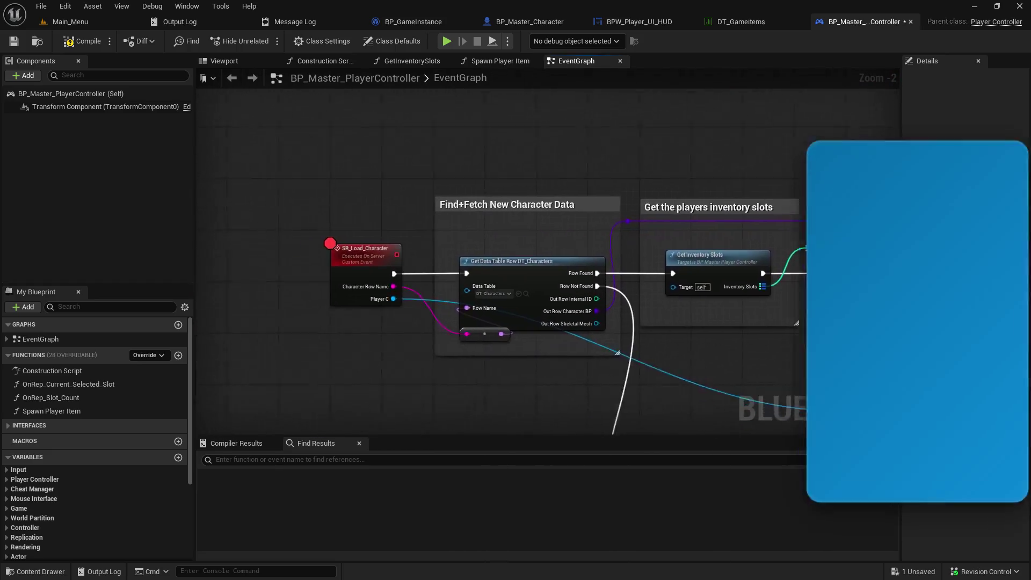
mouse_move(591, 269)
left_mouse_down()
mouse_move(795, 175)
mouse_move(357, 265)
mouse_move(419, 211)
mouse_move(307, 156)
mouse_move(296, 346)
left_mouse_up()
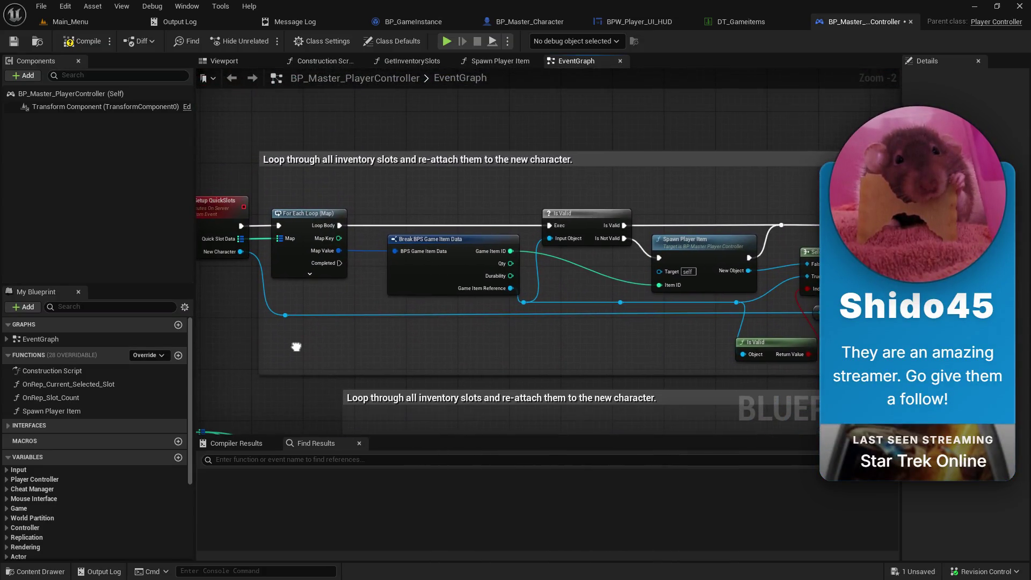
mouse_move(876, 183)
left_mouse_down()
mouse_move(662, 202)
mouse_move(367, 115)
left_mouse_up()
- Shift Attach Actor To Component right and paste the copied slot nodes beside it
left_click_drag(453, 147, 780, 153)
left_click_drag(637, 136, 584, 269)
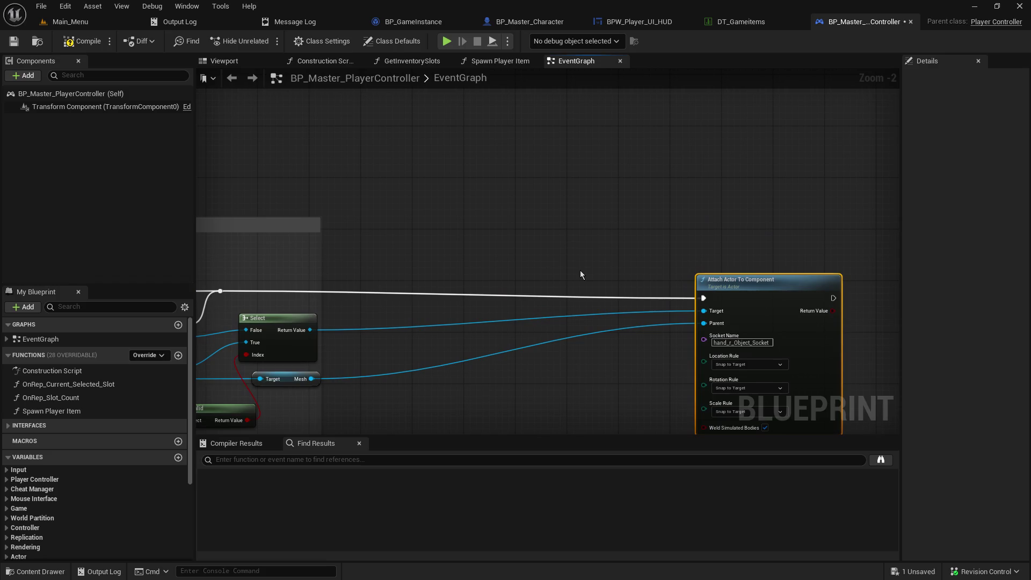
left_click_drag(504, 214, 538, 246)
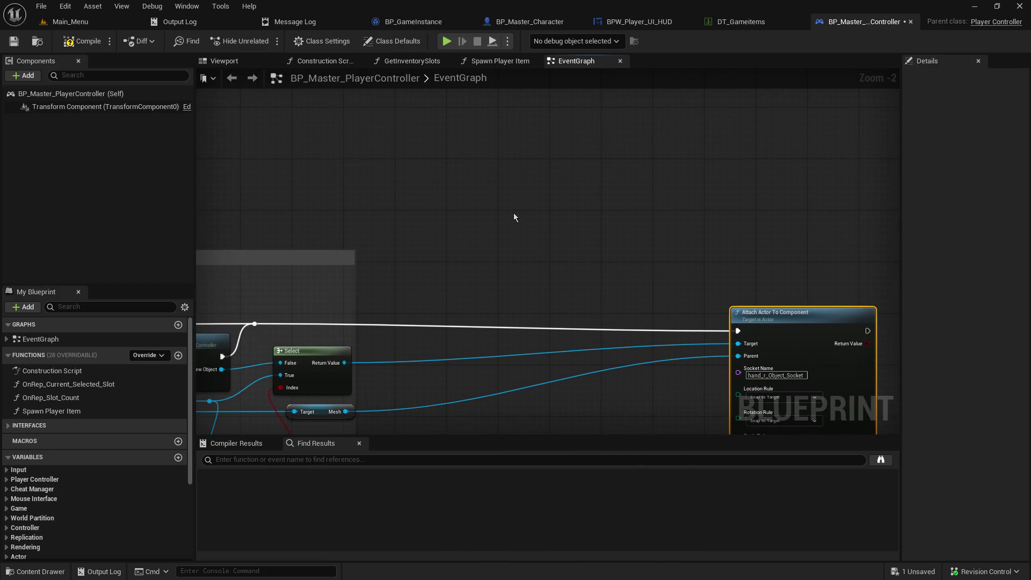
left_click(487, 199)
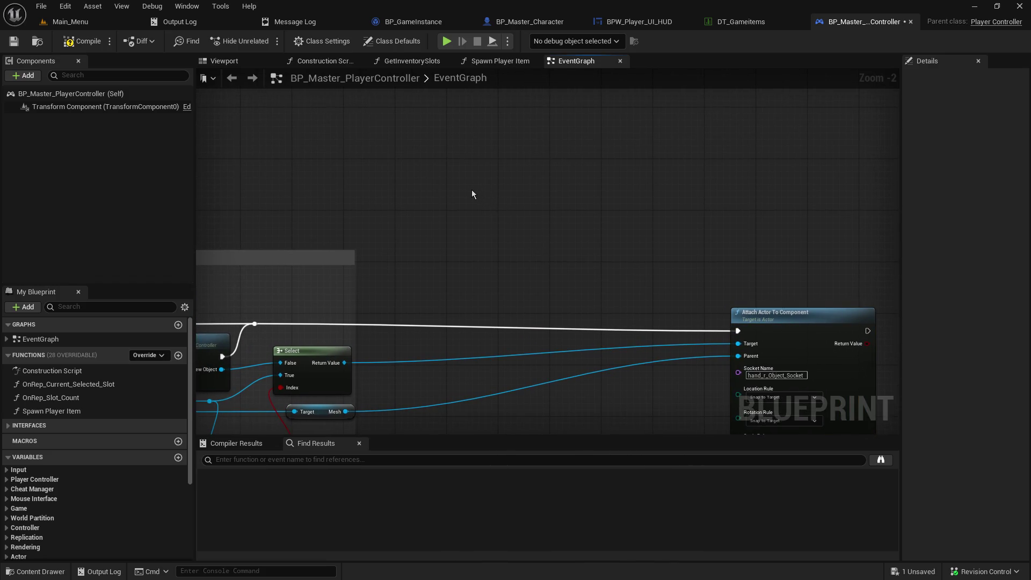
mouse_move(486, 256)
left_mouse_down()
mouse_move(488, 281)
mouse_move(508, 189)
left_mouse_up()
key("ctrl+v")
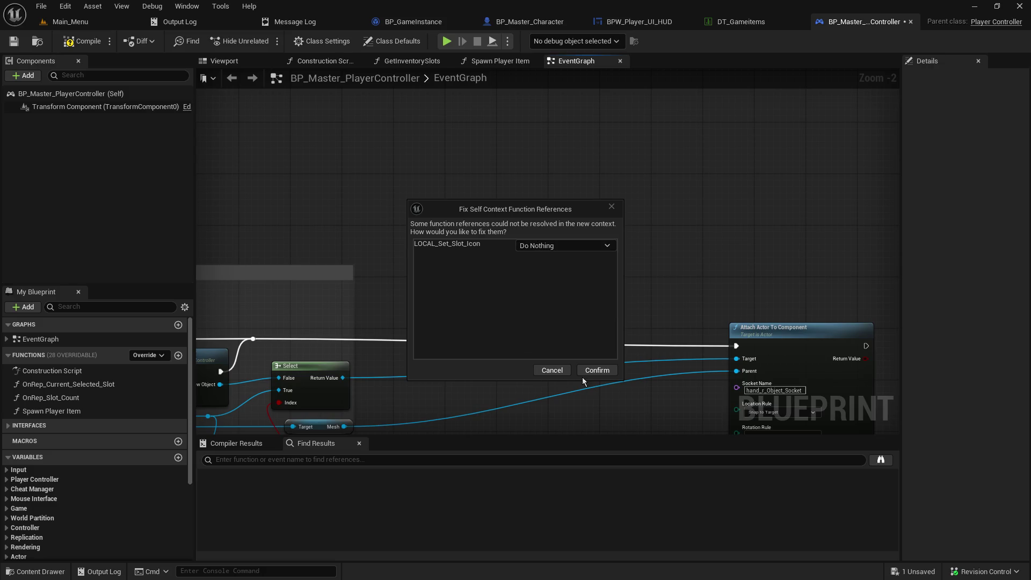
- Resolve LOCAL_Set_Slot_Icon by creating a matching function in the player controller
left_click(558, 246)
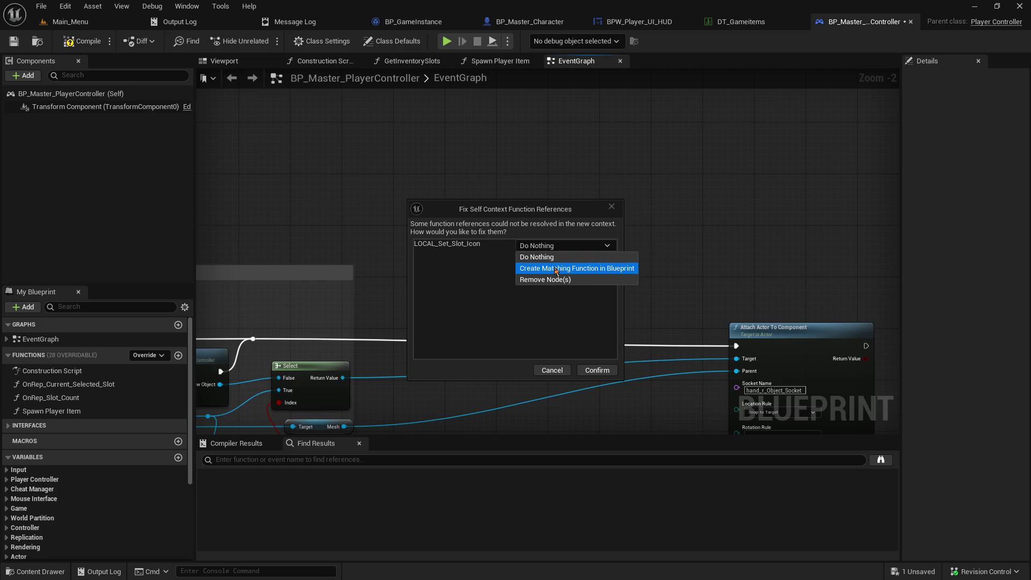
left_click(553, 269)
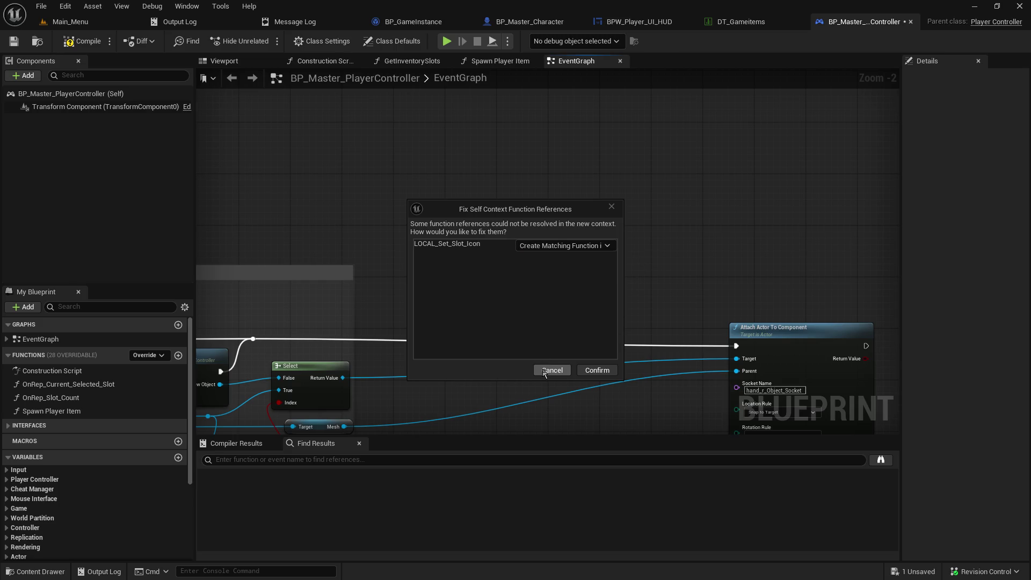
left_click(590, 371)
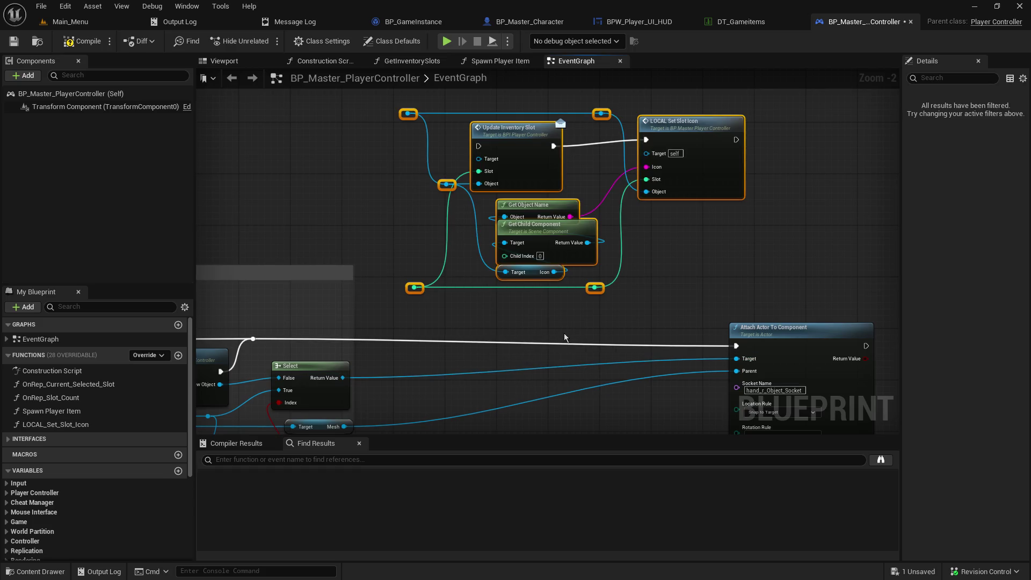
mouse_move(565, 321)
left_mouse_down()
mouse_move(610, 288)
mouse_move(574, 326)
left_mouse_up()
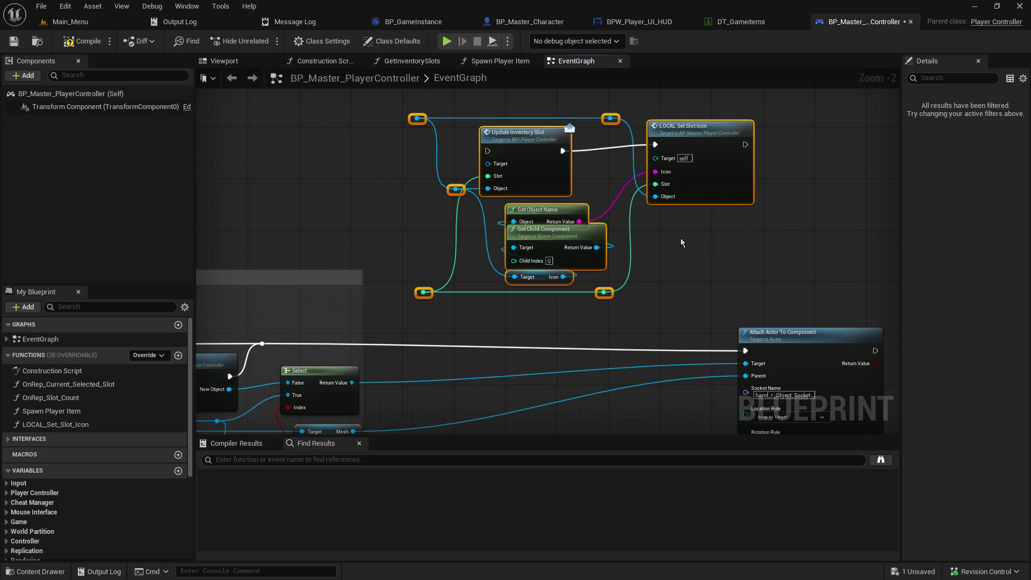
mouse_move(459, 309)
left_mouse_down()
mouse_move(498, 278)
mouse_move(495, 300)
left_mouse_up()
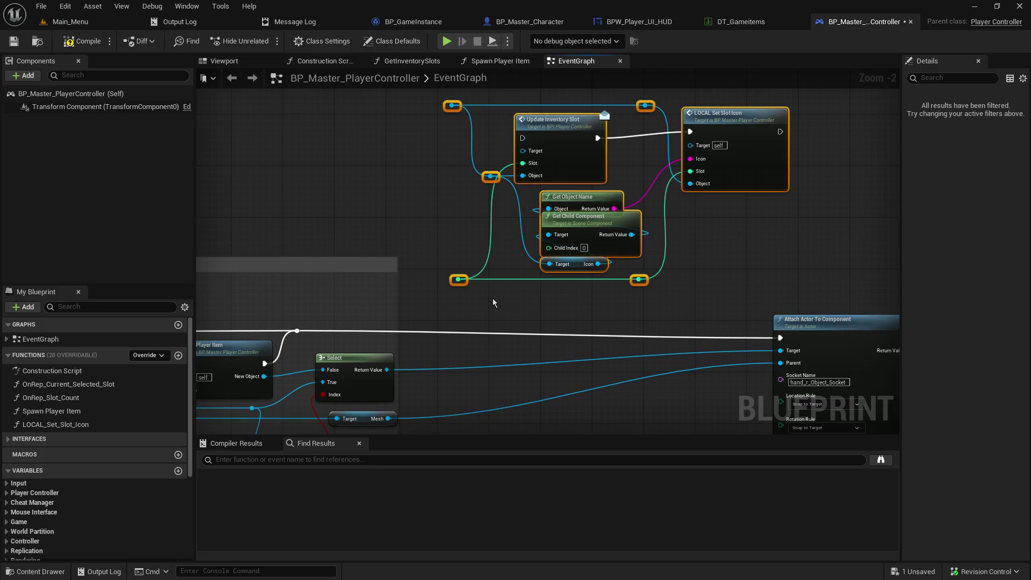
mouse_move(618, 342)
left_mouse_down()
mouse_move(611, 283)
mouse_move(593, 309)
left_mouse_up()
- Position the pasted Update Inventory Slot group next to Select, moving Attach Actor further right
left_click_drag(556, 103, 561, 420)
mouse_move(562, 322)
left_mouse_down()
mouse_move(537, 161)
mouse_move(559, 215)
left_mouse_up()
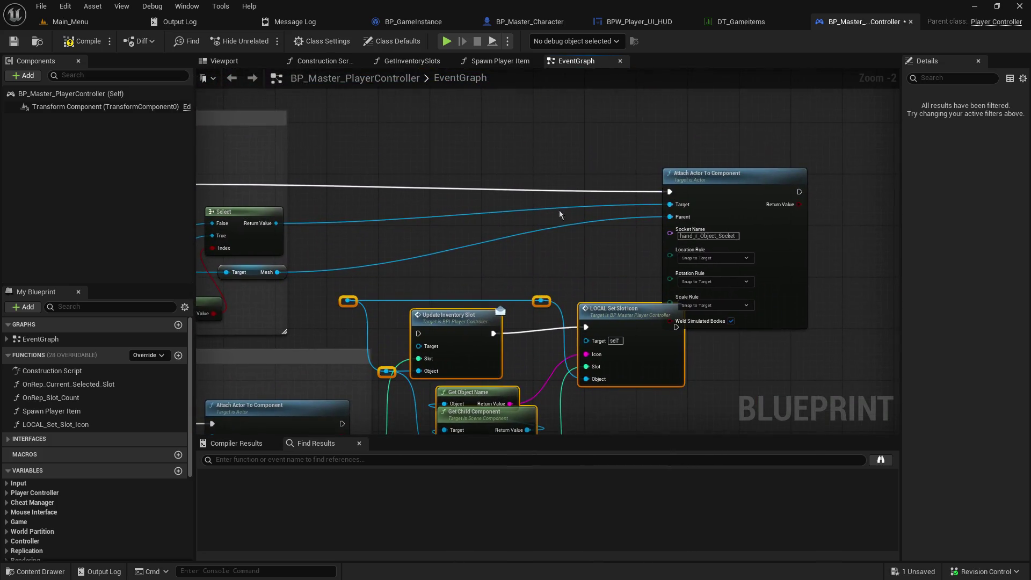
left_click_drag(474, 321, 578, 328)
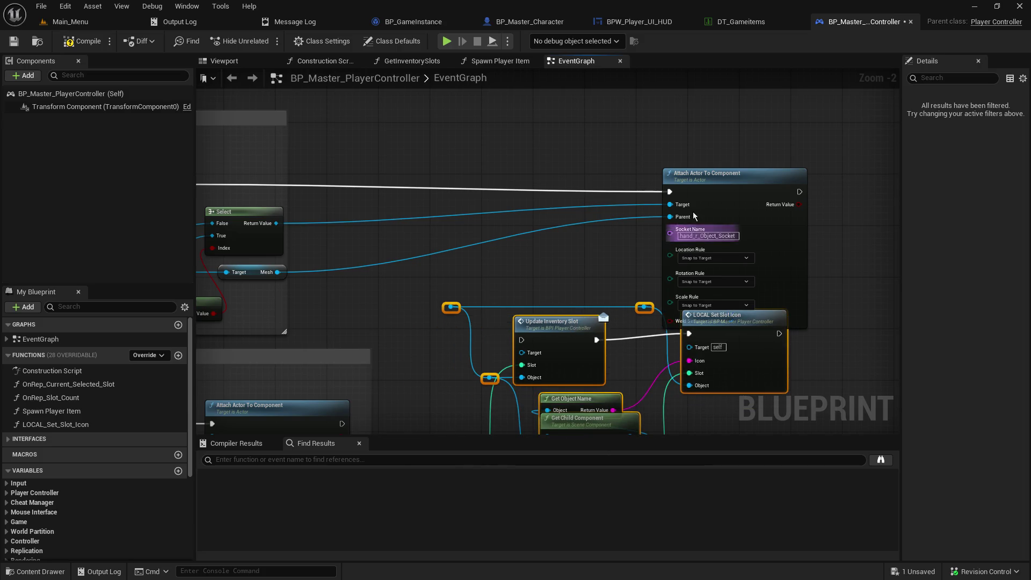
left_click_drag(711, 184, 851, 178)
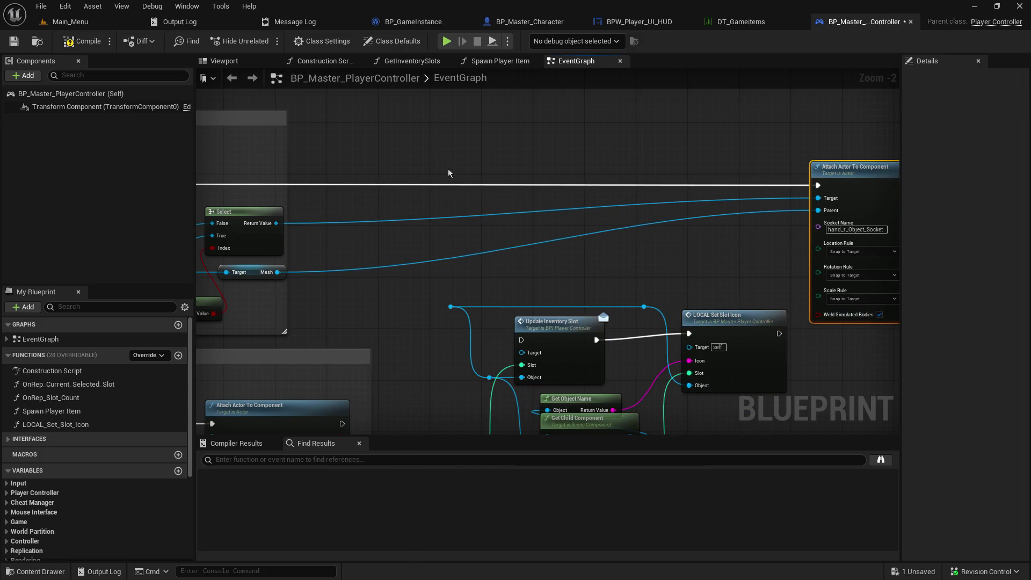
left_click_drag(451, 174, 578, 229)
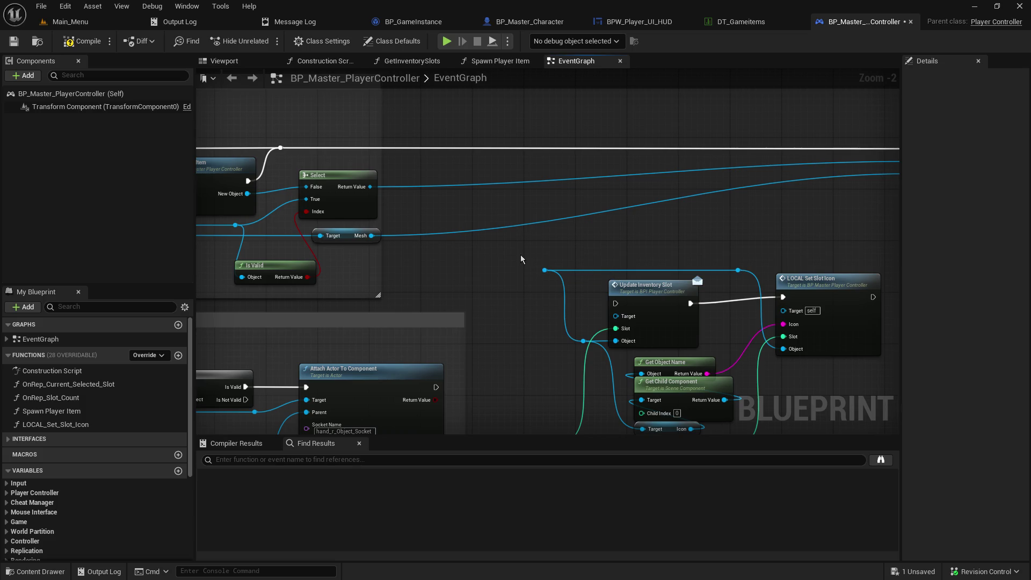
mouse_move(521, 256)
left_mouse_down()
mouse_move(730, 346)
mouse_move(816, 356)
mouse_move(782, 357)
mouse_move(806, 359)
left_mouse_up()
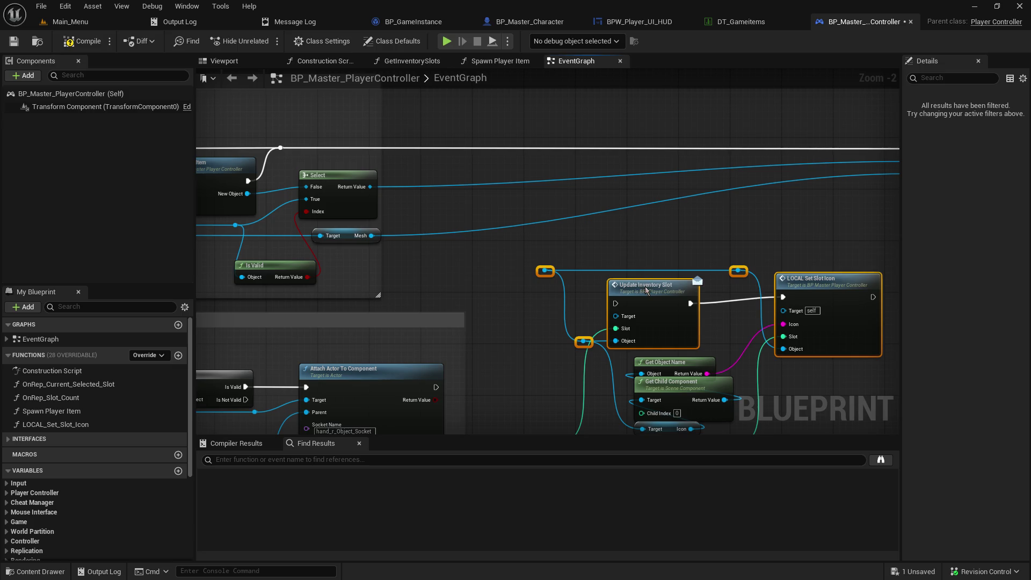
mouse_move(495, 247)
left_mouse_down()
mouse_move(654, 323)
mouse_move(659, 348)
left_mouse_up()
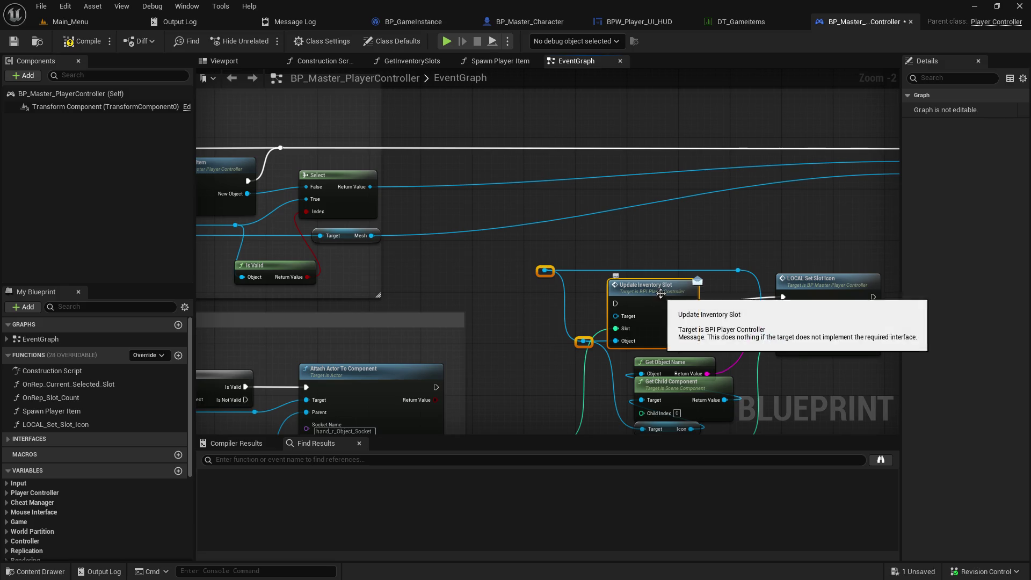
mouse_move(653, 294)
left_mouse_down()
mouse_move(537, 197)
mouse_move(518, 142)
left_mouse_up()
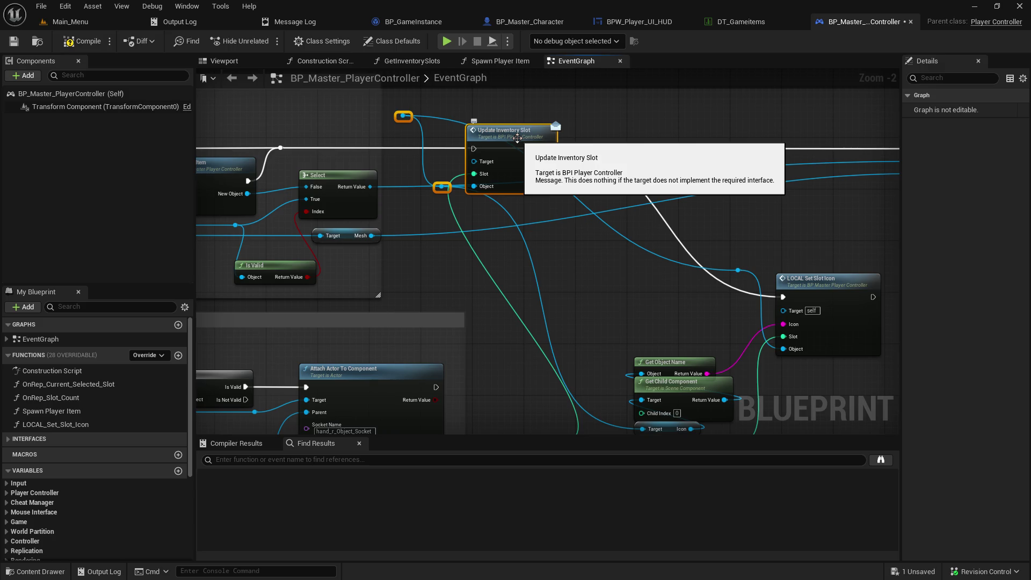
key("ctrl+z")
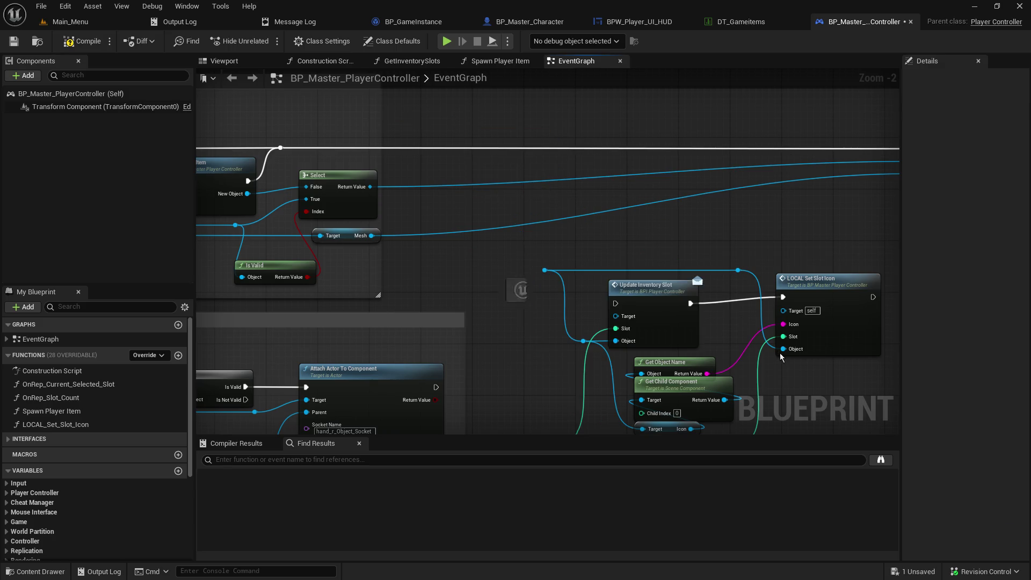
mouse_move(399, 155)
left_mouse_down()
mouse_move(666, 305)
mouse_move(700, 341)
mouse_move(558, 231)
mouse_move(549, 209)
left_mouse_up()
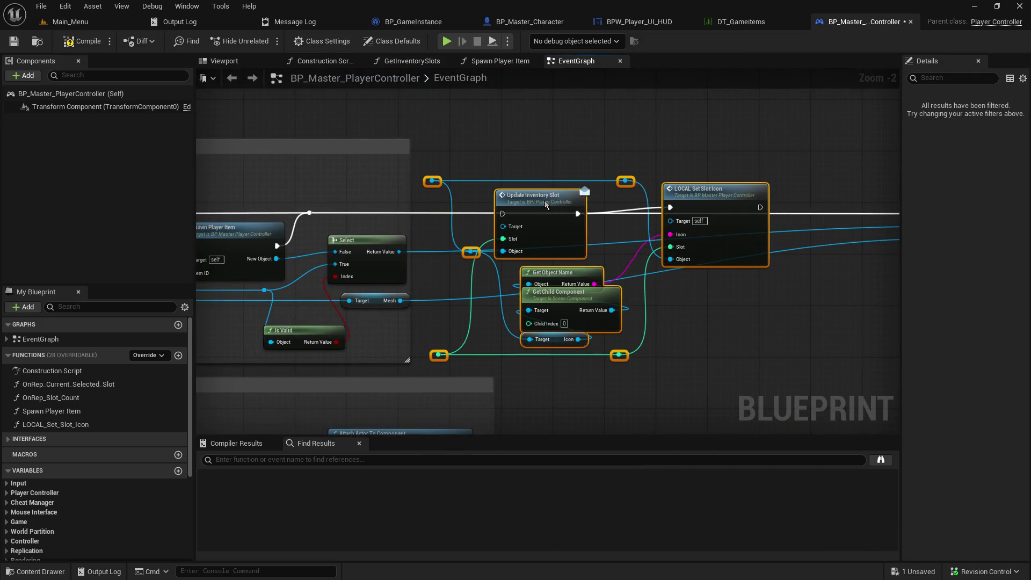
mouse_move(546, 204)
left_mouse_down()
mouse_move(537, 204)
mouse_move(559, 204)
left_mouse_up()
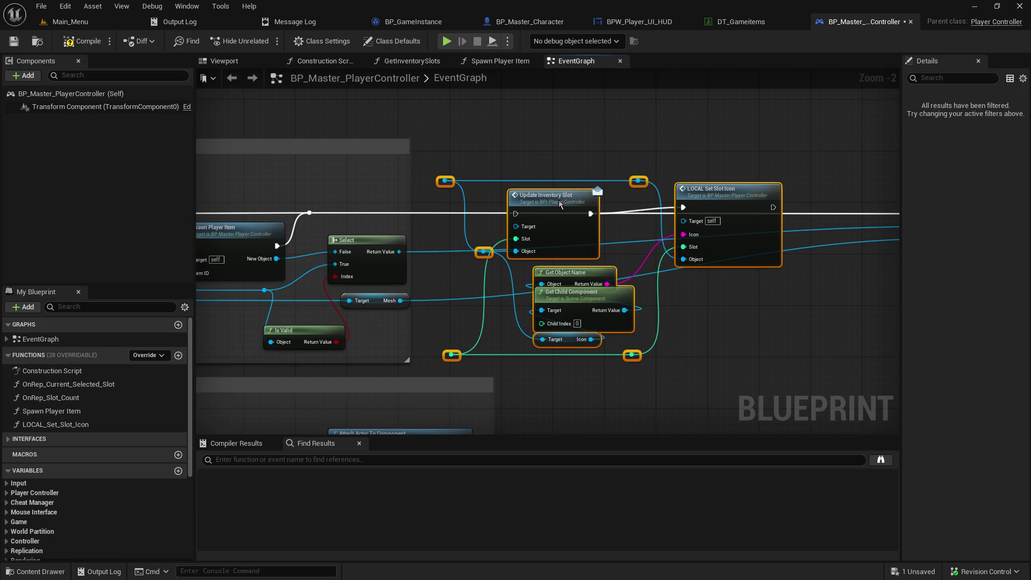
mouse_move(476, 166)
left_mouse_down()
mouse_move(723, 106)
mouse_move(919, 124)
left_mouse_up()
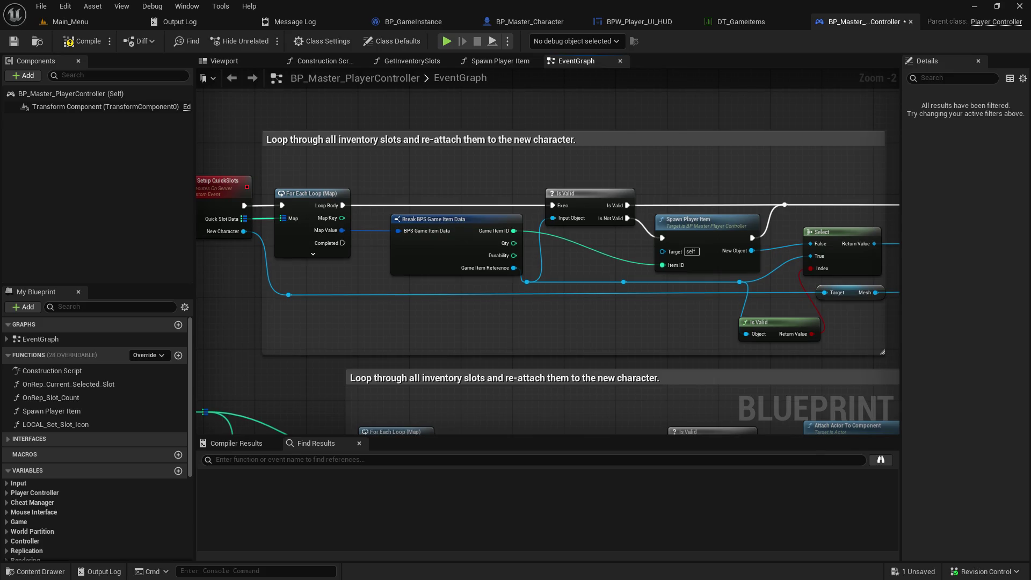
- Connect For Each Loop's Map Key to the slot reroute, adding a reroute below the loop
scroll(363, 215, "down", 2)
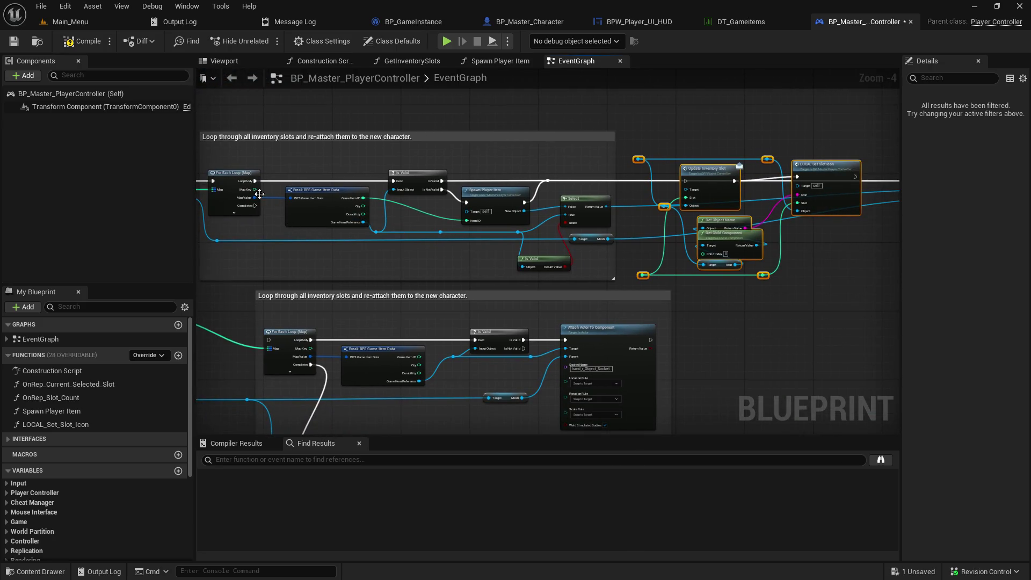
mouse_move(255, 189)
left_mouse_down()
mouse_move(713, 338)
mouse_move(645, 277)
left_mouse_up()
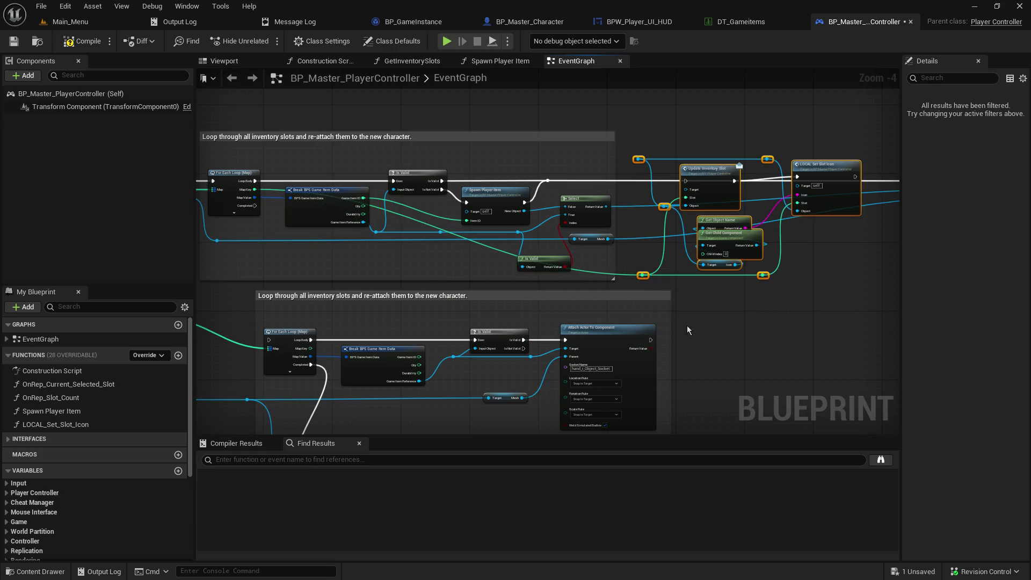
left_click(597, 272)
double_click(591, 273)
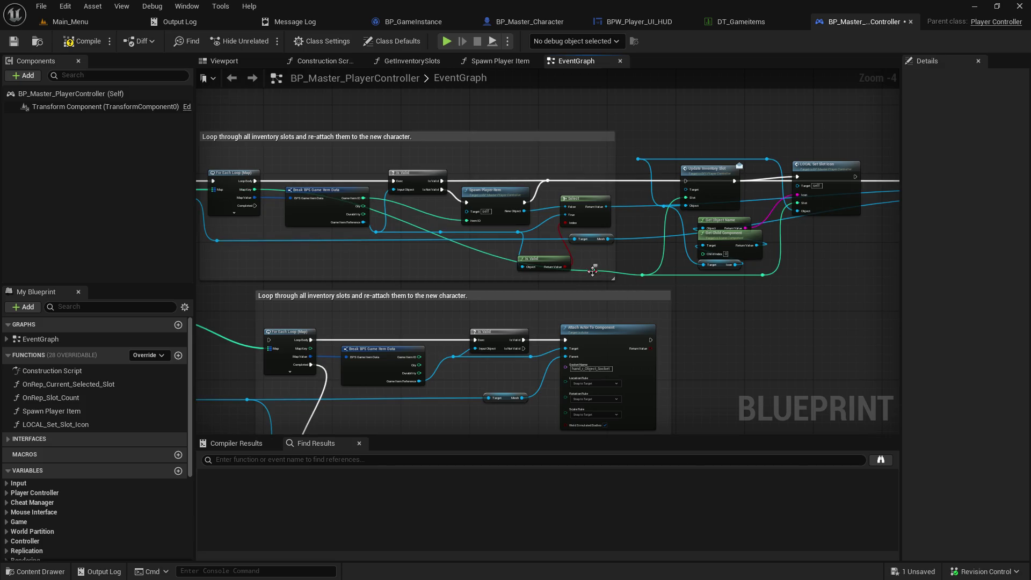
left_click_drag(590, 273, 302, 279)
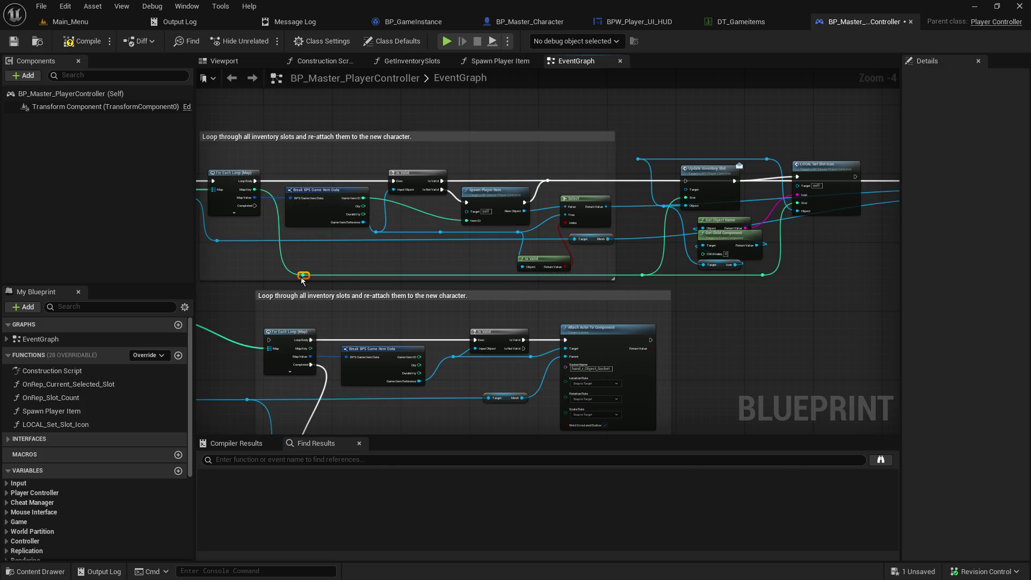
- Route Select's Return Value into the pasted slot nodes through a new reroute point
scroll(674, 237, "up", 3)
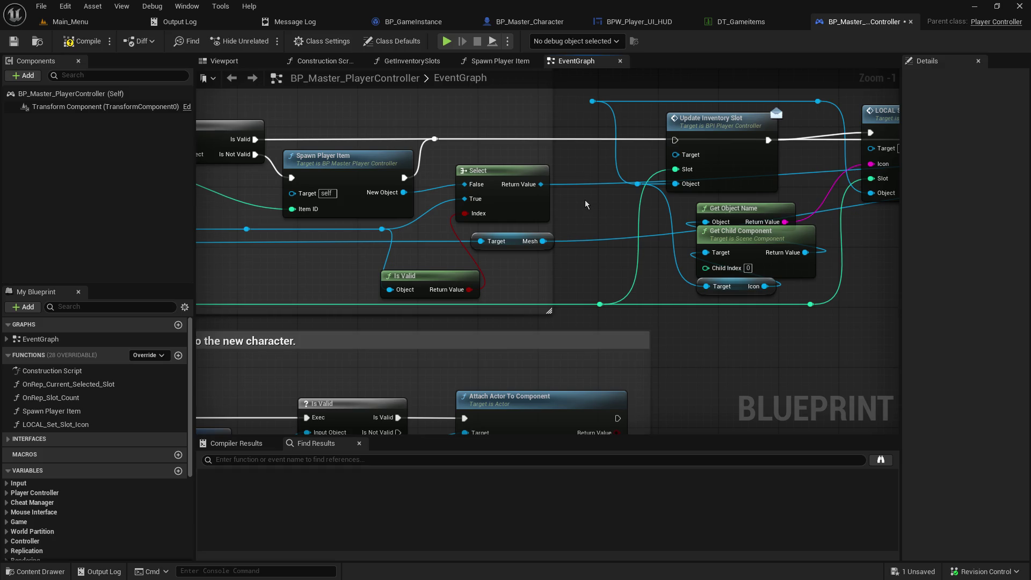
mouse_move(540, 184)
left_mouse_down()
mouse_move(586, 193)
mouse_move(678, 157)
mouse_move(679, 199)
mouse_move(581, 224)
mouse_move(576, 210)
left_mouse_up()
left_click(572, 169)
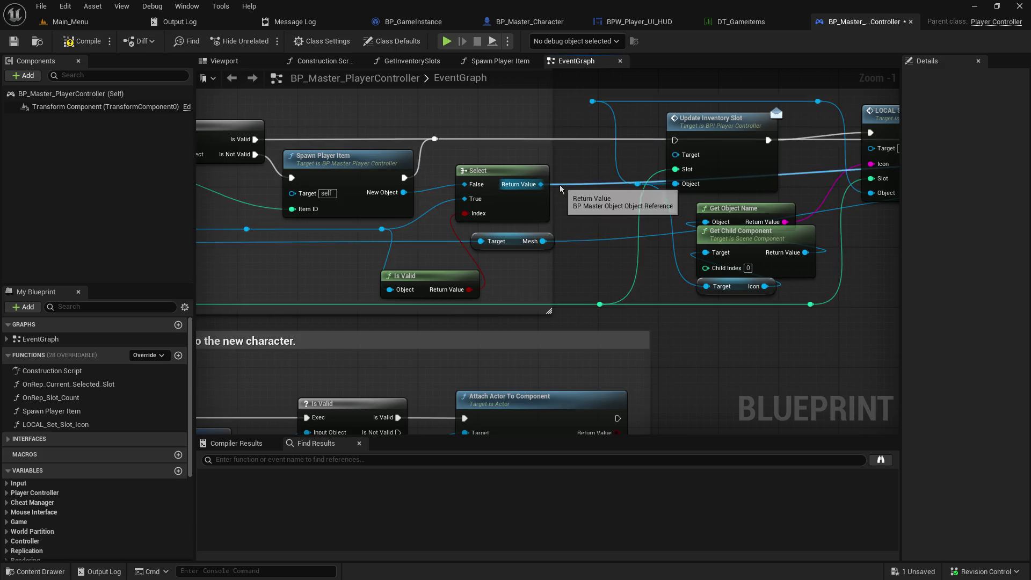
double_click(561, 182)
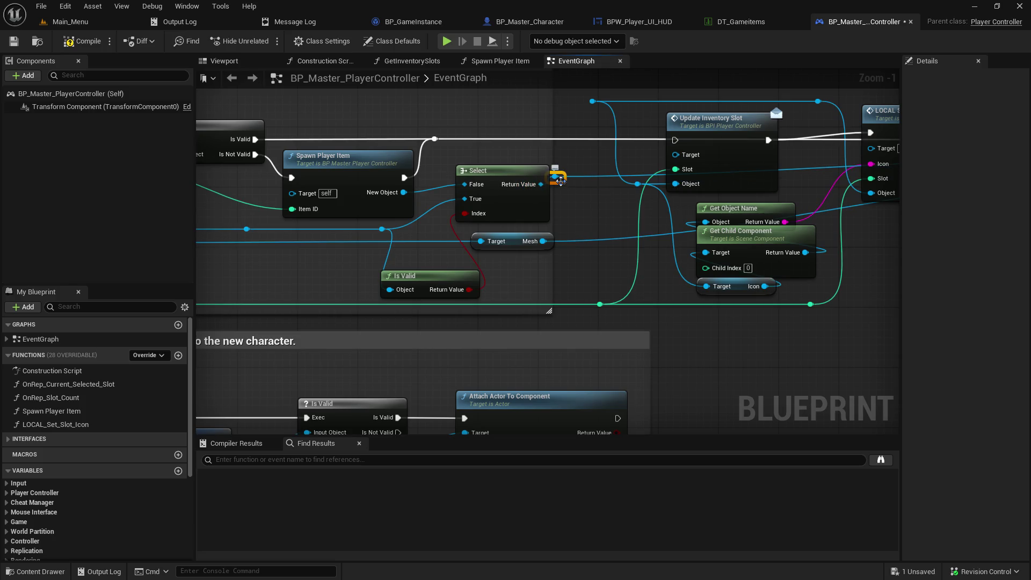
mouse_move(561, 181)
left_mouse_down()
mouse_move(580, 180)
mouse_move(590, 108)
left_mouse_up()
left_click_drag(594, 165, 485, 195)
- Chain execution from the reroute into Update Inventory Slot, then Attach Actor To Component
left_click(567, 121)
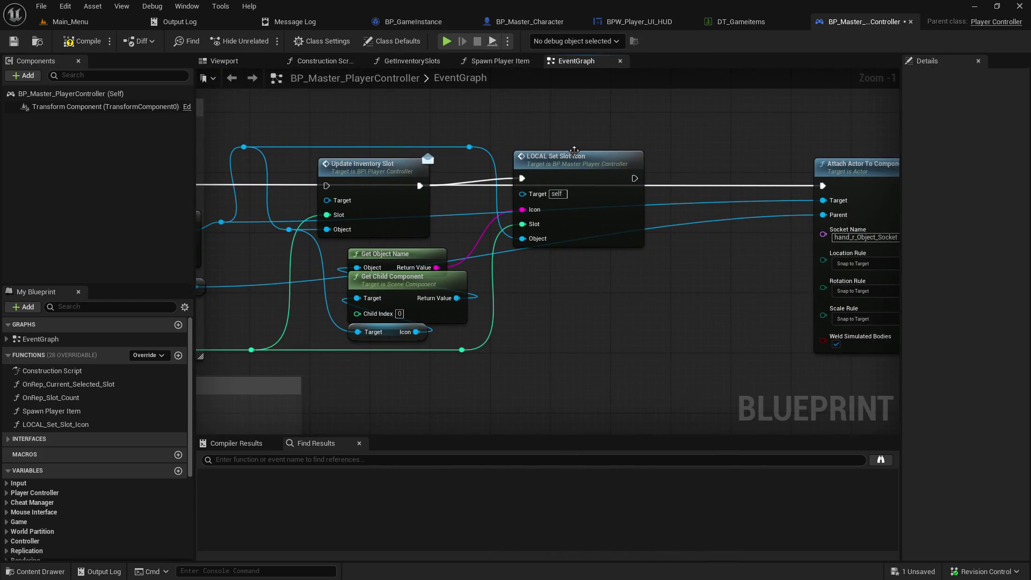
left_click_drag(576, 160, 584, 164)
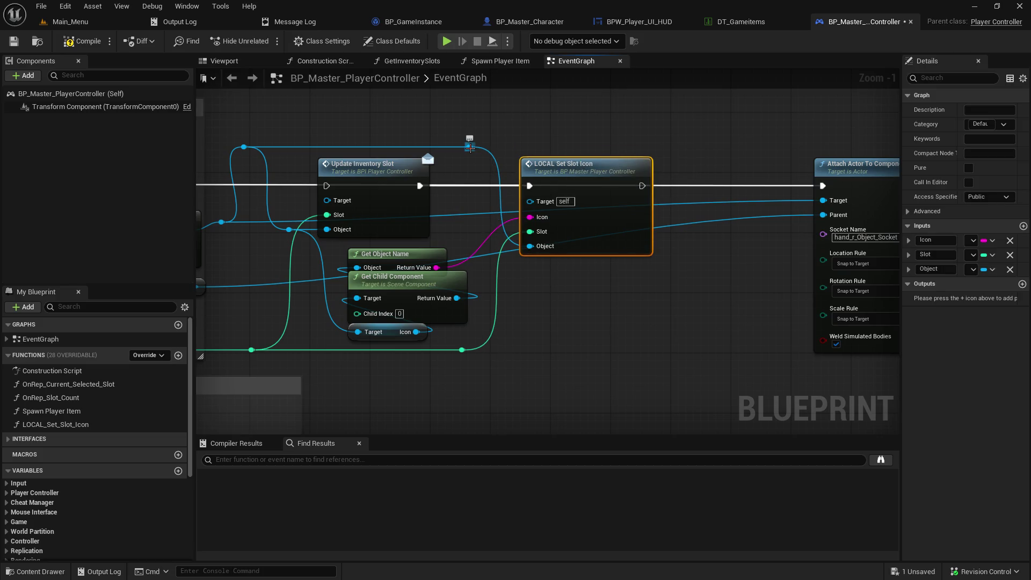
mouse_move(579, 173)
left_mouse_down()
mouse_move(653, 178)
mouse_move(687, 205)
mouse_move(1016, 206)
mouse_move(725, 166)
mouse_move(593, 164)
left_mouse_up()
mouse_move(404, 139)
left_mouse_down()
mouse_move(674, 148)
mouse_move(780, 131)
mouse_move(544, 120)
mouse_move(781, 150)
mouse_move(827, 137)
mouse_move(826, 148)
left_mouse_up()
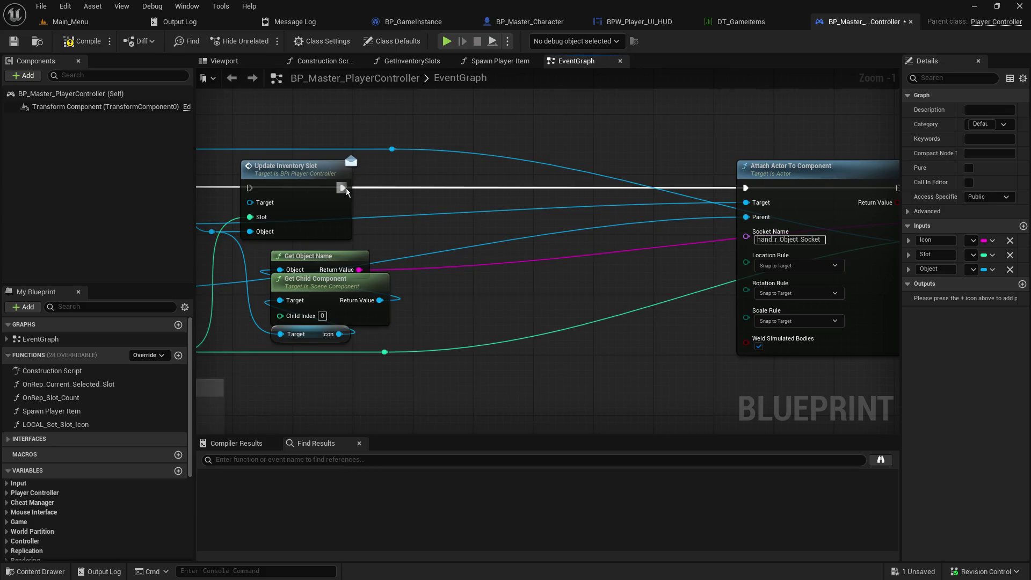
mouse_move(343, 188)
left_mouse_down()
mouse_move(421, 200)
mouse_move(745, 187)
left_mouse_up()
left_click_drag(419, 127, 487, 181)
mouse_move(301, 203)
left_mouse_down()
mouse_move(543, 213)
mouse_move(542, 201)
left_mouse_up()
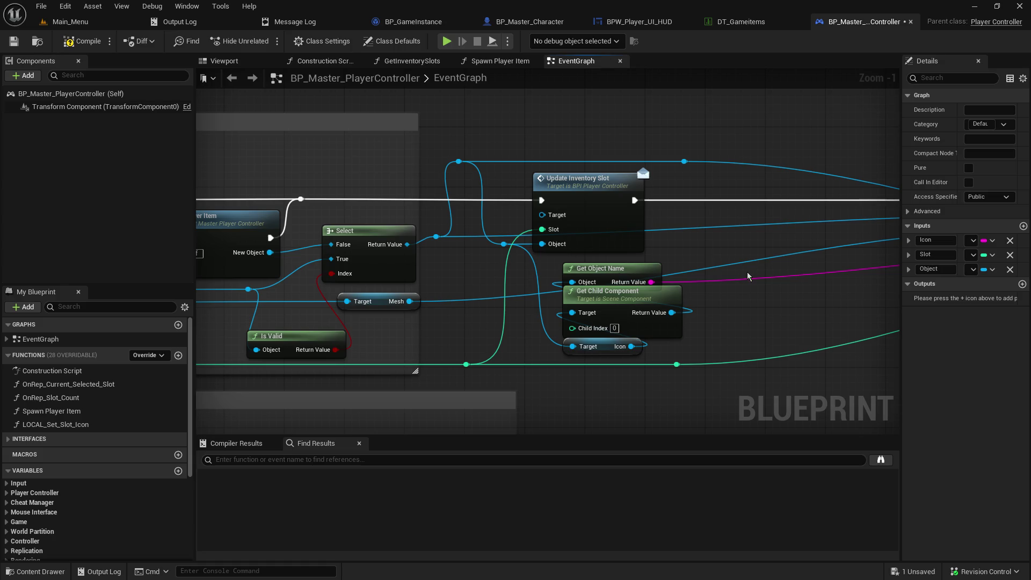
- Connect Attach Actor To Component's execution output to LOCAL Set Slot Icon
mouse_move(748, 276)
left_mouse_down()
mouse_move(365, 257)
mouse_move(352, 187)
left_mouse_up()
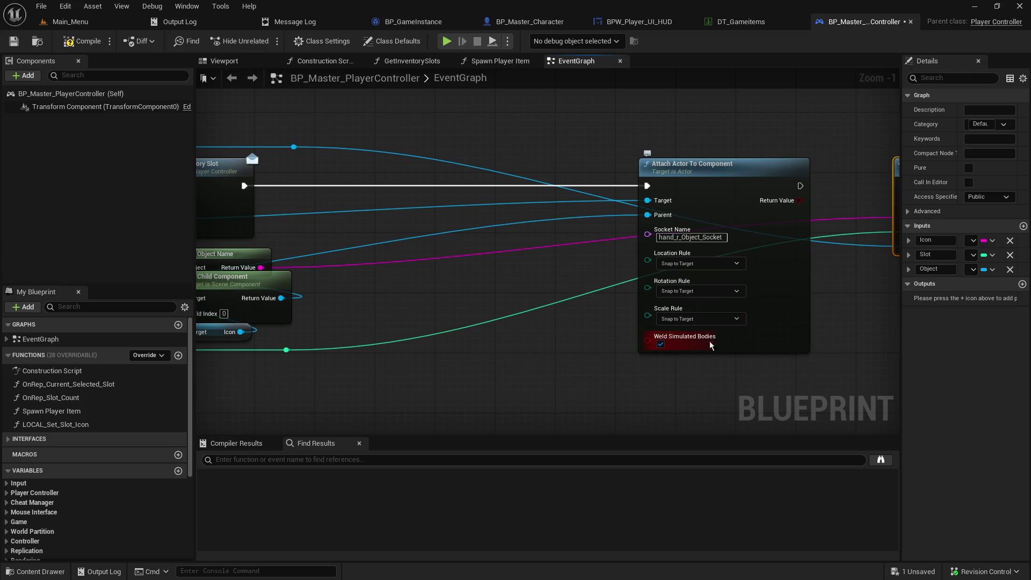
left_click_drag(675, 353, 652, 299)
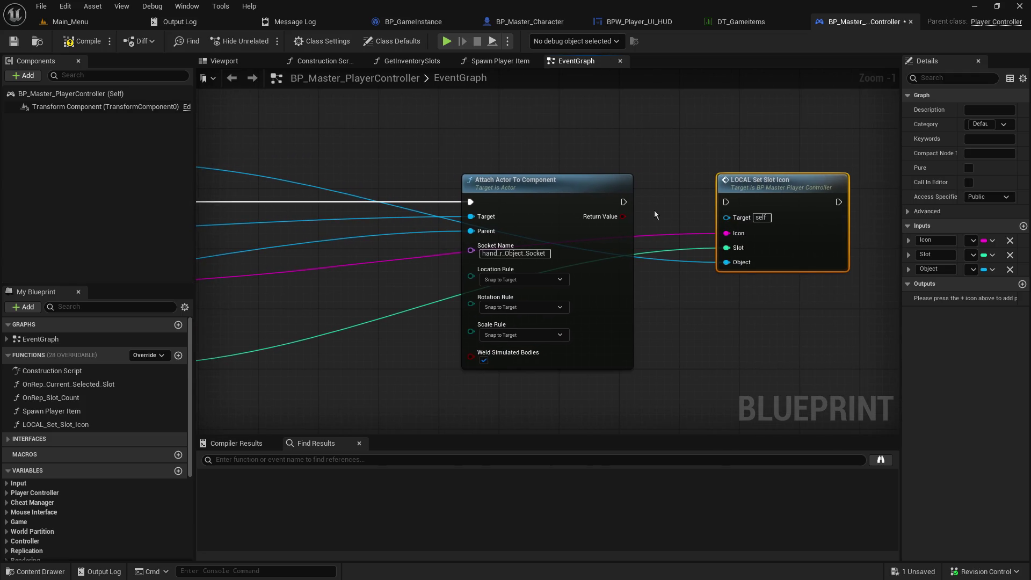
left_click_drag(627, 204, 726, 202)
mouse_move(461, 202)
left_mouse_down()
mouse_move(760, 202)
mouse_move(701, 236)
mouse_move(707, 225)
left_mouse_up()
left_click_drag(770, 181, 772, 180)
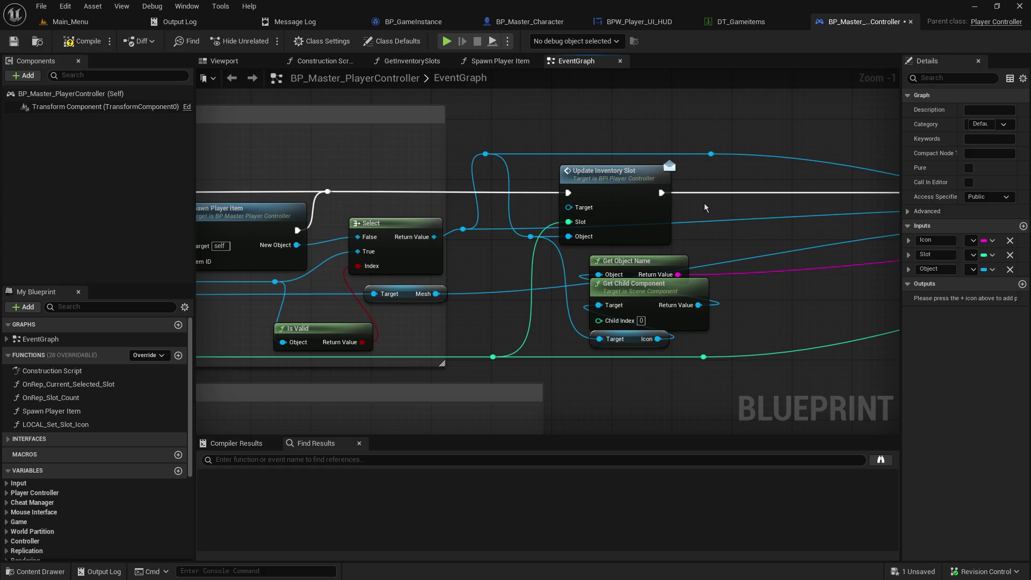
- Move the Attach Actor To Component node left so it sits right beside Update Inventory Slot
left_click(7, 439)
left_click(103, 467)
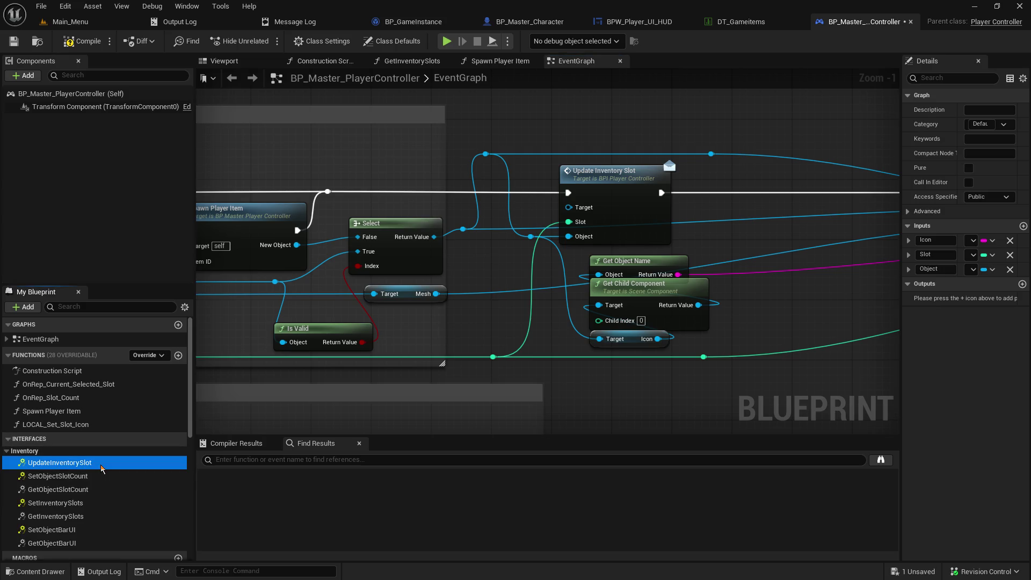
left_click(660, 243)
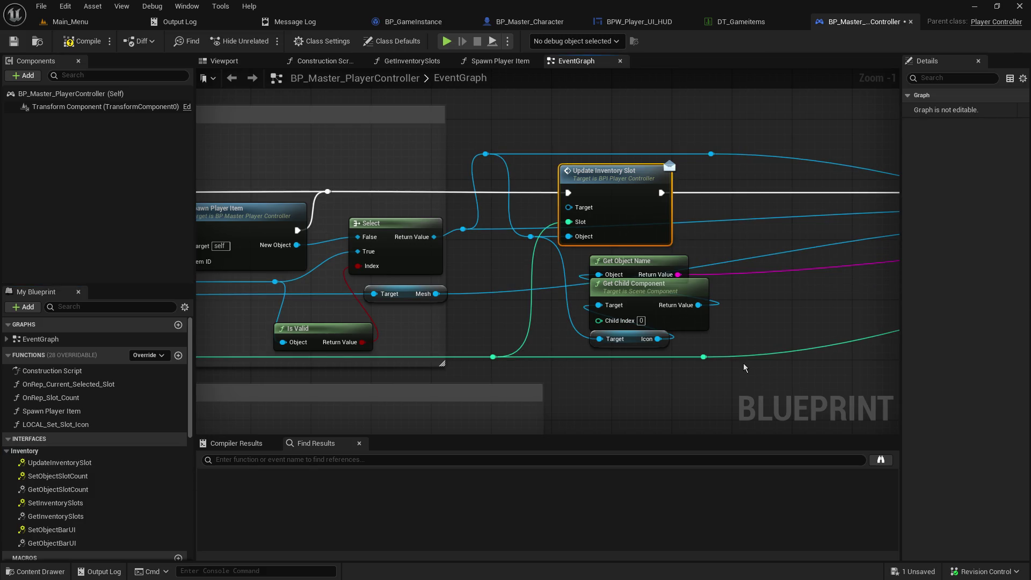
mouse_move(727, 339)
left_mouse_down()
mouse_move(497, 345)
mouse_move(253, 314)
left_mouse_up()
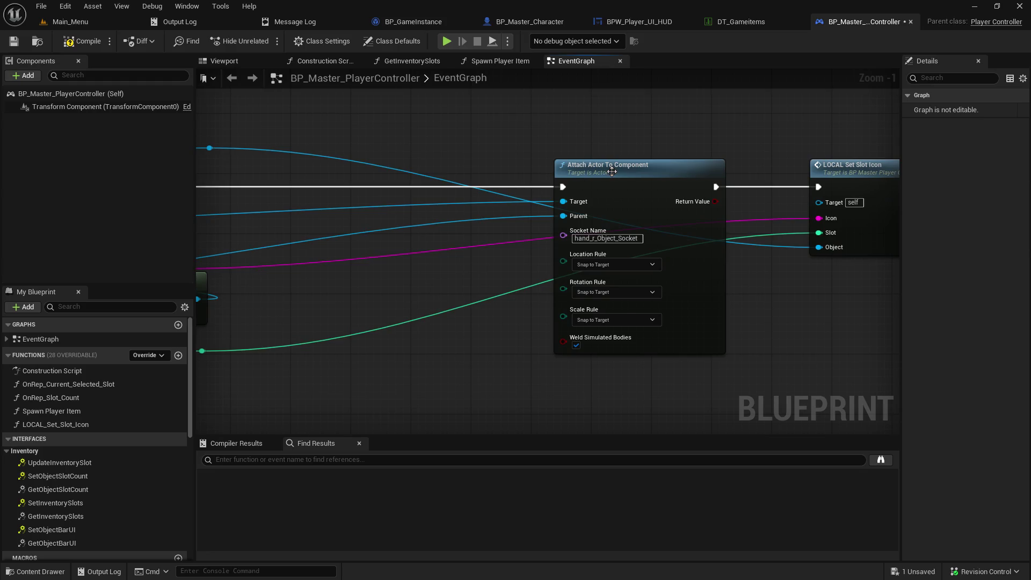
left_click_drag(612, 172, 318, 171)
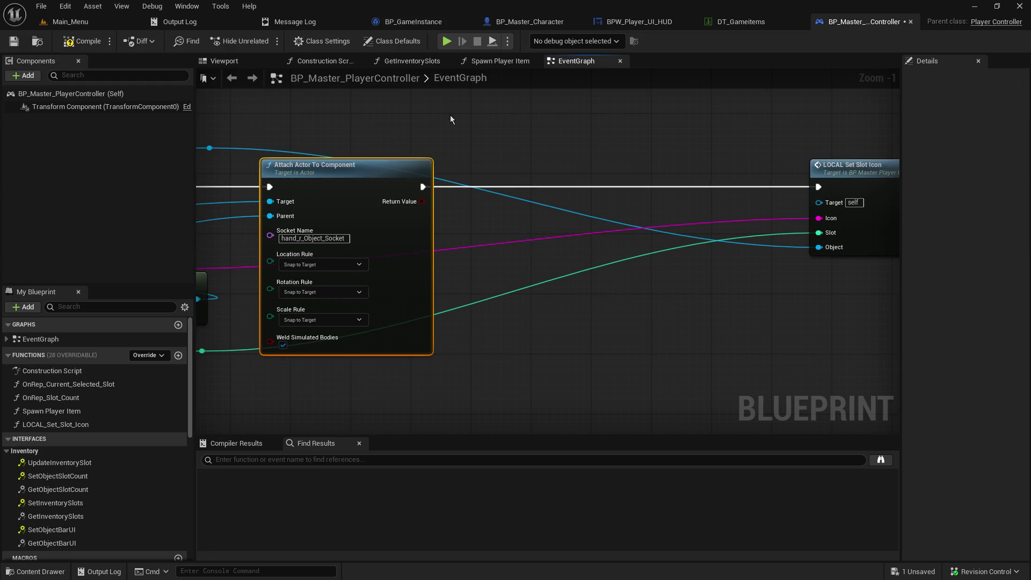
left_click(451, 131)
- Expand the 0-Custom variable group and its Players and Inventory subgroups in My Blueprint
scroll(136, 492, "down", 5)
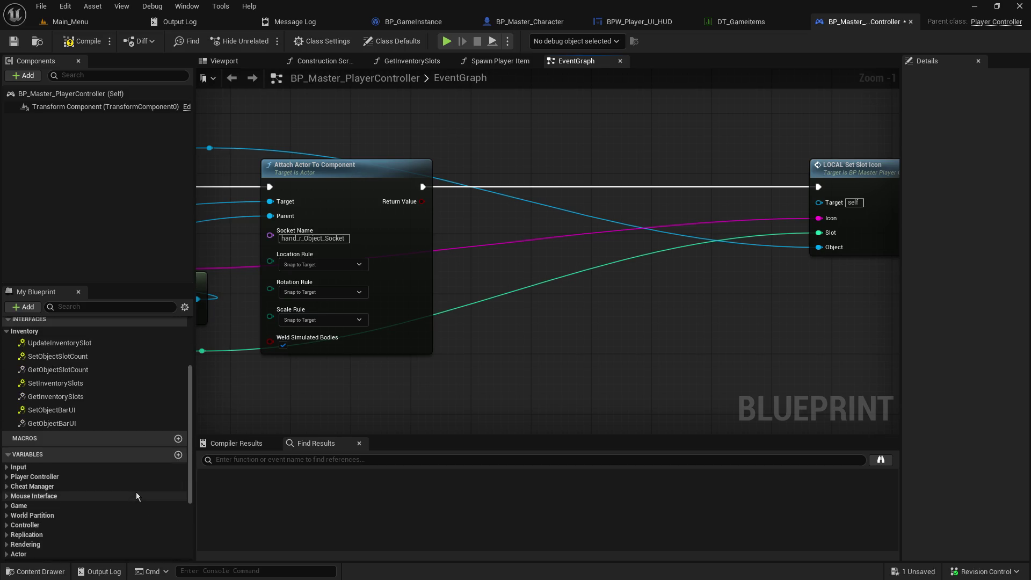
left_click(7, 489)
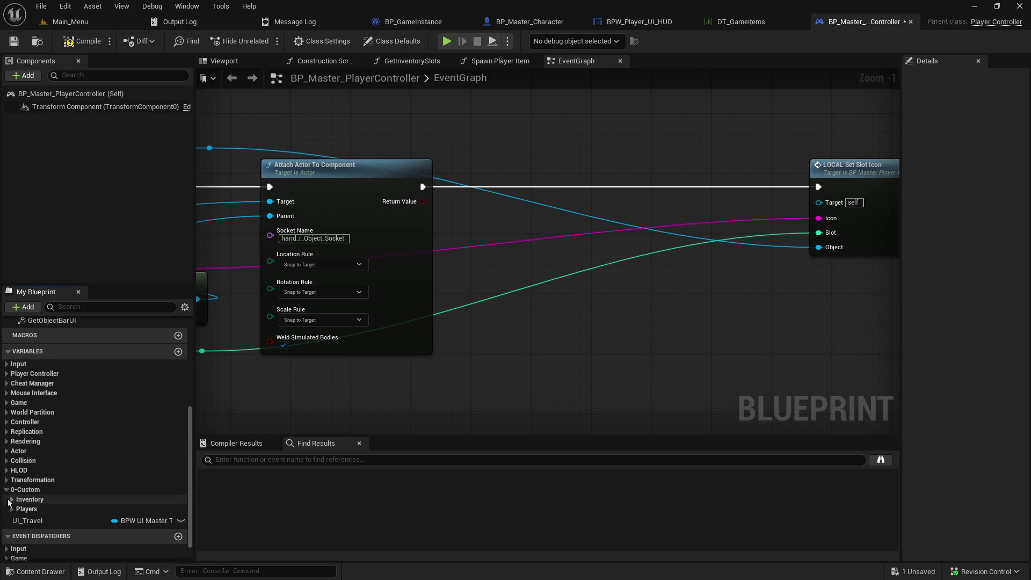
left_click(12, 510)
left_click(12, 499)
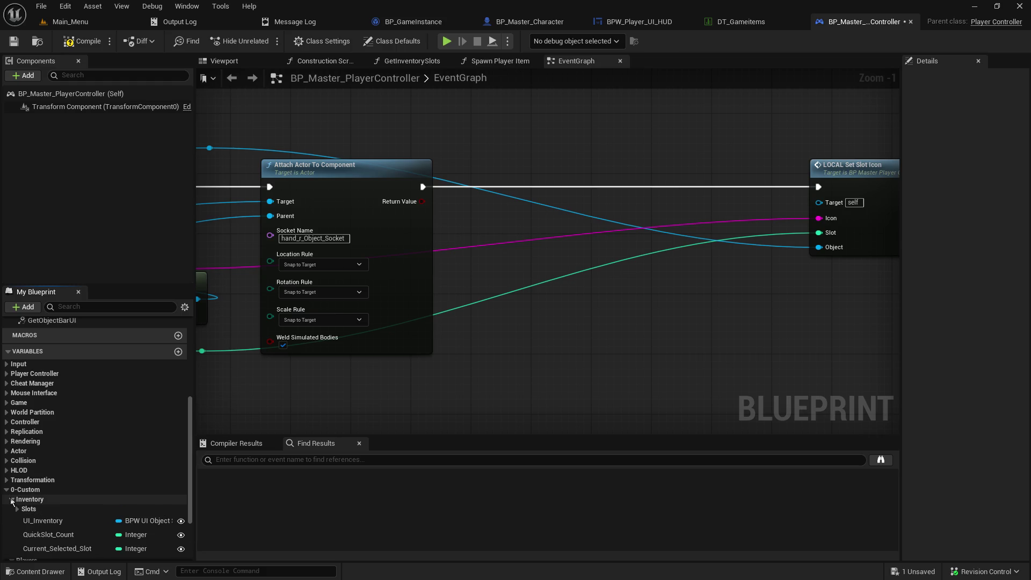
scroll(12, 502, "down", 2)
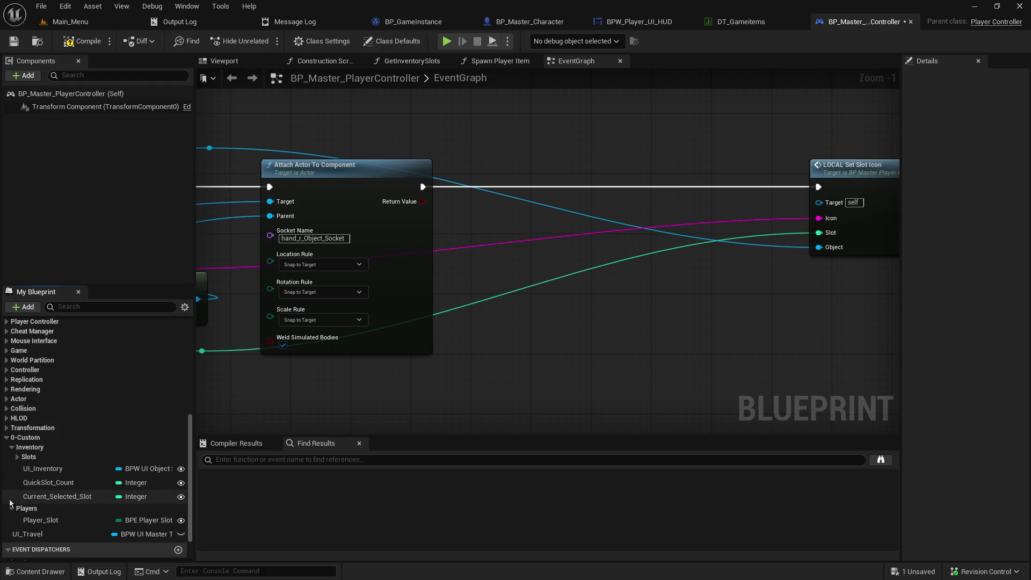
left_click(606, 272)
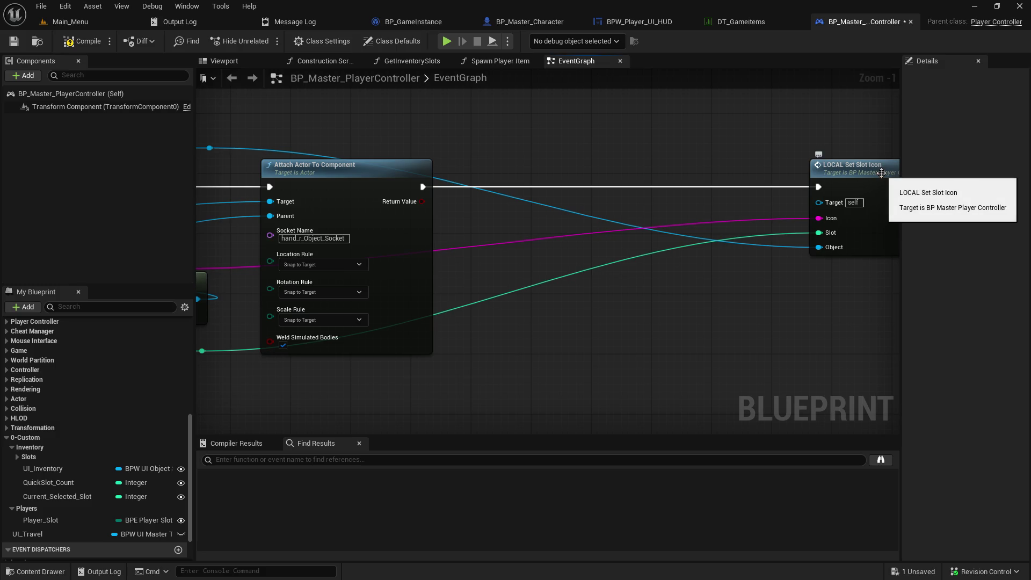
mouse_move(743, 129)
left_mouse_down()
mouse_move(553, 122)
mouse_move(623, 122)
left_mouse_up()
mouse_move(644, 161)
left_mouse_down()
mouse_move(774, 161)
mouse_move(210, 127)
left_mouse_up()
left_click_drag(846, 190, 718, 189)
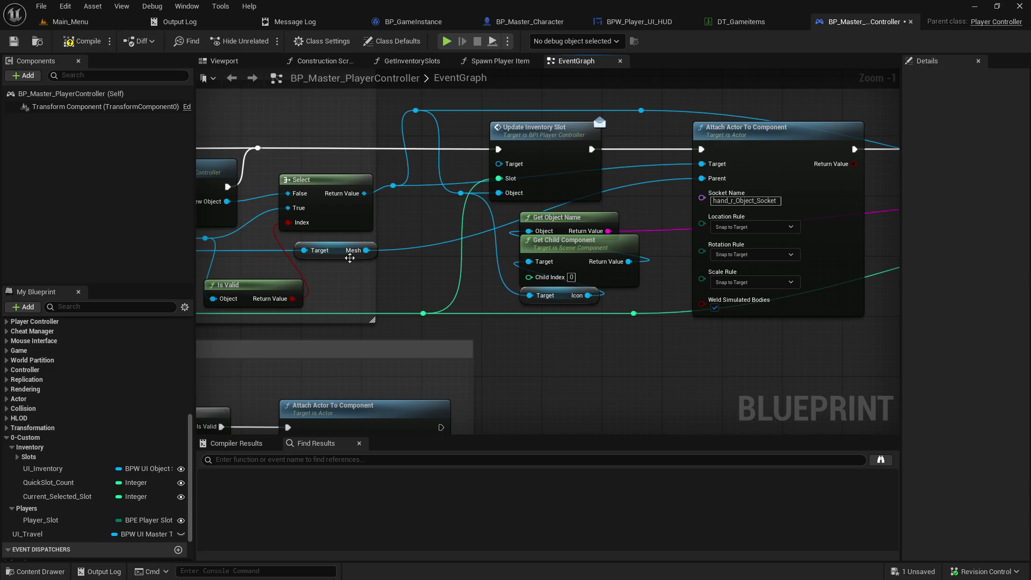
- Move the Mesh getter node right and add a reroute point on its Target wire
left_click_drag(342, 258, 446, 258)
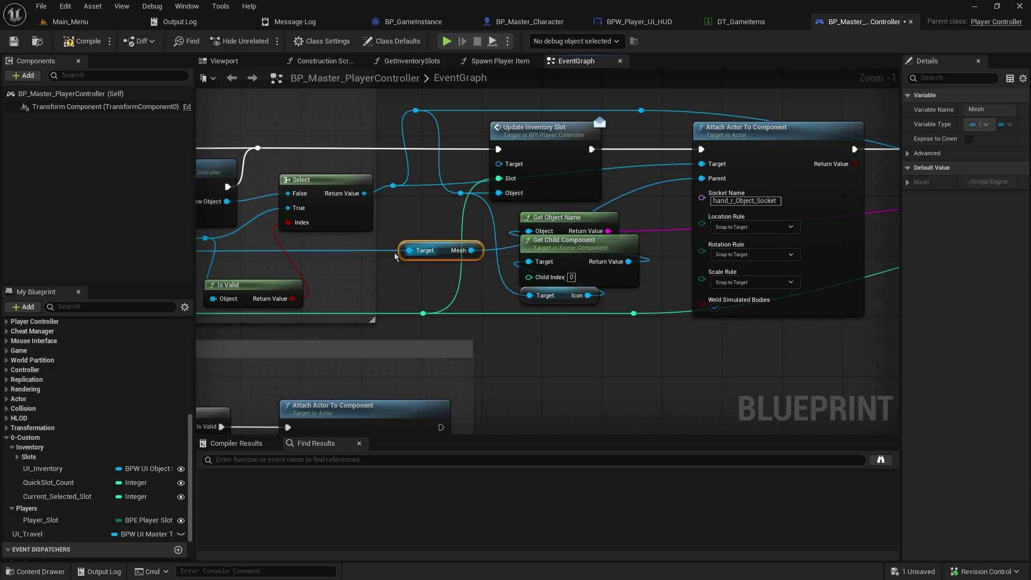
double_click(366, 249)
mouse_move(364, 246)
left_mouse_down()
mouse_move(521, 295)
mouse_move(883, 304)
mouse_move(1023, 287)
mouse_move(852, 253)
mouse_move(547, 228)
mouse_move(546, 165)
mouse_move(555, 243)
mouse_move(539, 258)
left_mouse_up()
left_click_drag(715, 199, 620, 209)
- Move LOCAL Set Slot Icon left, closer to the Attach Actor To Component chain
right_click(398, 317)
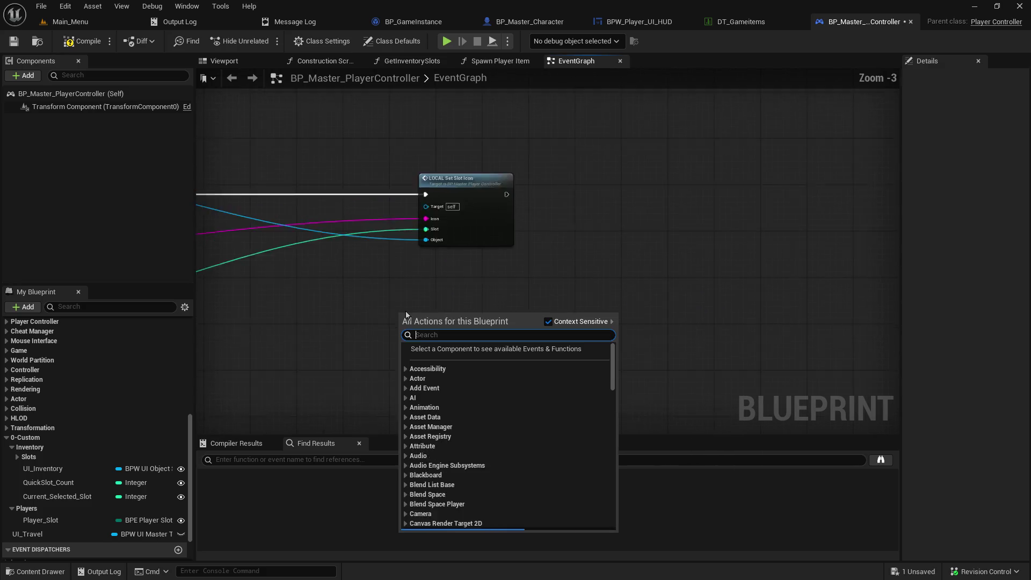
scroll(399, 316, "down", 3)
mouse_move(519, 285)
left_mouse_down()
mouse_move(510, 300)
mouse_move(693, 364)
mouse_move(704, 354)
left_mouse_up()
mouse_move(811, 194)
left_mouse_down()
mouse_move(691, 192)
mouse_move(609, 338)
mouse_move(650, 331)
left_mouse_up()
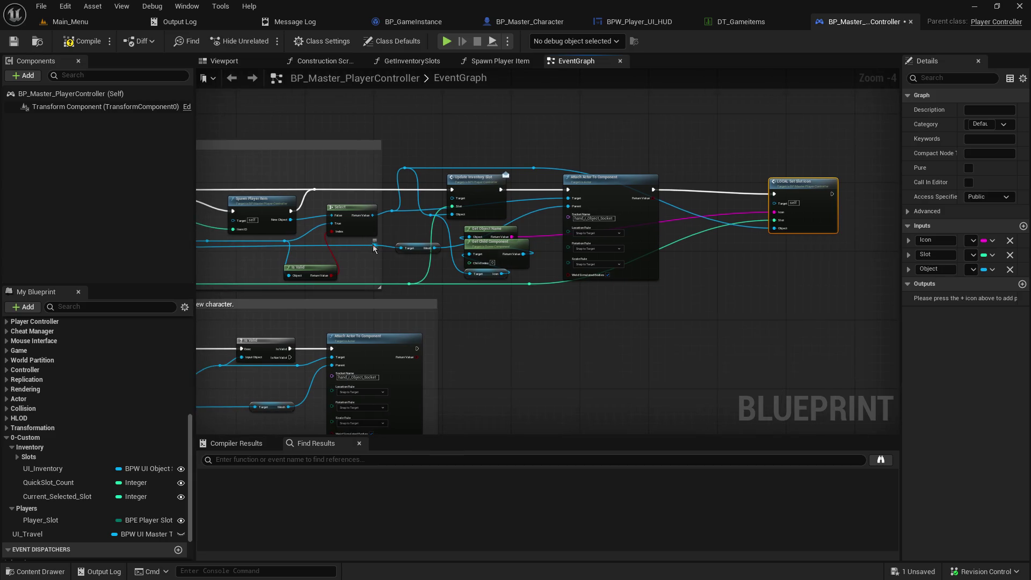
mouse_move(374, 248)
left_mouse_down()
mouse_move(761, 256)
mouse_move(769, 220)
mouse_move(833, 215)
mouse_move(787, 277)
mouse_move(267, 242)
mouse_move(495, 214)
mouse_move(366, 167)
mouse_move(391, 177)
left_mouse_up()
scroll(494, 213, "up", 3)
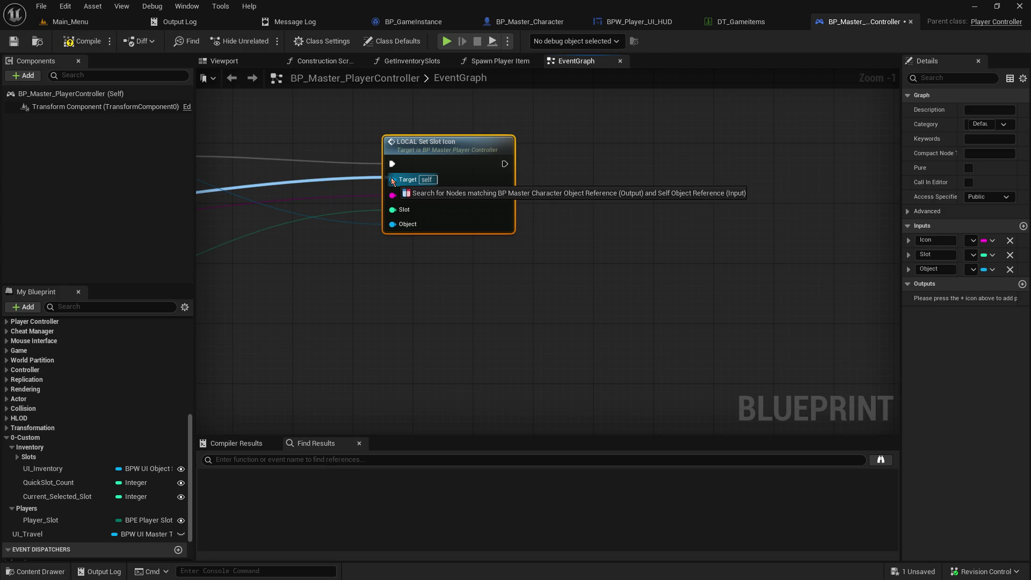
mouse_move(391, 177)
left_mouse_down()
mouse_move(407, 324)
mouse_move(723, 293)
left_mouse_up()
left_click(520, 281)
scroll(416, 181, "down", 1)
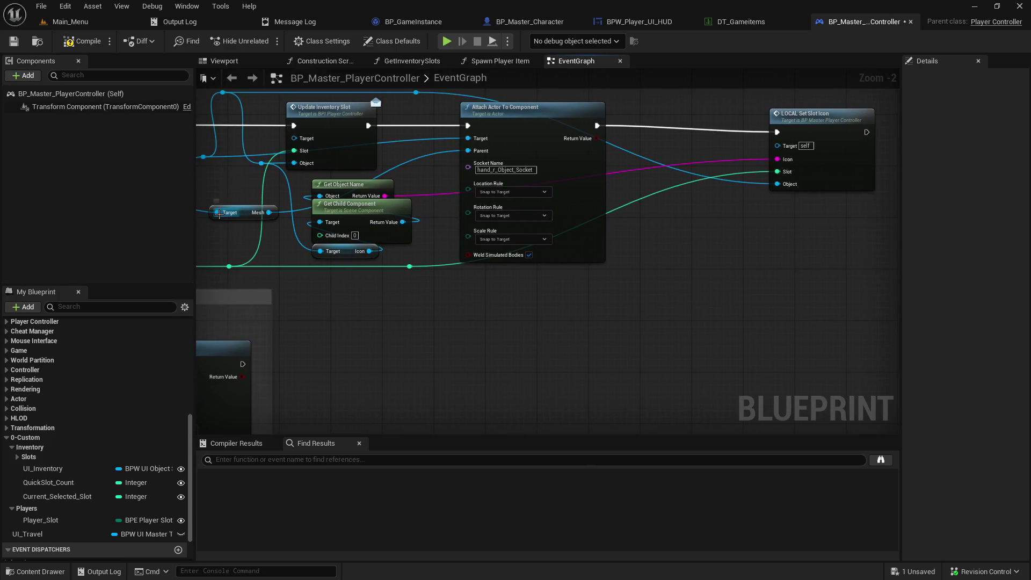
- Try a 'local s' action search from the Mesh getter wire, then view the SR Setup QuickSlots loop
mouse_move(214, 211)
left_mouse_down()
mouse_move(543, 320)
mouse_move(755, 301)
left_mouse_up()
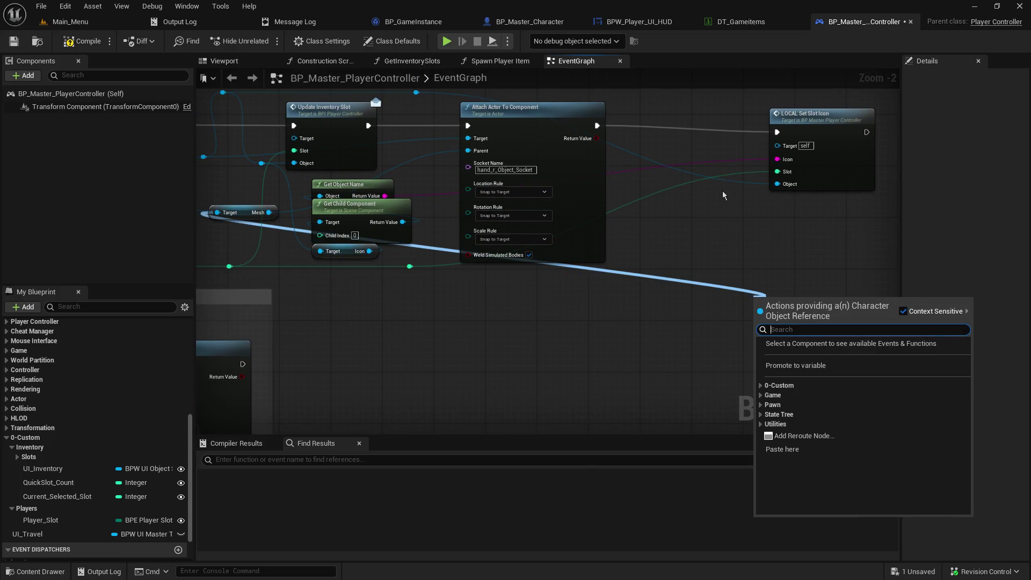
type("local s")
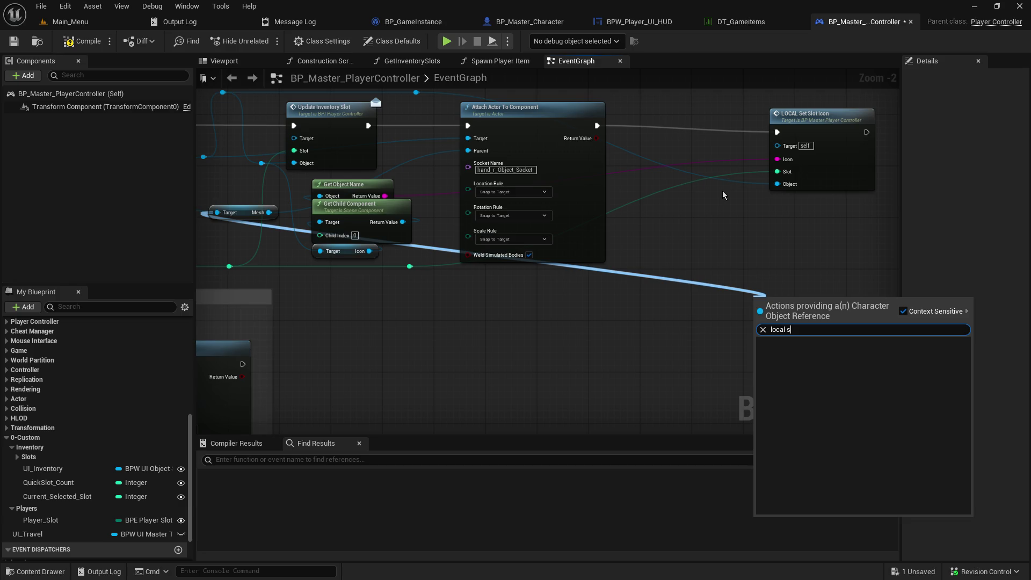
key("Escape")
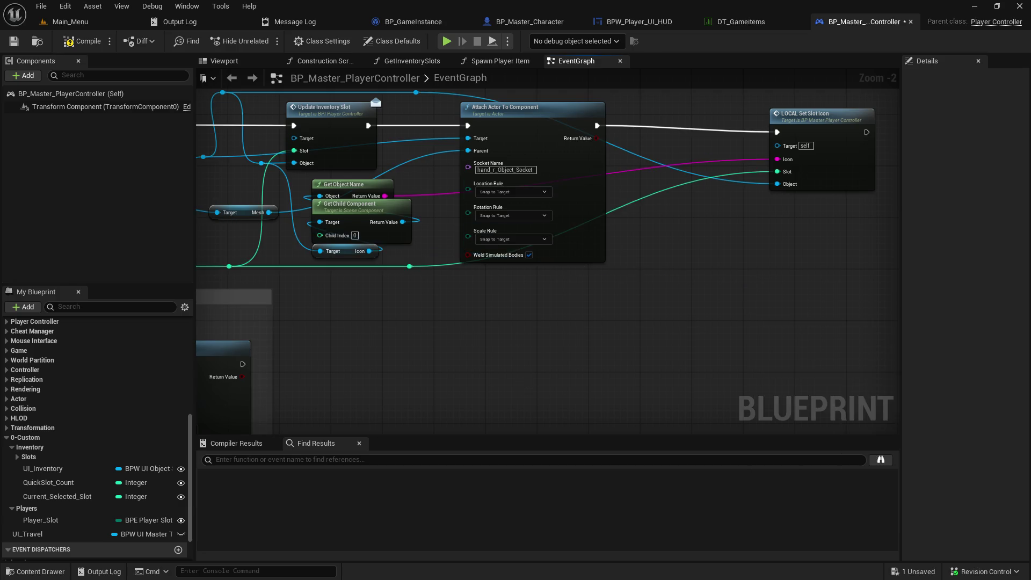
left_click_drag(723, 191, 1021, 240)
left_click_drag(537, 242, 747, 235)
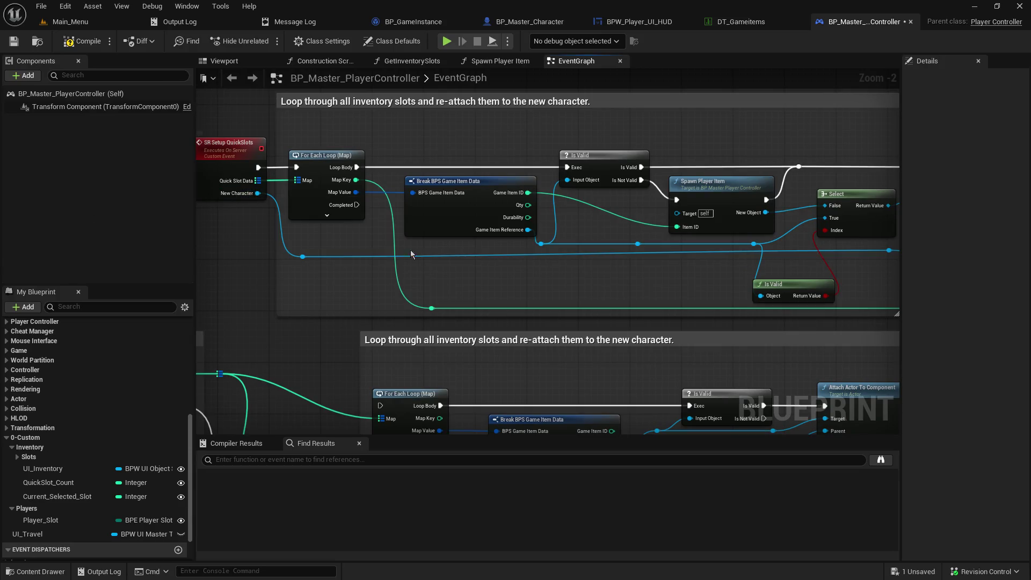
- Add a new LOCAL Set Slot Icon call after Attach Actor To Component, moving exec, Icon and Slot onto it
mouse_move(411, 250)
left_mouse_down()
mouse_move(96, 246)
mouse_move(458, 267)
left_mouse_up()
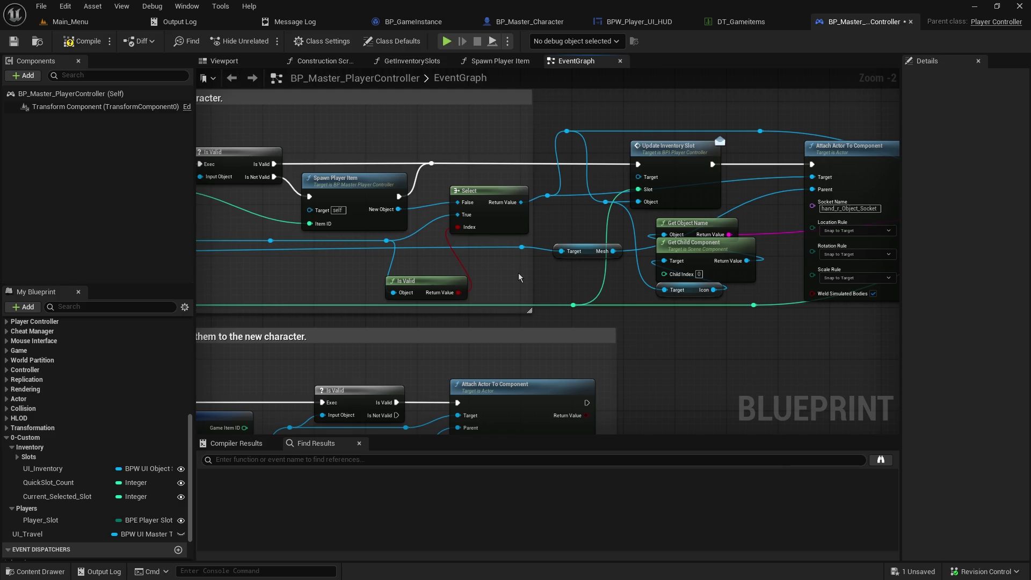
mouse_move(547, 269)
left_mouse_down()
mouse_move(389, 192)
mouse_move(534, 284)
mouse_move(570, 320)
left_mouse_up()
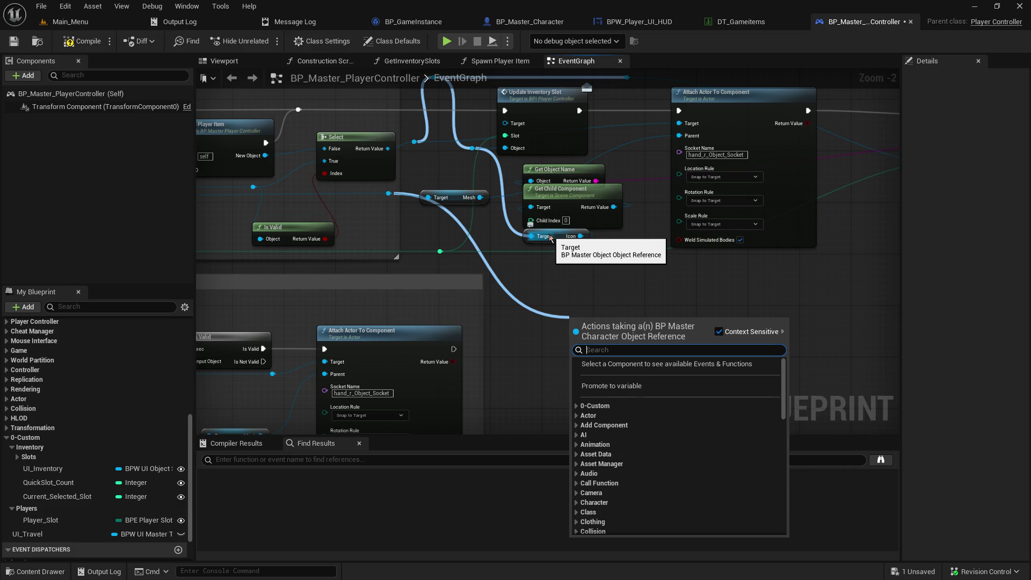
type("loc")
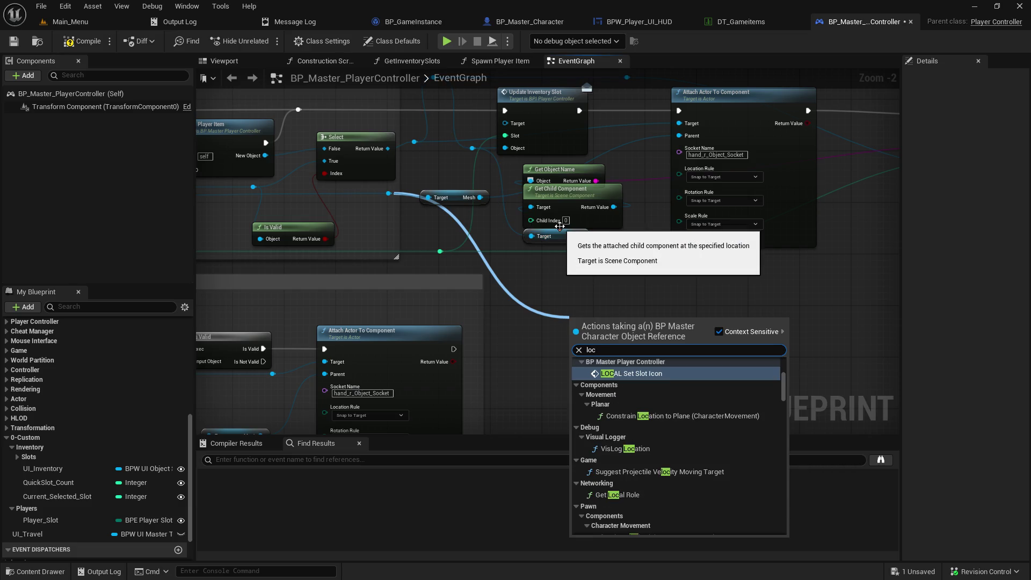
type("a")
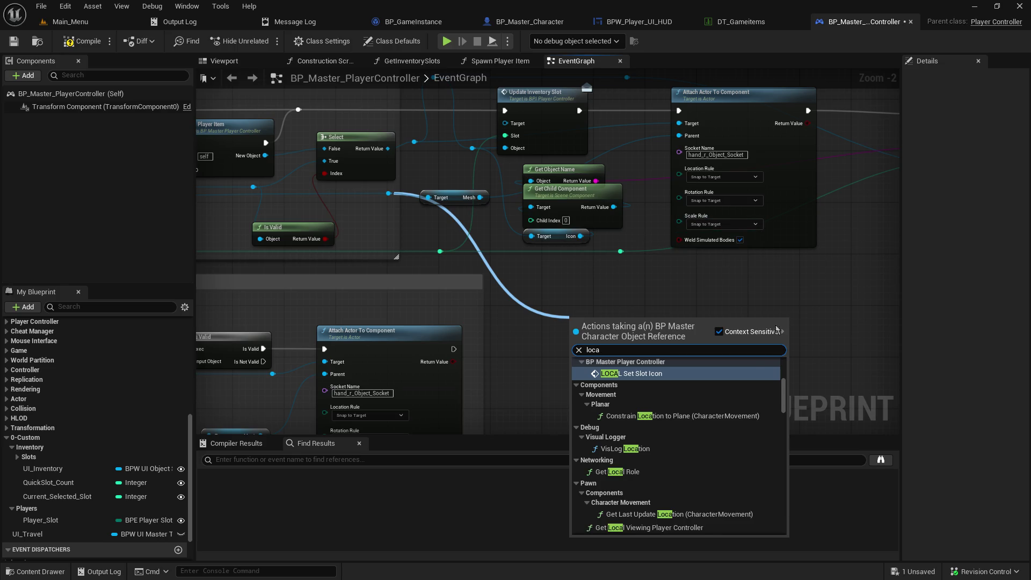
left_click(702, 369)
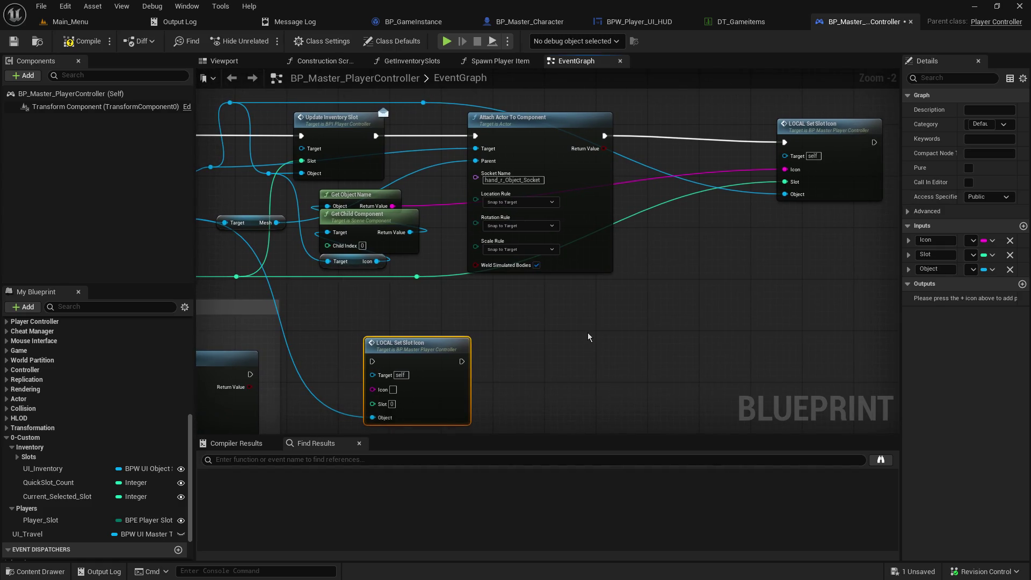
mouse_move(440, 352)
left_mouse_down()
mouse_move(699, 332)
mouse_move(1016, 75)
mouse_move(552, 248)
mouse_move(520, 218)
mouse_move(699, 198)
left_mouse_up()
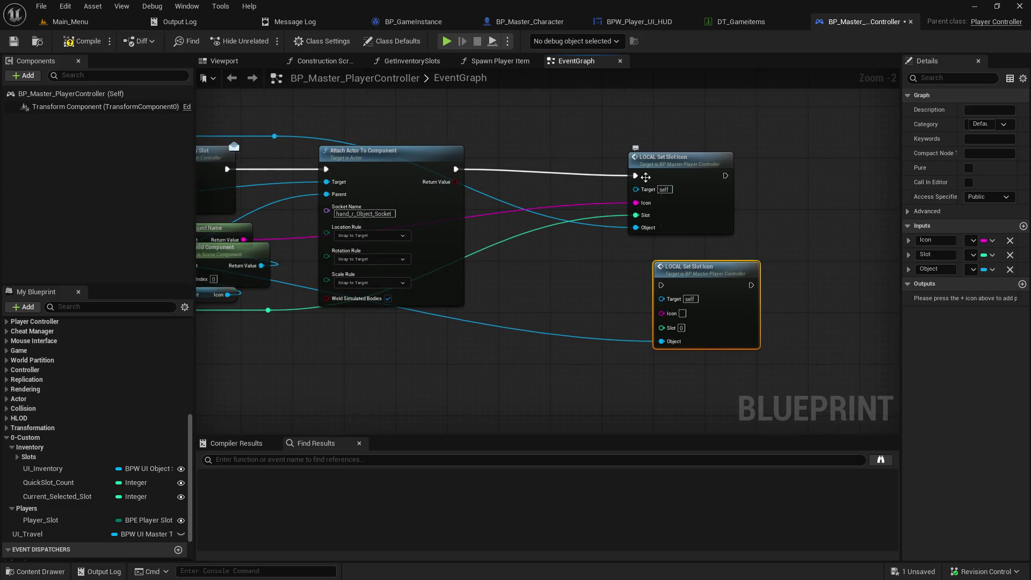
mouse_move(646, 177)
left_mouse_down()
mouse_move(672, 298)
mouse_move(658, 295)
mouse_move(665, 301)
left_mouse_up()
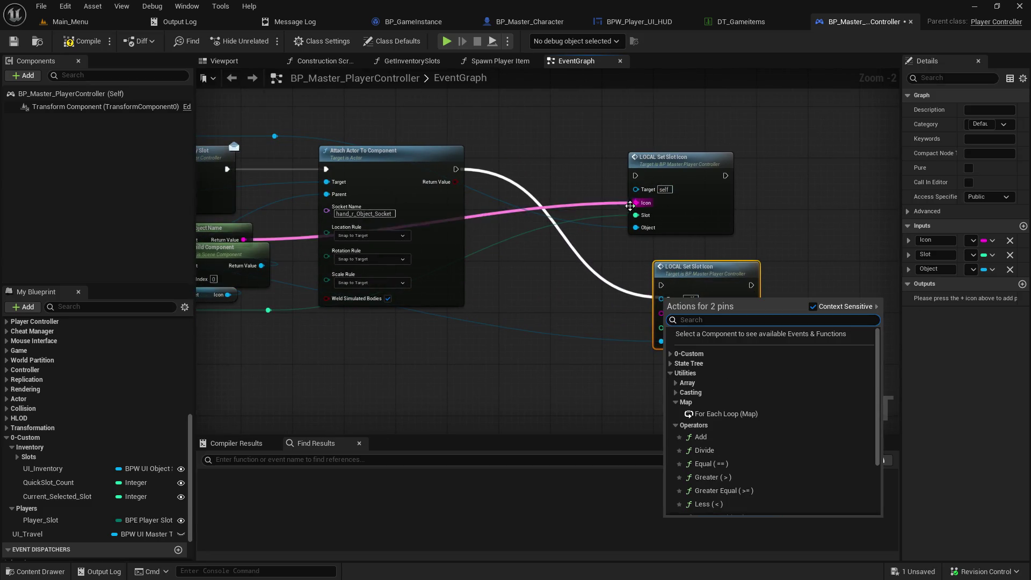
left_click(581, 189)
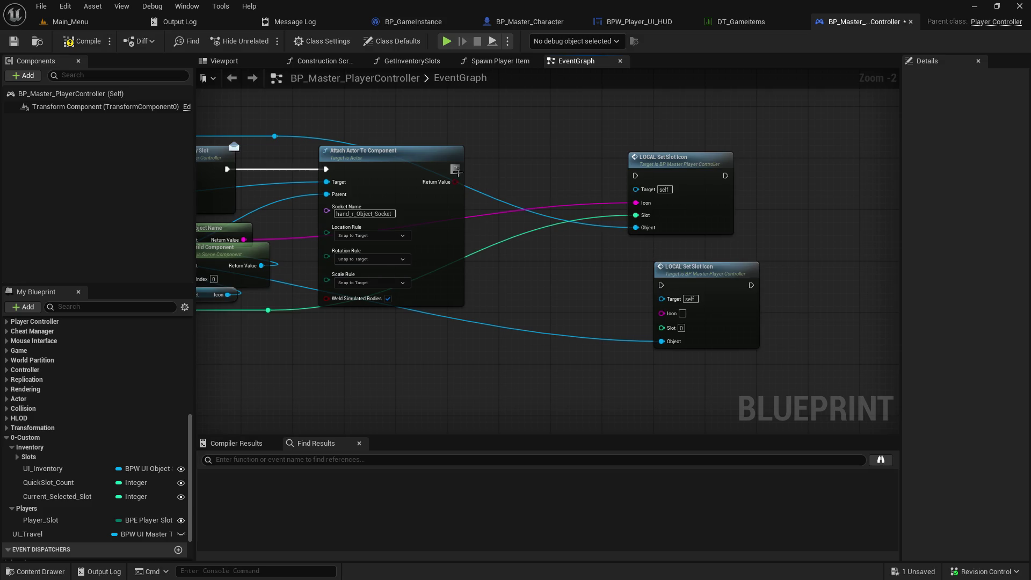
left_click_drag(456, 170, 661, 285)
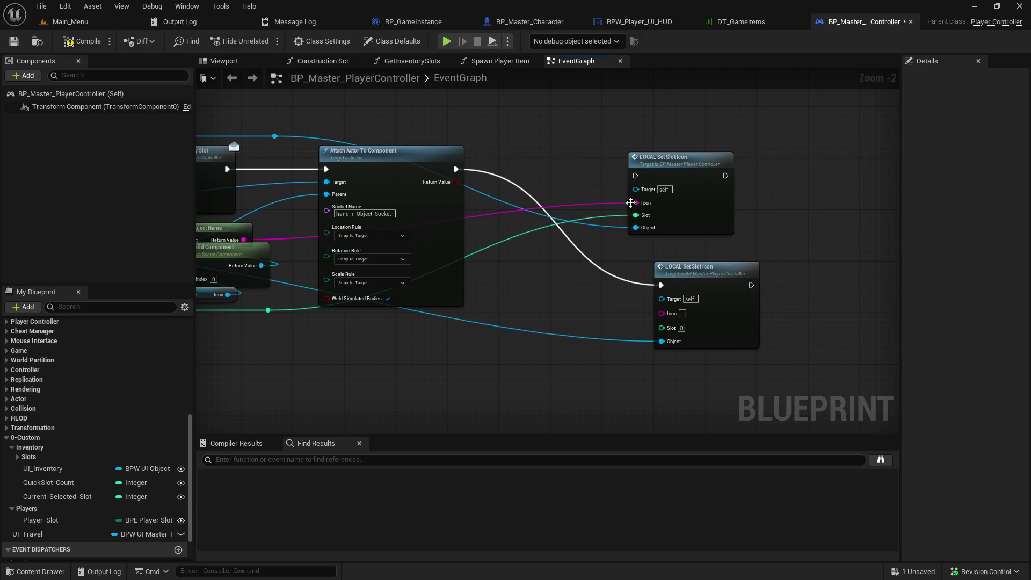
left_click_drag(631, 203, 662, 312)
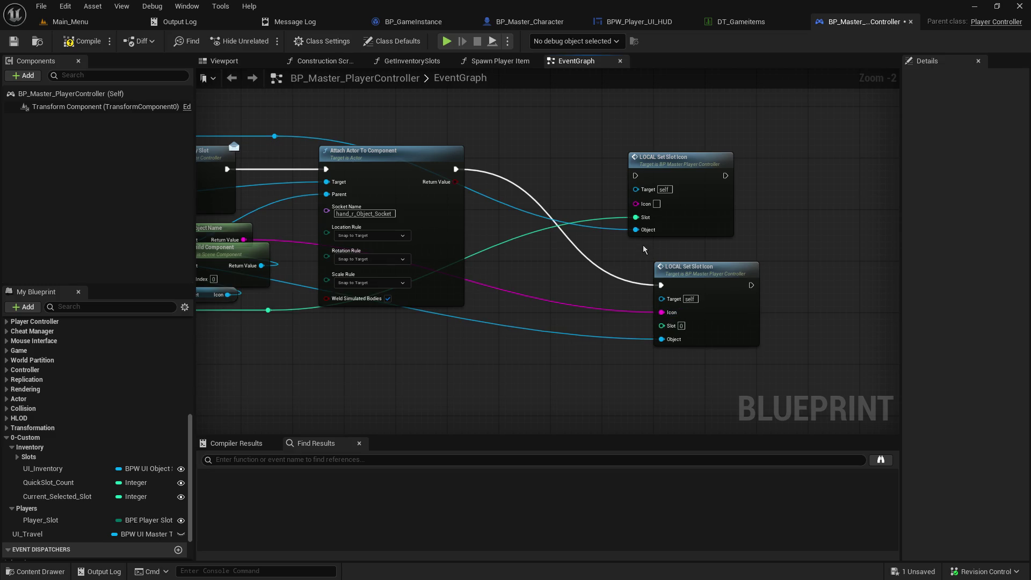
mouse_move(633, 217)
left_mouse_down()
mouse_move(637, 327)
mouse_move(662, 324)
left_mouse_up()
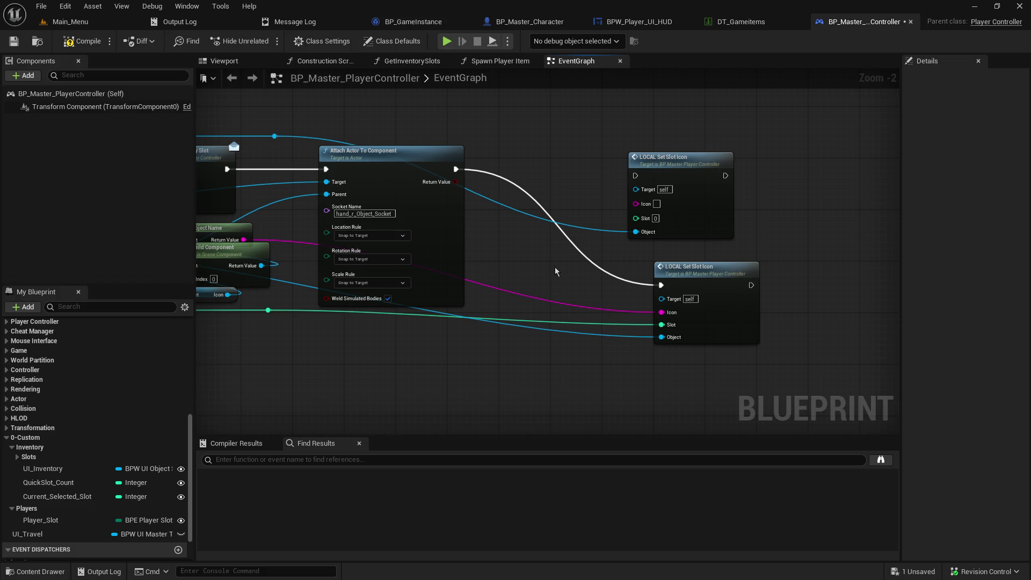
- Break the Object pin links on both LOCAL Set Slot Icon calls
left_click_drag(555, 267, 768, 245)
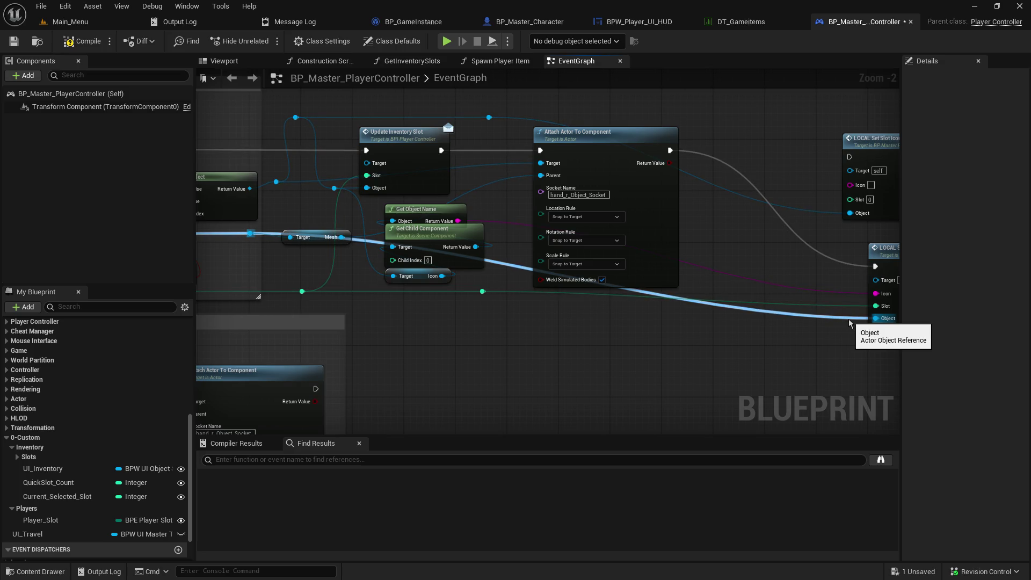
mouse_move(848, 319)
left_mouse_down()
mouse_move(740, 359)
mouse_move(703, 387)
left_mouse_up()
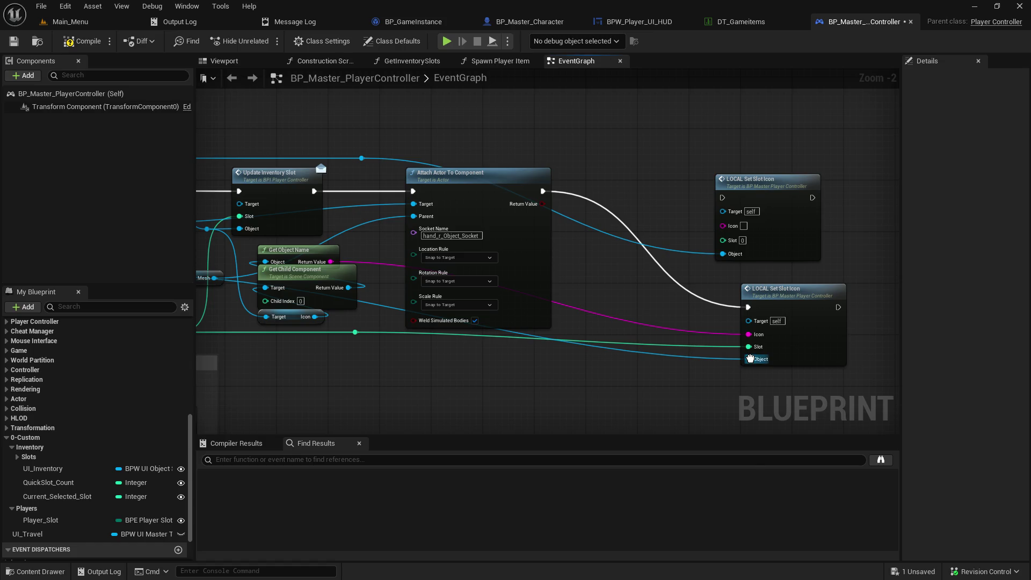
mouse_move(748, 359)
left_mouse_down()
mouse_move(750, 325)
mouse_move(748, 360)
left_mouse_up()
left_click(723, 254, "alt")
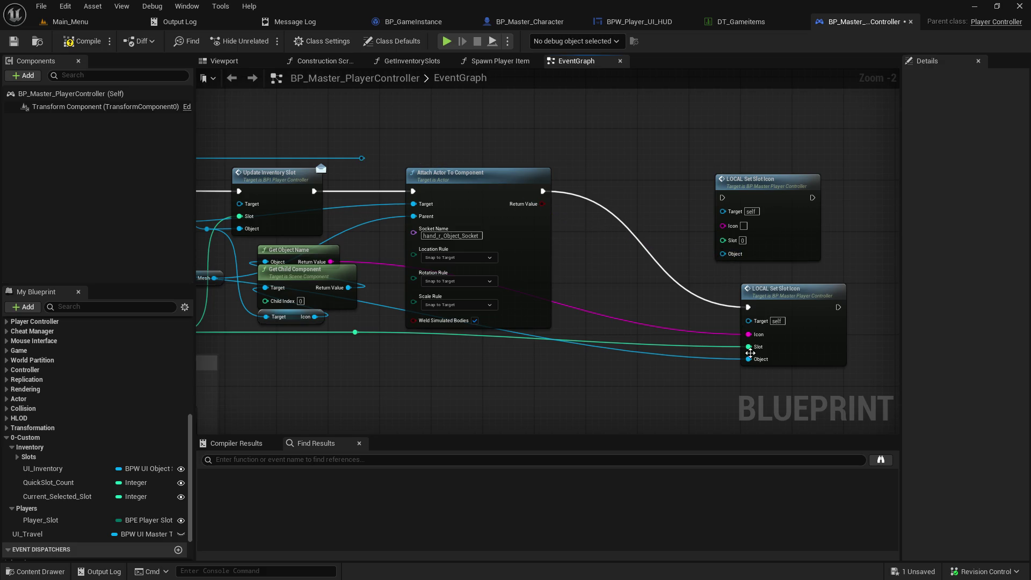
left_click(750, 365, "alt")
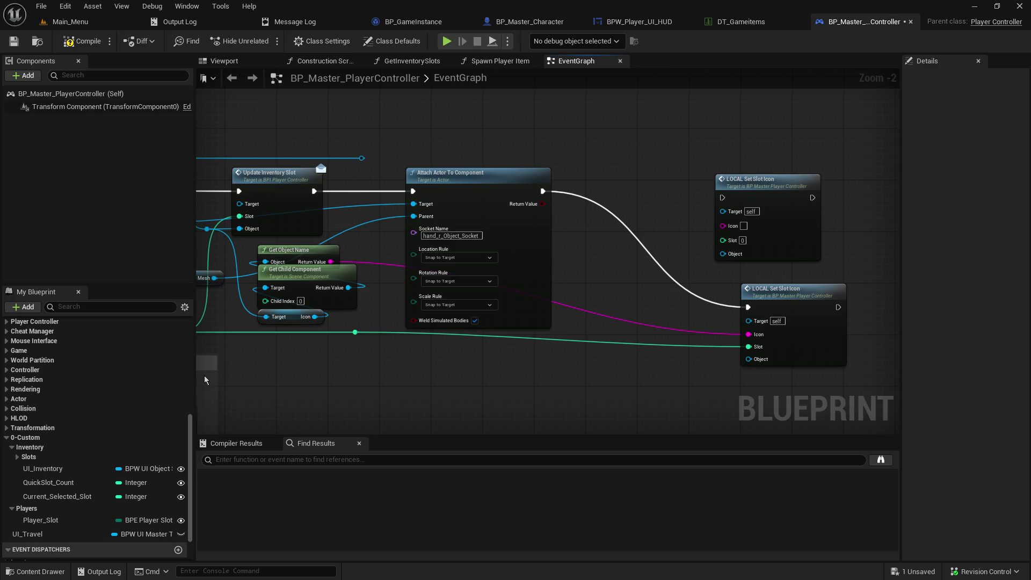
scroll(53, 371, "up", 10)
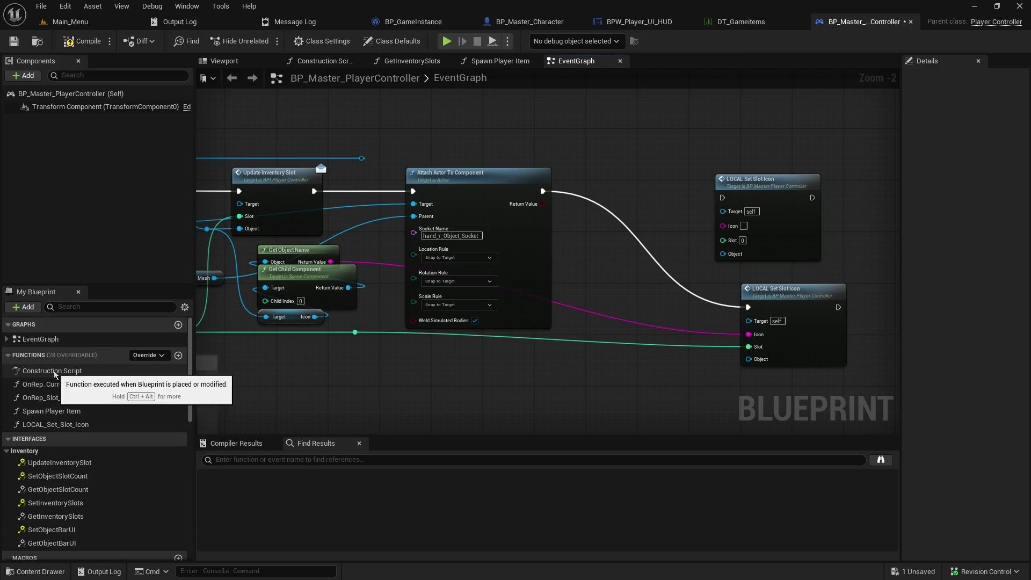
- Delete the controller's in-use LOCAL_Set_Slot_Icon function and remove the upper stale call node
right_click(35, 426)
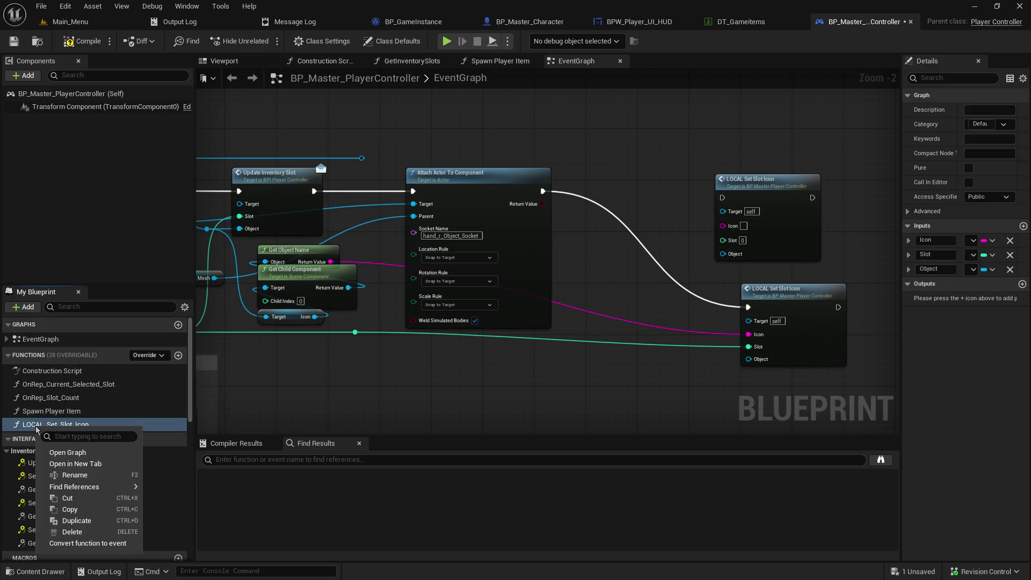
left_click(98, 533)
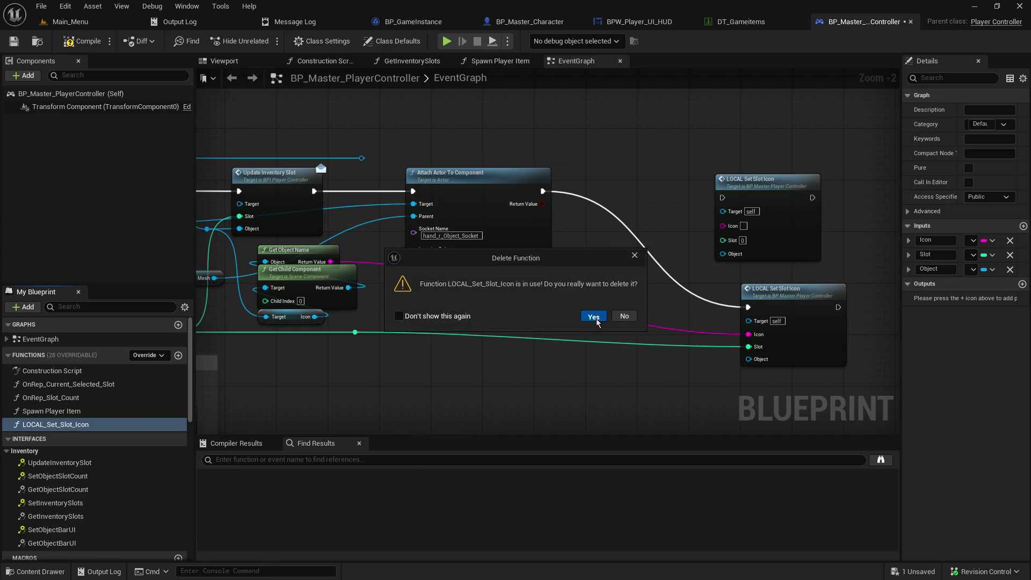
left_click(594, 317)
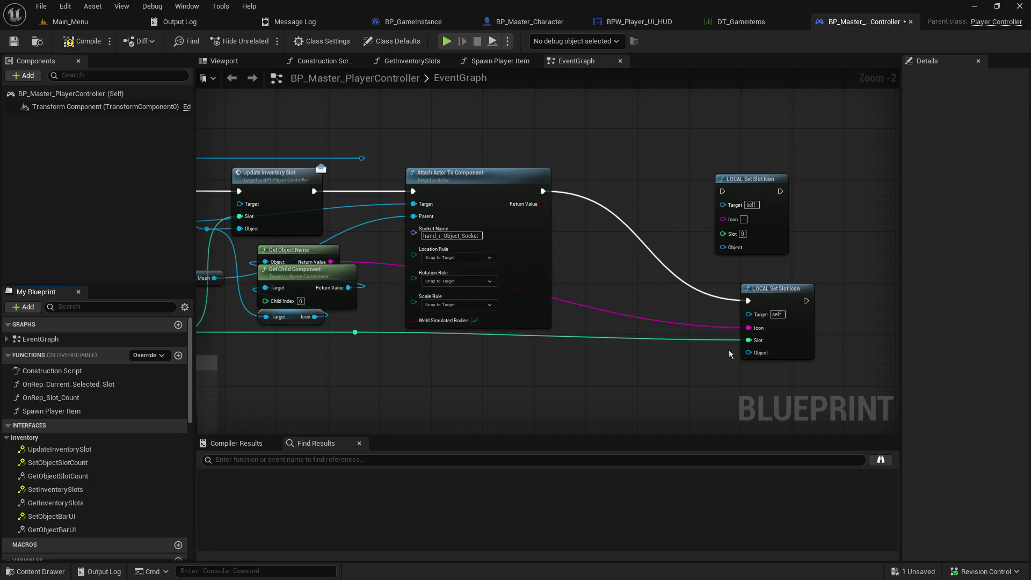
left_click(749, 179)
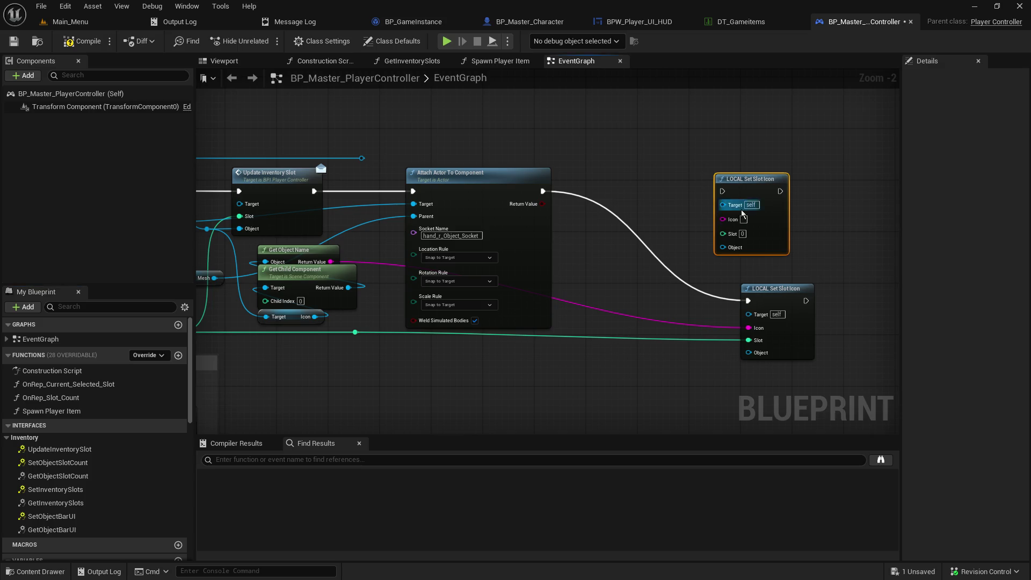
key("Delete")
- From the character reference, search 'local set' and add BP Master Character's LOCAL Set Slot Icon call
mouse_move(571, 314)
left_mouse_down()
mouse_move(539, 374)
mouse_move(512, 337)
left_mouse_up()
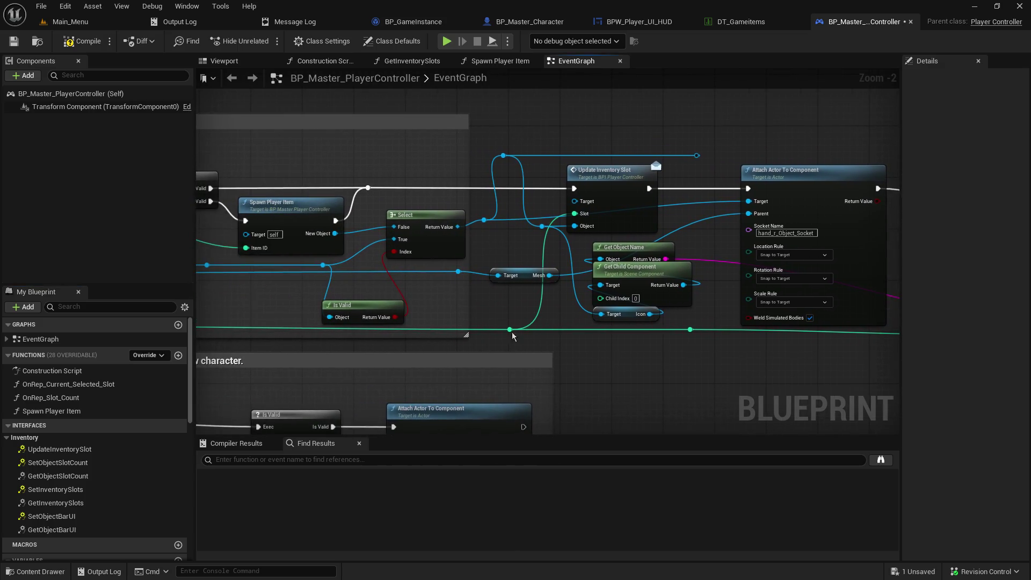
mouse_move(456, 272)
left_mouse_down()
mouse_move(470, 280)
mouse_move(960, 279)
mouse_move(666, 298)
mouse_move(657, 316)
left_mouse_up()
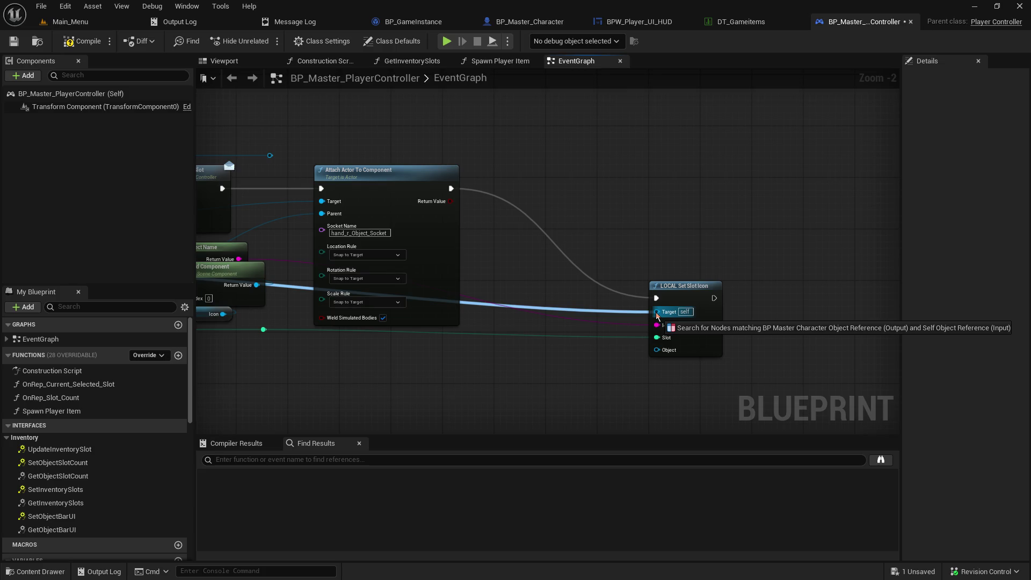
left_click_drag(657, 316, 501, 396)
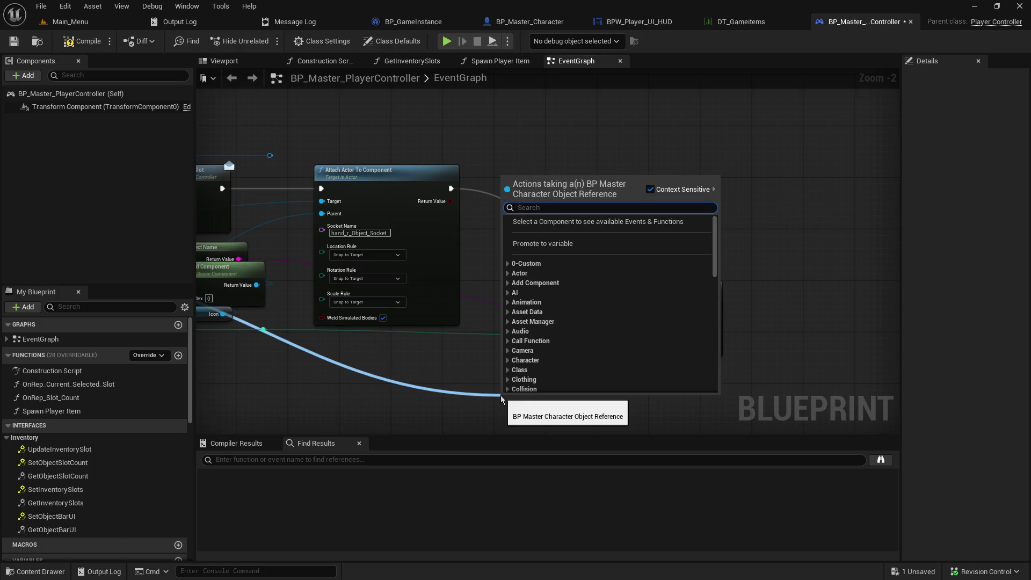
type("local set")
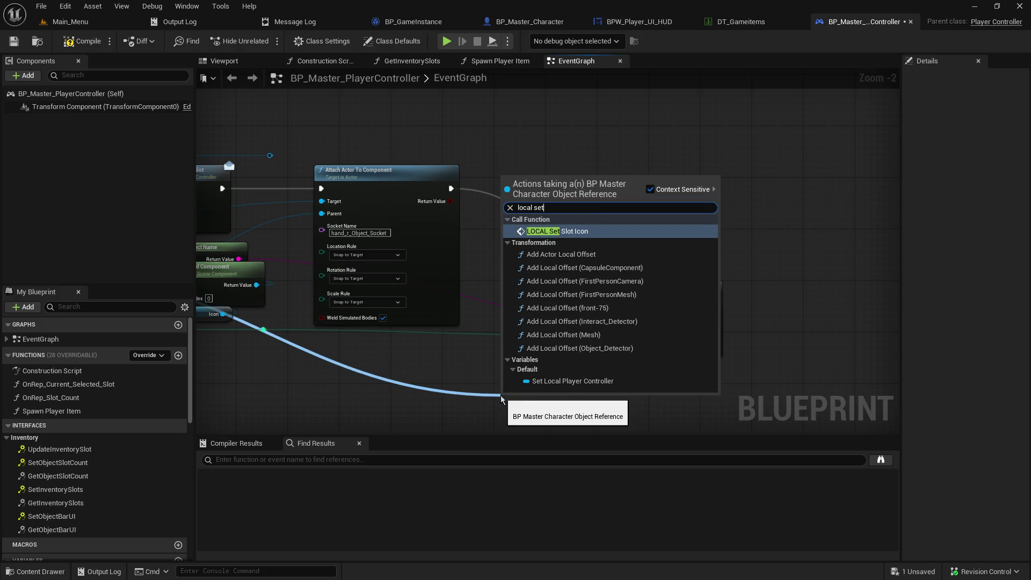
left_click(561, 231)
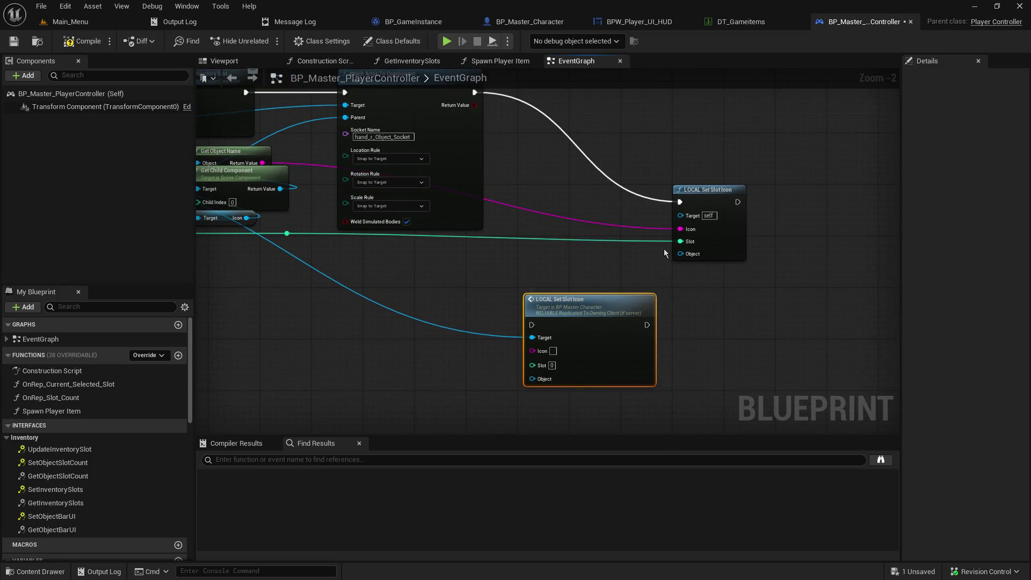
- Wire exec, Icon and Slot into the new call, delete the stale node, and align it with Attach
left_click_drag(680, 202, 533, 325)
mouse_move(680, 229)
left_mouse_down()
mouse_move(645, 271)
mouse_move(533, 355)
left_mouse_up()
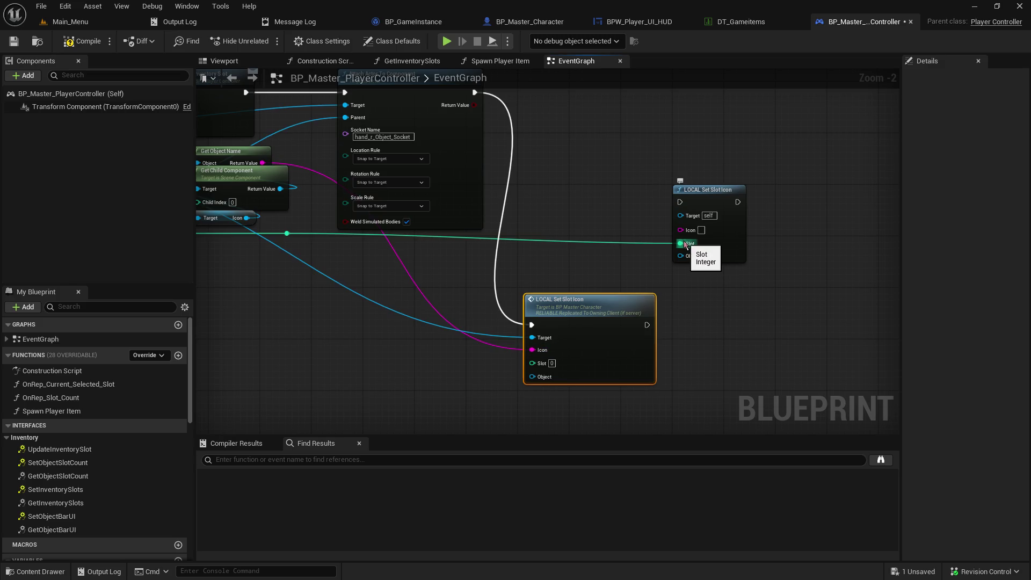
mouse_move(680, 243)
left_mouse_down()
mouse_move(530, 349)
mouse_move(532, 363)
left_mouse_up()
left_click(714, 196)
key("Delete")
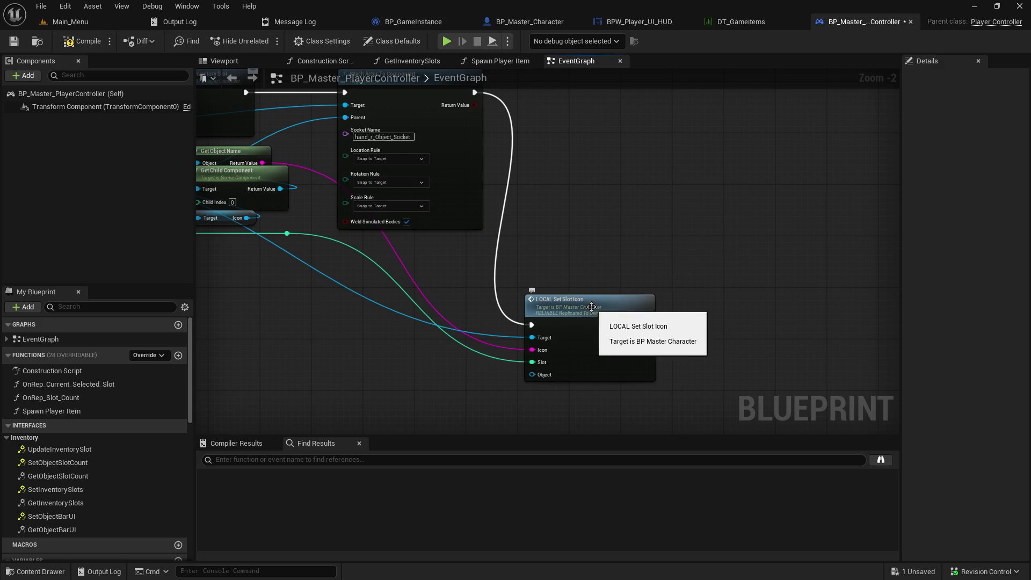
mouse_move(590, 310)
left_mouse_down()
mouse_move(677, 84)
mouse_move(662, 113)
mouse_move(666, 96)
left_mouse_up()
left_click_drag(544, 271, 717, 400)
left_click_drag(767, 366, 600, 316)
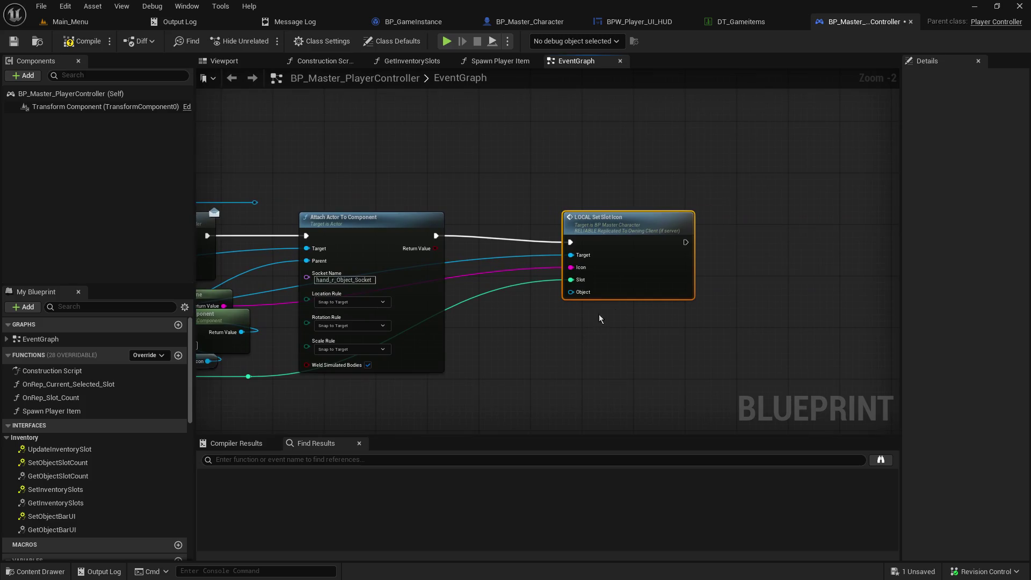
- Inspect the character's LOCAL_Set_Slot_Icon event definition, then return to the controller's event graph
double_click(645, 232)
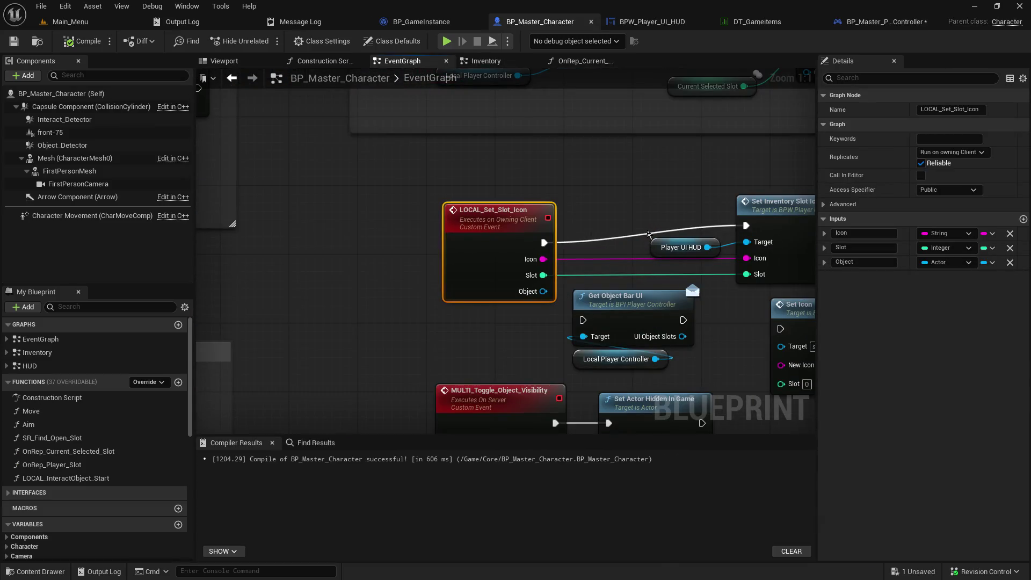
mouse_move(634, 227)
left_mouse_down()
mouse_move(569, 211)
mouse_move(425, 272)
left_mouse_up()
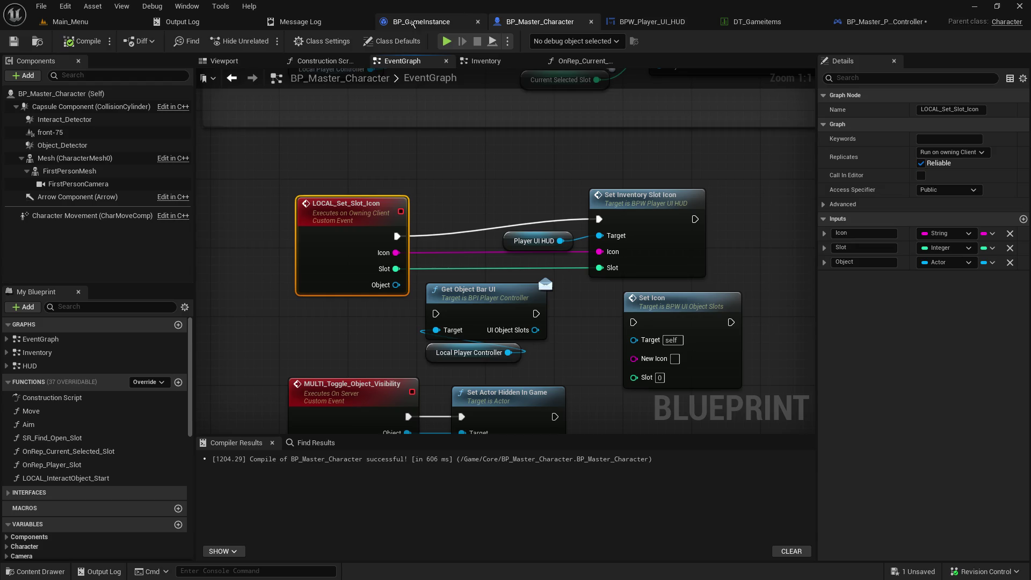
left_click(868, 18)
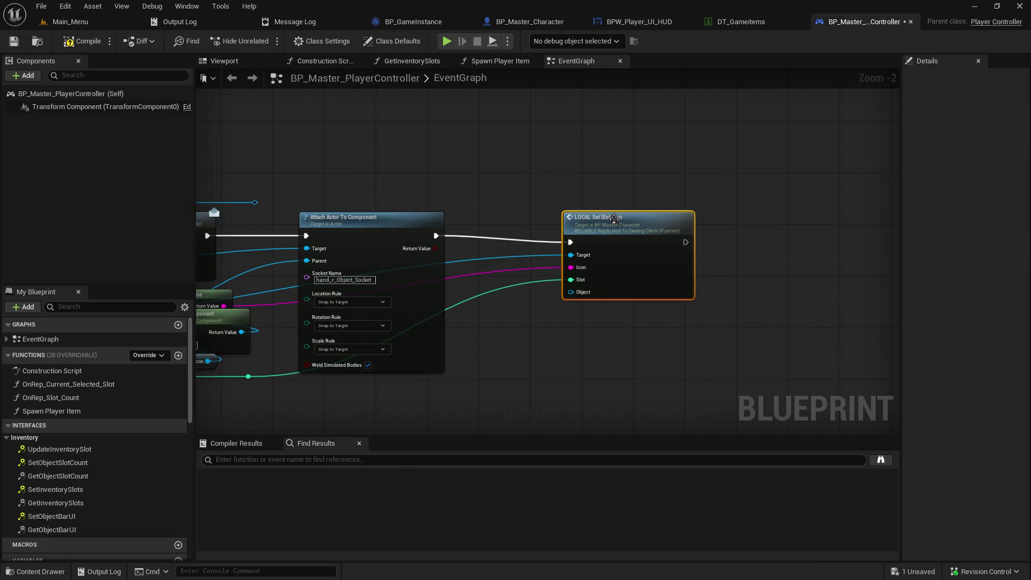
- Route the getter wire through a new reroute point and reposition the slot-icon call with its getters
left_click_drag(614, 218, 595, 206)
mouse_move(257, 384)
left_mouse_down()
mouse_move(405, 337)
mouse_move(719, 337)
mouse_move(685, 331)
mouse_move(697, 342)
left_mouse_up()
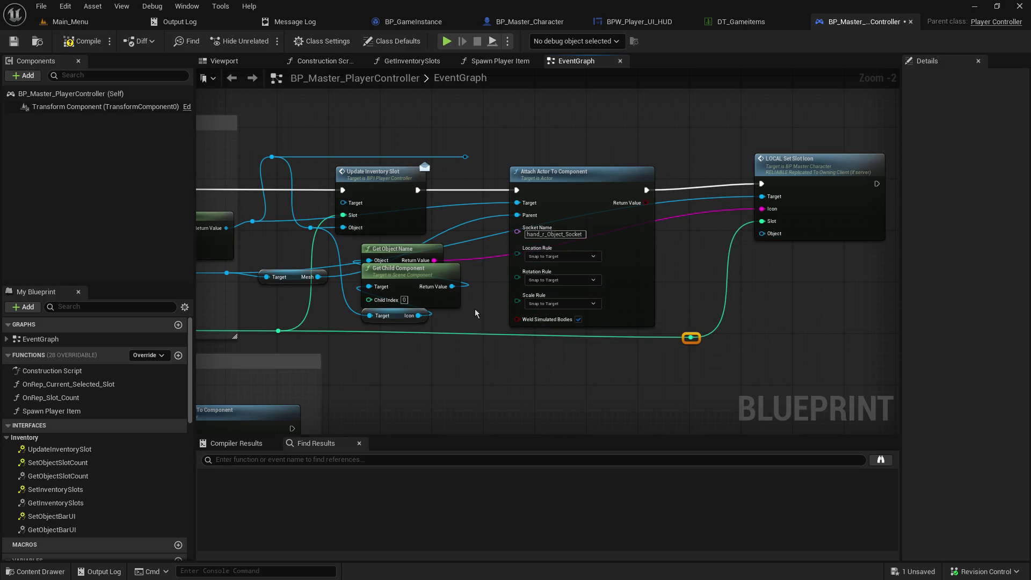
mouse_move(475, 308)
left_mouse_down()
mouse_move(416, 252)
mouse_move(754, 256)
mouse_move(733, 257)
left_mouse_up()
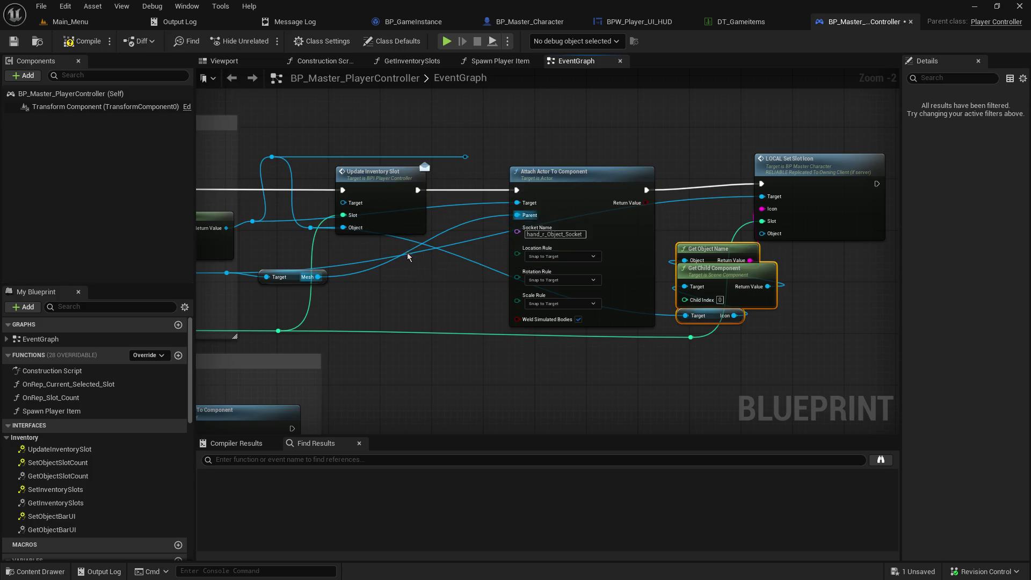
double_click(447, 250)
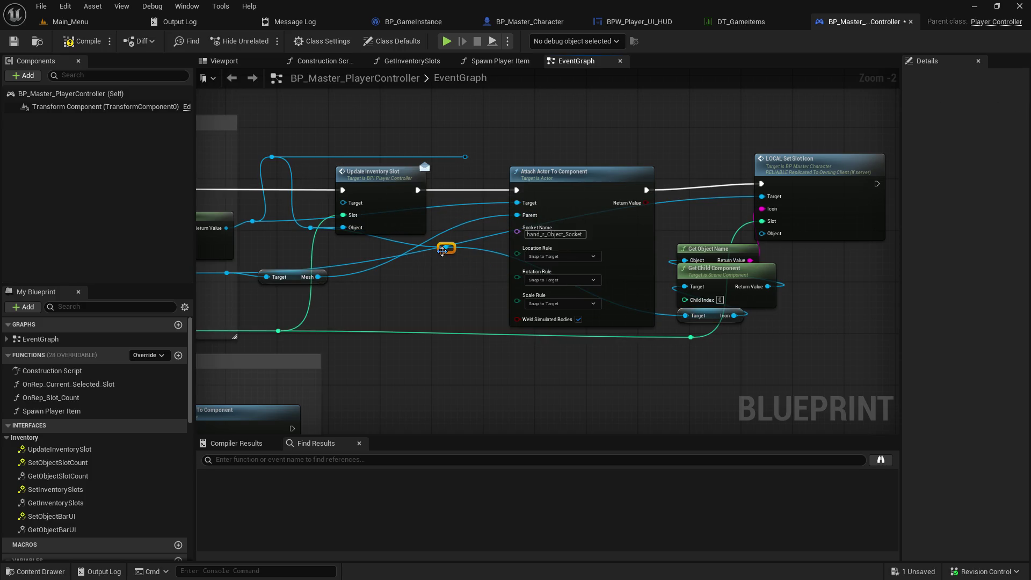
left_click_drag(443, 251, 372, 295)
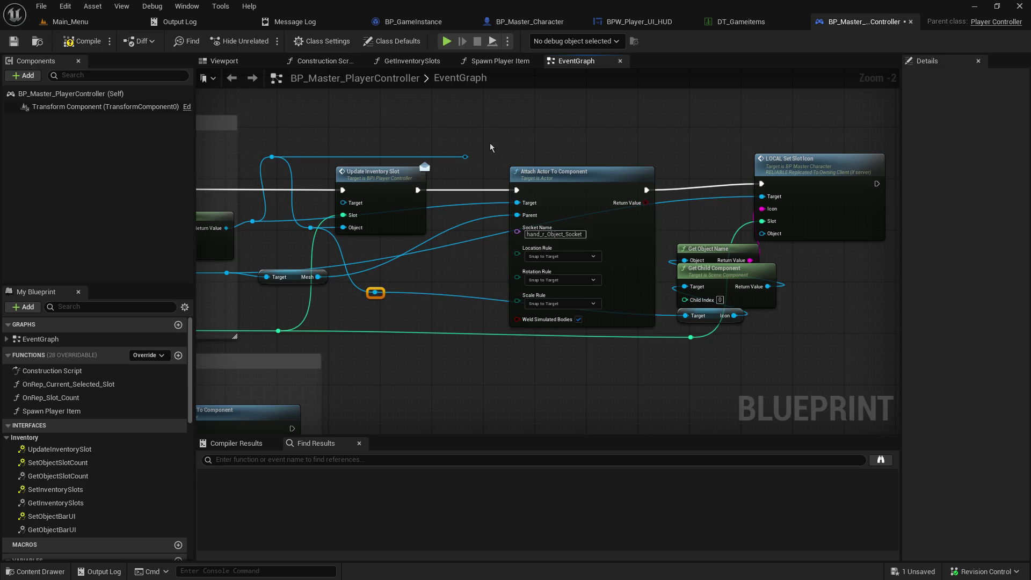
left_click(474, 160)
mouse_move(471, 159)
left_mouse_down()
mouse_move(536, 138)
mouse_move(329, 147)
mouse_move(423, 153)
left_mouse_up()
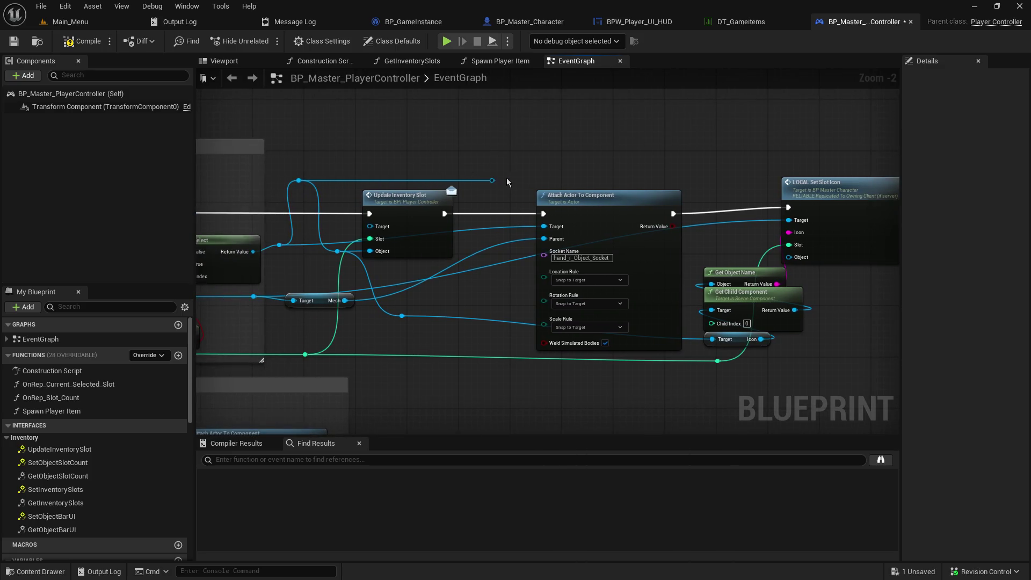
mouse_move(492, 180)
left_mouse_down()
mouse_move(524, 236)
mouse_move(544, 226)
left_mouse_up()
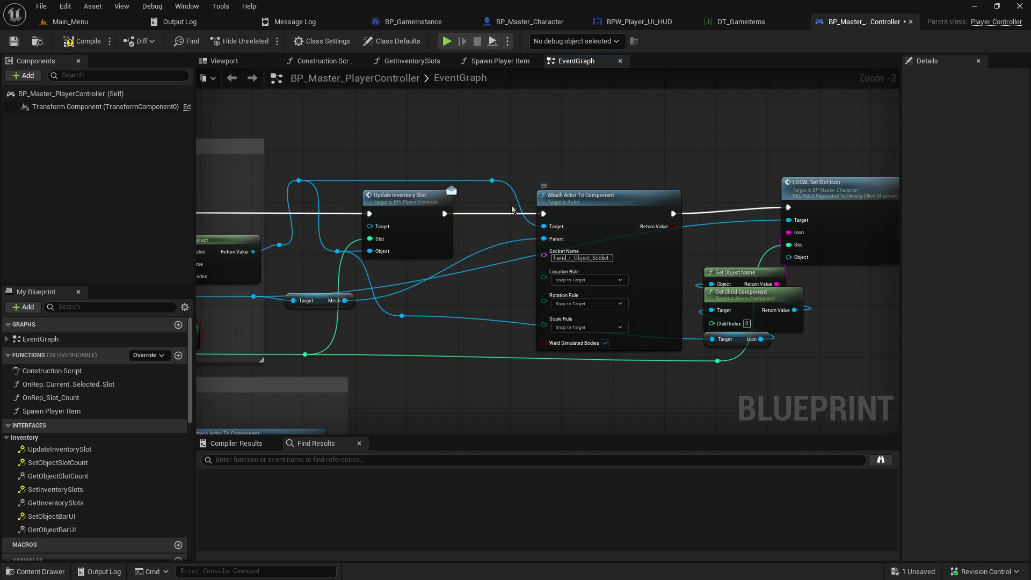
mouse_move(492, 179)
left_mouse_down()
mouse_move(737, 182)
mouse_move(711, 180)
left_mouse_up()
left_click_drag(595, 174, 567, 175)
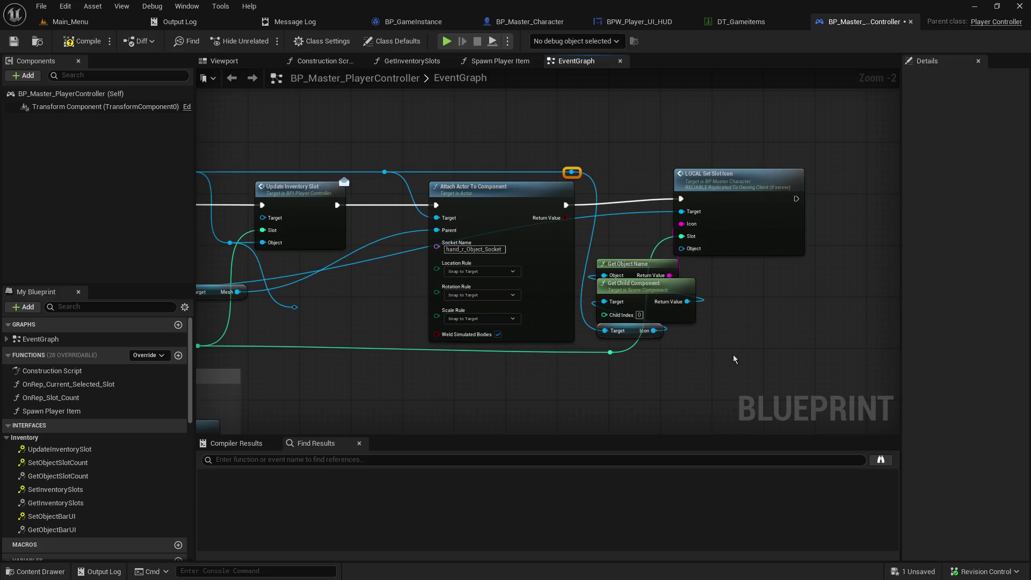
left_click_drag(639, 156, 805, 340)
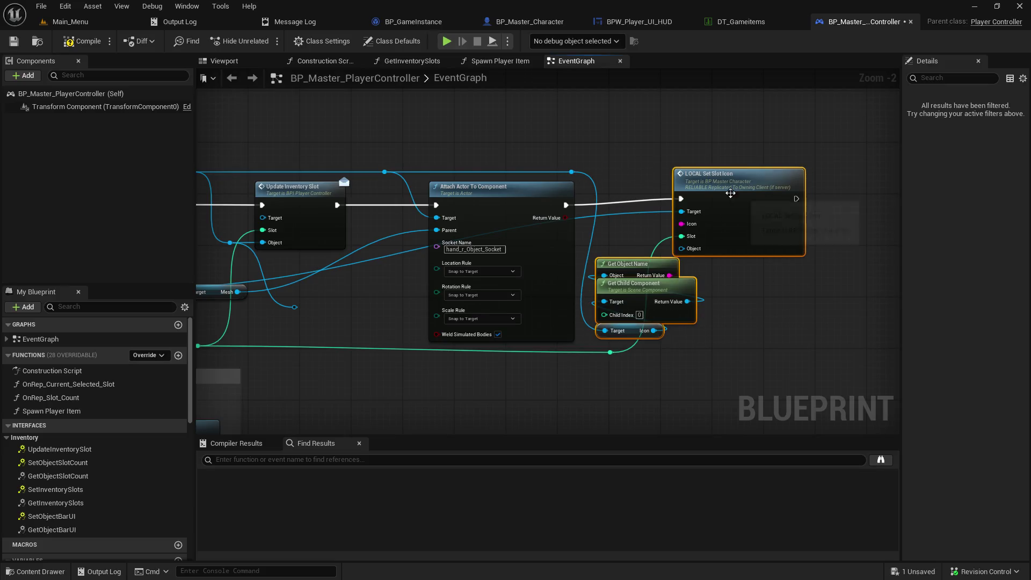
left_click_drag(728, 188, 752, 189)
left_click(643, 372)
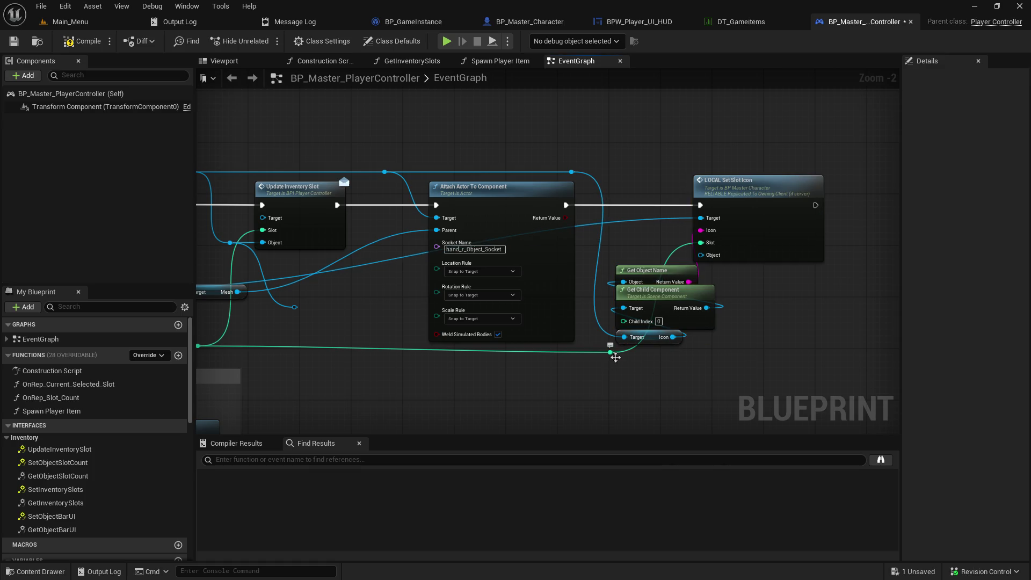
- Add a reroute on the green Slot wire, realign the getters, and delete the unneeded reroute point
left_click_drag(613, 353, 677, 356)
left_click_drag(648, 260, 655, 340)
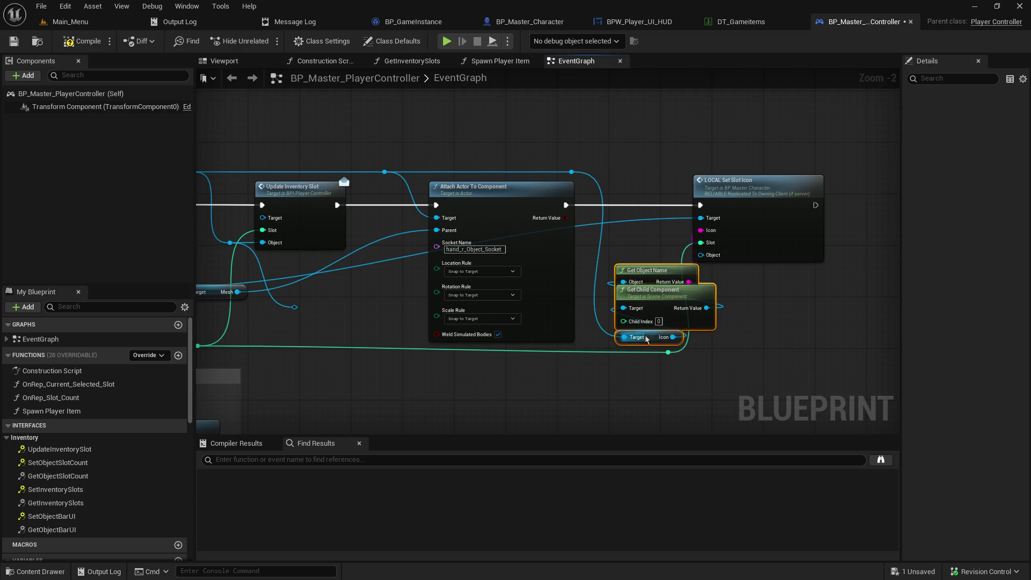
left_click_drag(655, 294, 645, 288)
left_click_drag(730, 186, 795, 189)
mouse_move(704, 336)
left_mouse_down()
mouse_move(675, 322)
mouse_move(637, 271)
mouse_move(642, 250)
left_mouse_up()
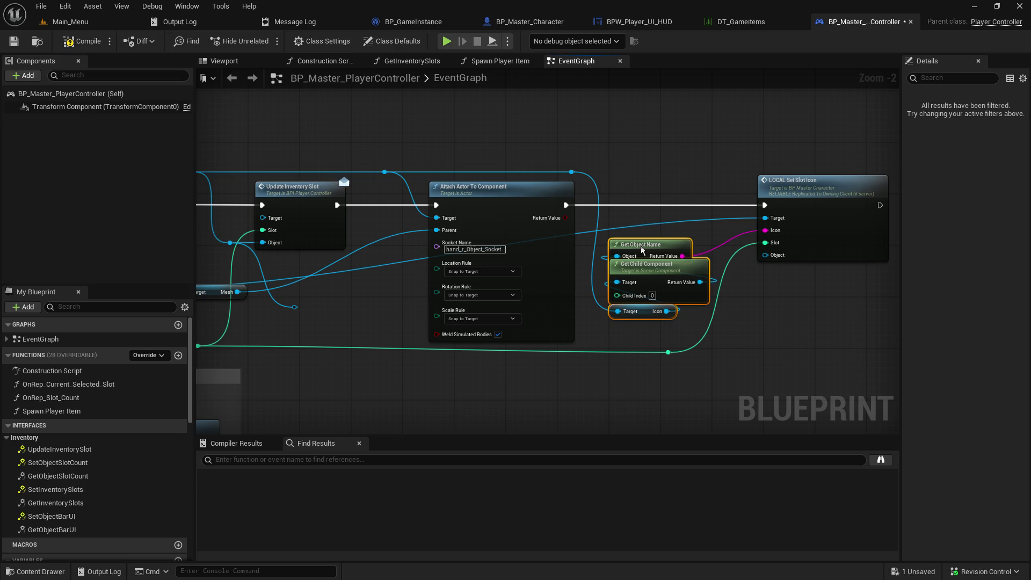
double_click(668, 354)
mouse_move(667, 353)
left_mouse_down()
mouse_move(716, 349)
mouse_move(655, 262)
left_mouse_up()
left_click(685, 336)
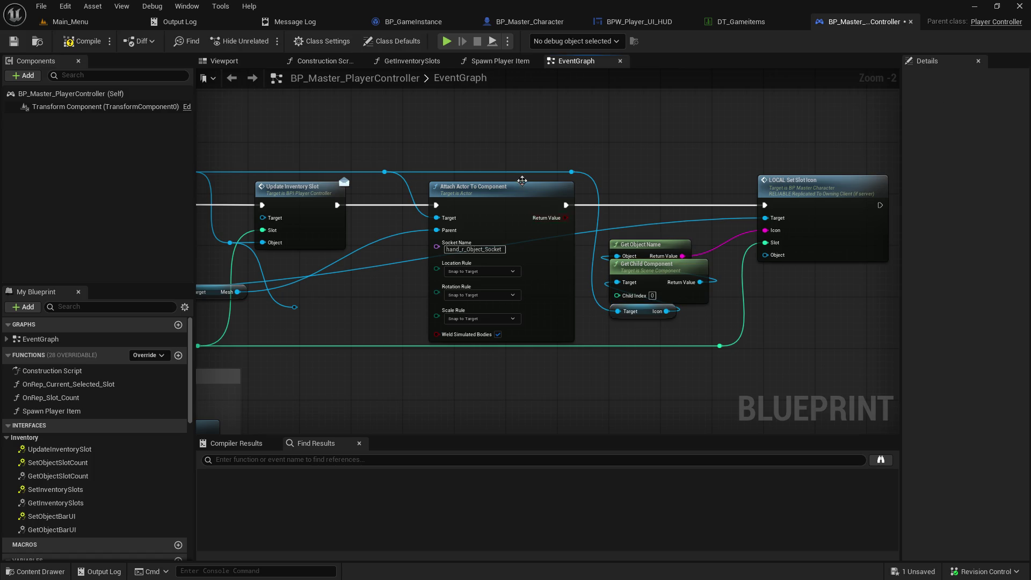
left_click_drag(375, 184, 563, 186)
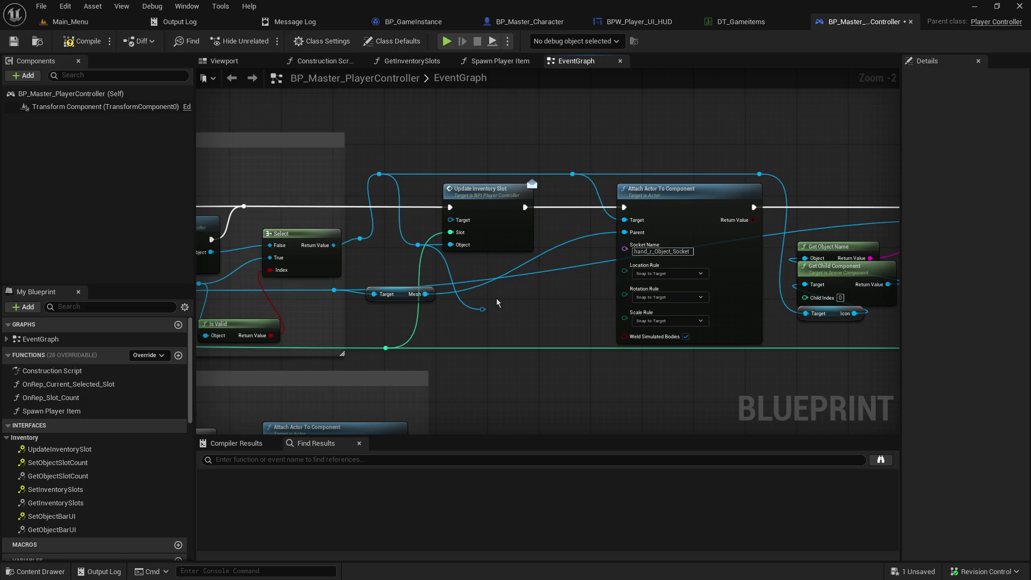
key("Delete")
mouse_move(530, 311)
left_mouse_down()
mouse_move(408, 323)
mouse_move(446, 343)
mouse_move(478, 295)
mouse_move(894, 247)
left_mouse_up()
left_click_drag(800, 226, 857, 222)
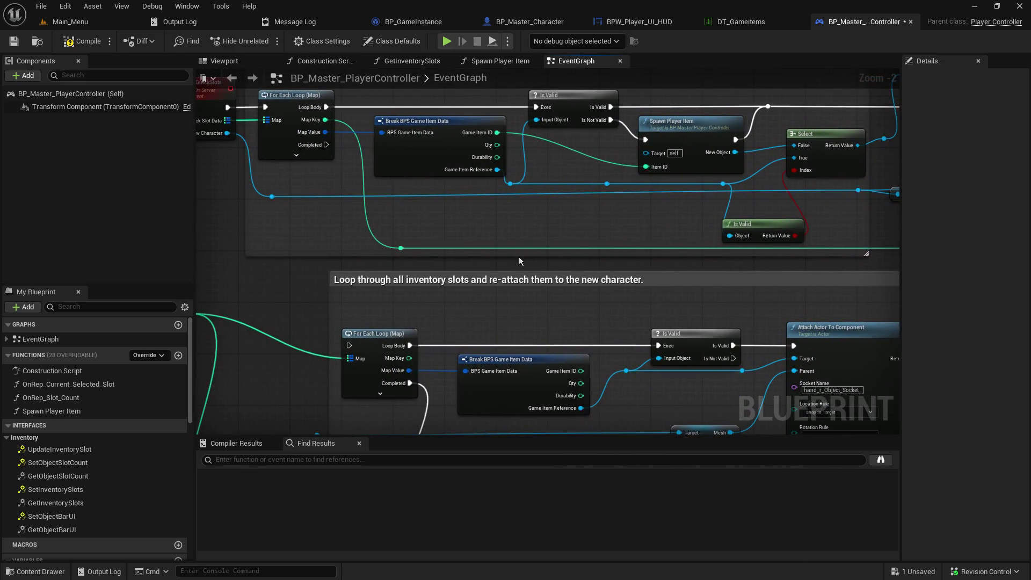
- Extend the comment box's top edge upward and shift the top group's nodes up slightly
left_click_drag(519, 261, 534, 343)
left_click_drag(441, 125, 442, 100)
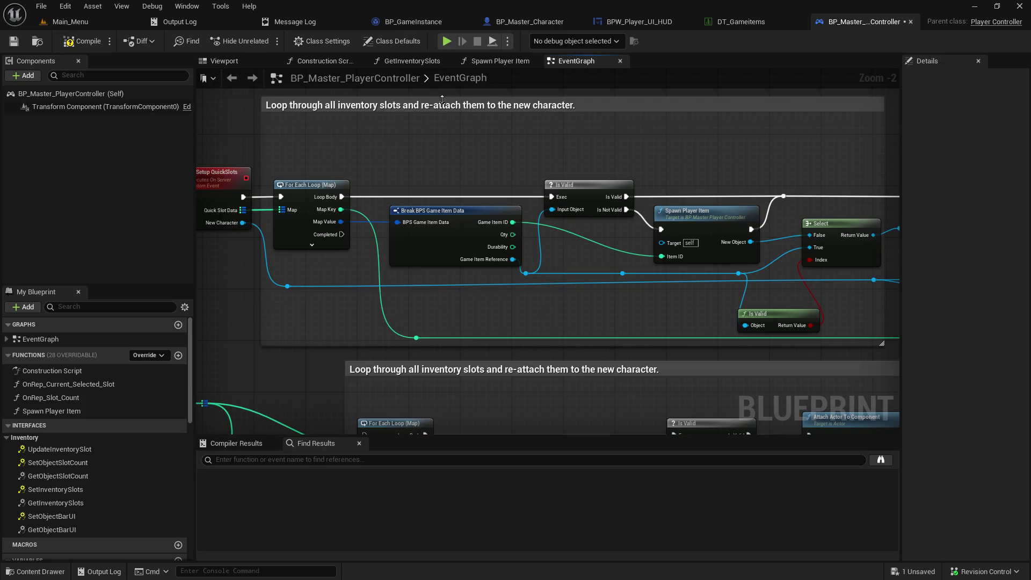
scroll(383, 206, "down", 3)
scroll(279, 187, "down", 2)
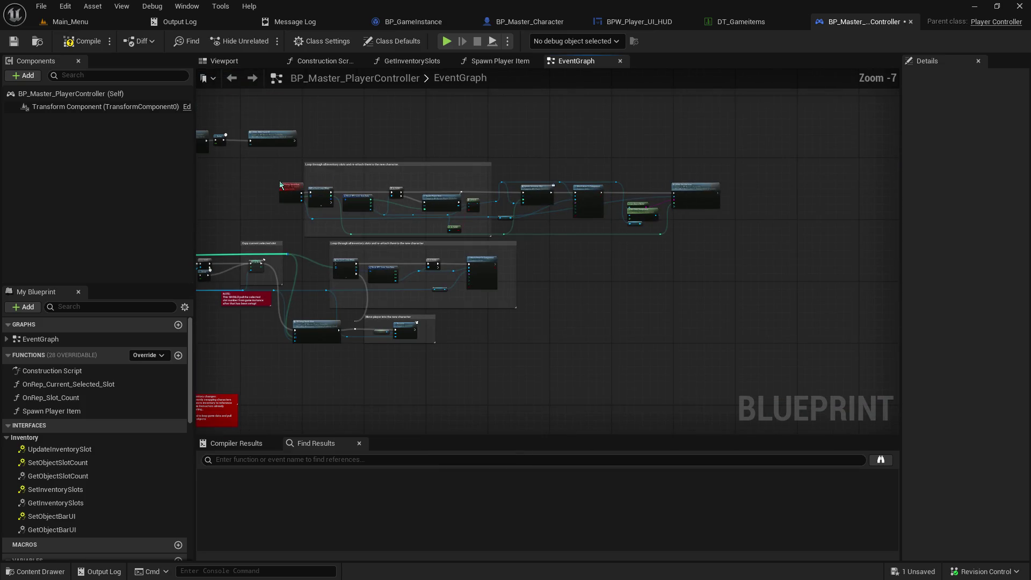
mouse_move(275, 181)
left_mouse_down()
mouse_move(751, 224)
mouse_move(756, 240)
left_mouse_up()
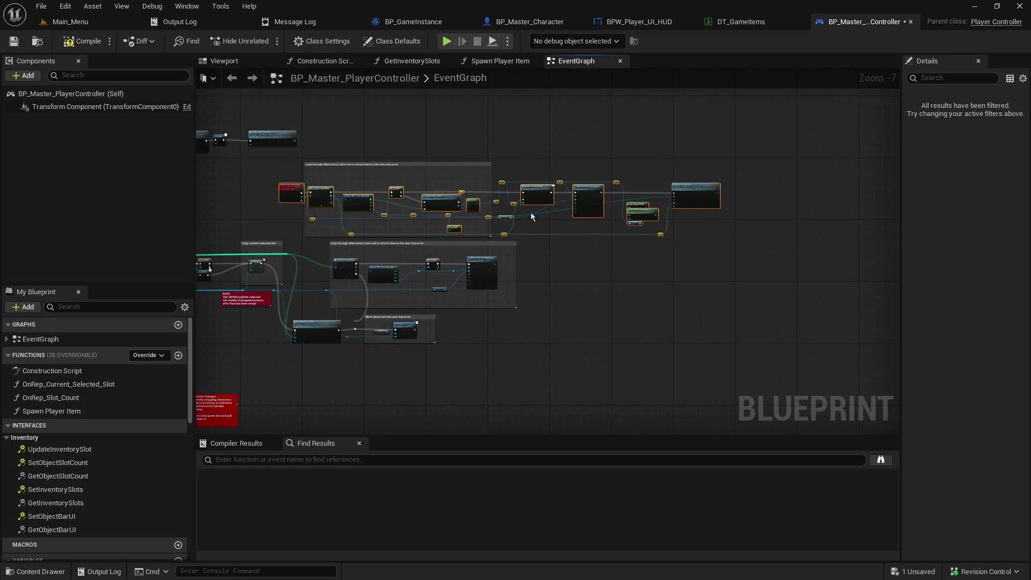
left_click_drag(556, 225, 556, 214)
left_click(275, 216)
scroll(382, 218, "up", 3)
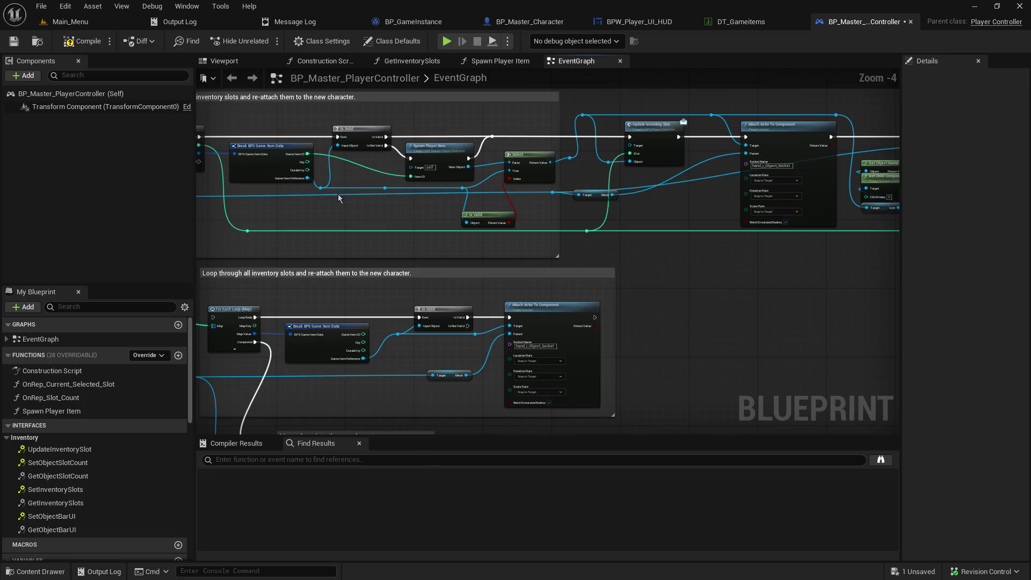
left_click_drag(338, 197, 487, 224)
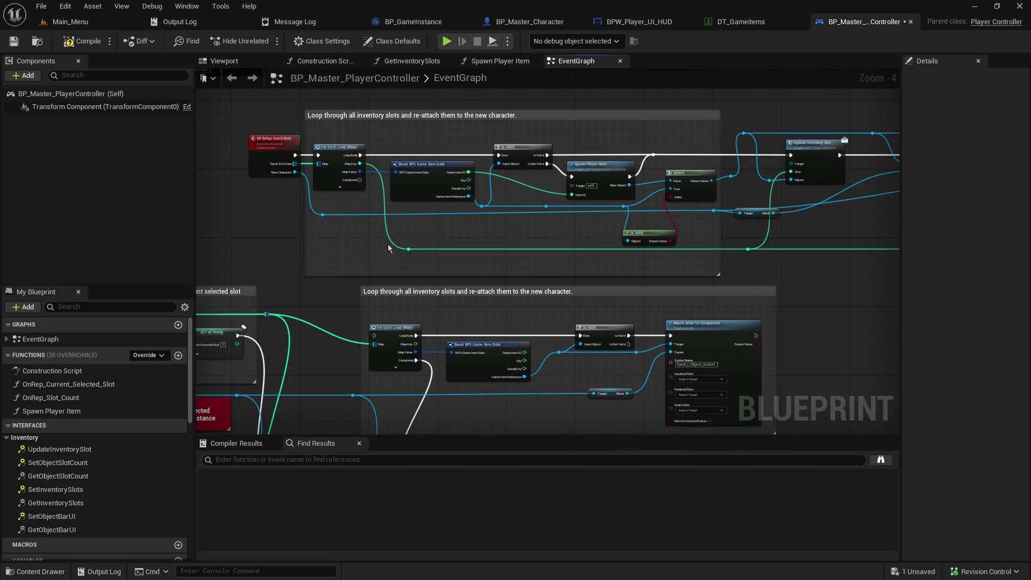
- Nudge the green-wire reroutes down and raise the Is Valid node, using undo/redo to adjust
mouse_move(407, 246)
left_mouse_down()
mouse_move(919, 283)
mouse_move(896, 285)
left_mouse_up()
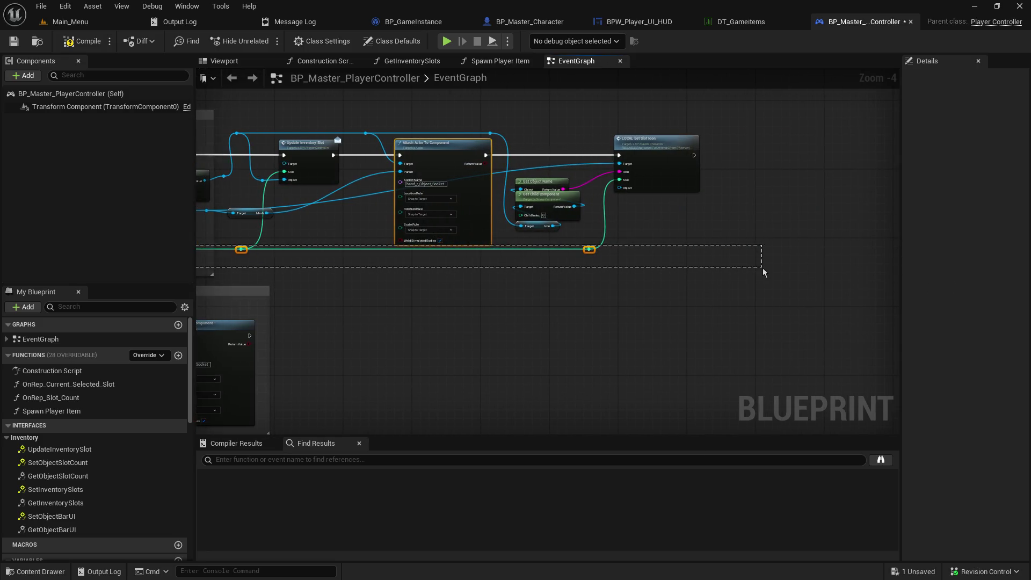
mouse_move(410, 271)
left_mouse_down()
mouse_move(825, 289)
mouse_move(802, 295)
left_mouse_up()
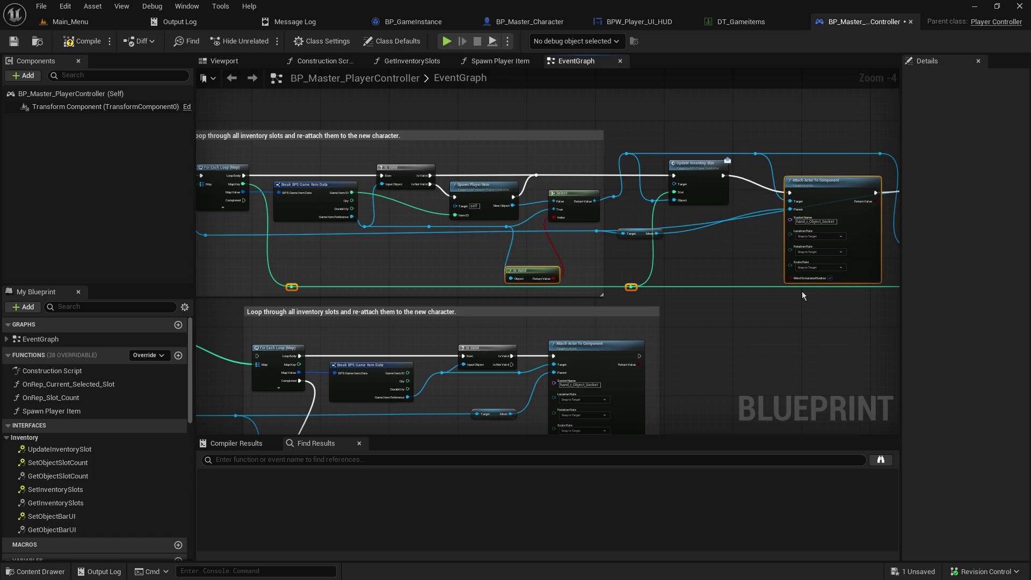
key("ctrl+z")
key("ctrl+z")
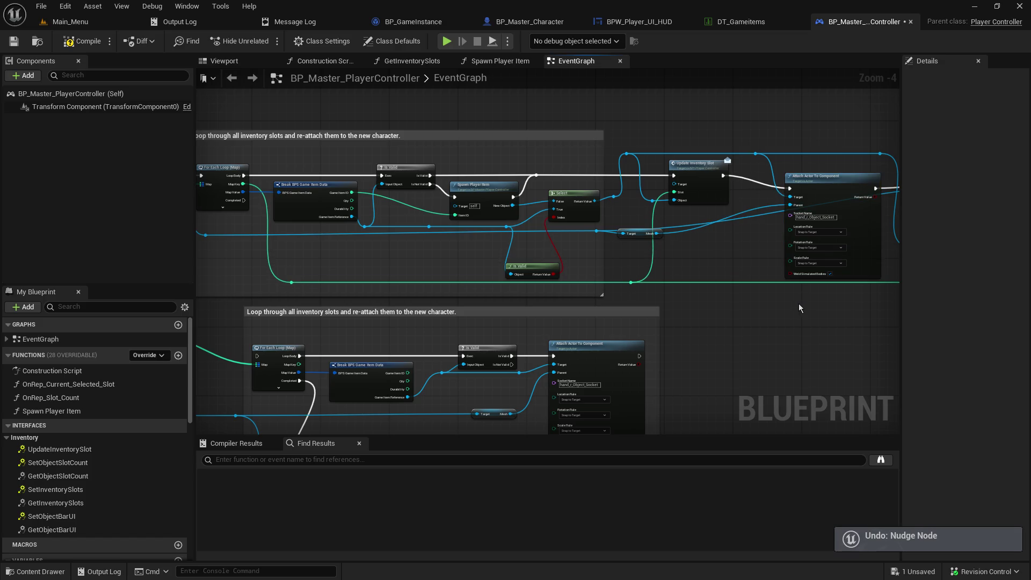
key("ctrl+z")
key("ctrl+z")
key("ctrl+z")
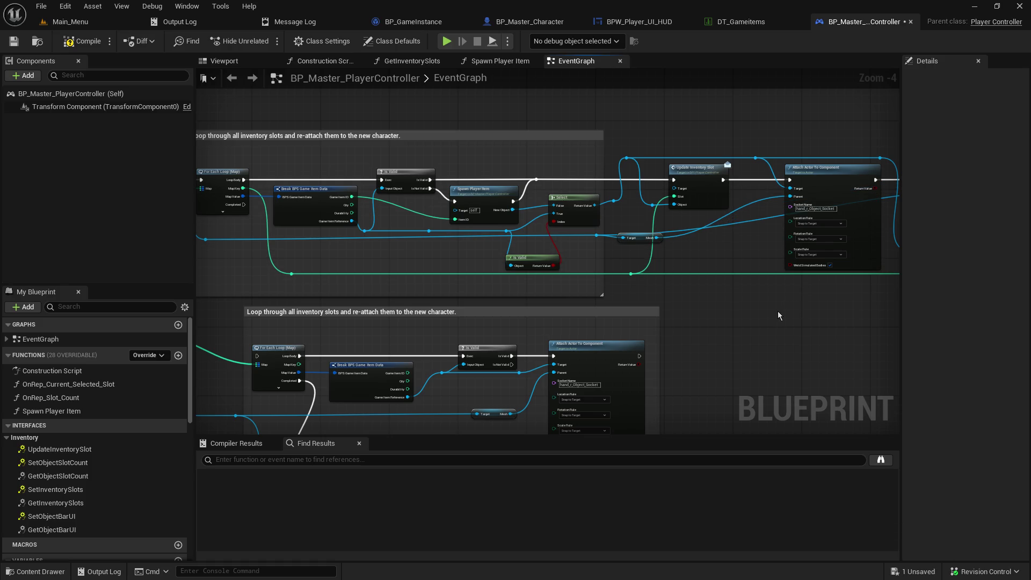
key("ctrl+y")
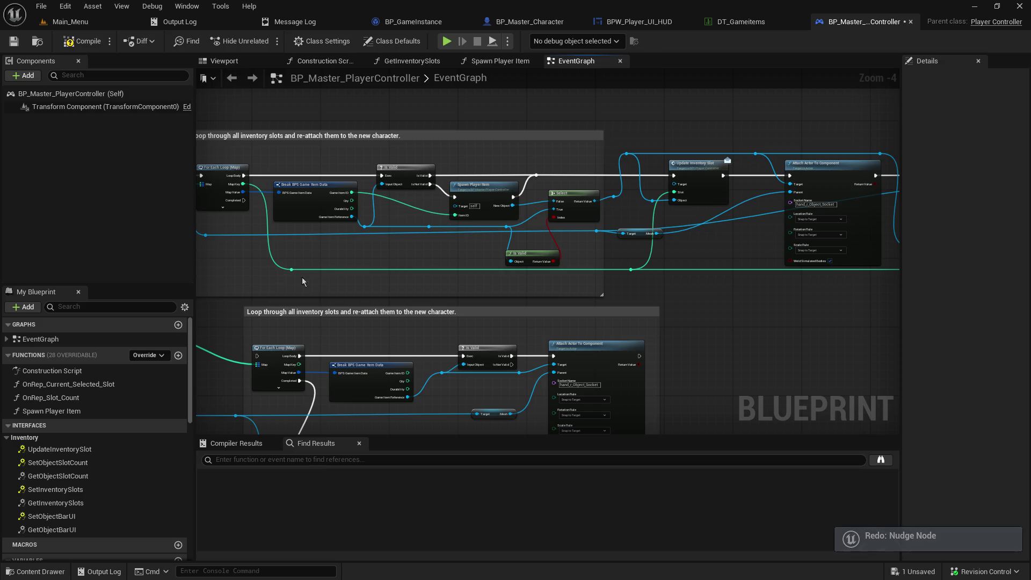
mouse_move(281, 281)
left_mouse_down()
mouse_move(891, 285)
mouse_move(714, 286)
mouse_move(706, 277)
left_mouse_up()
left_click_drag(596, 320, 955, 334)
key("Down")
key("Down")
key("Down")
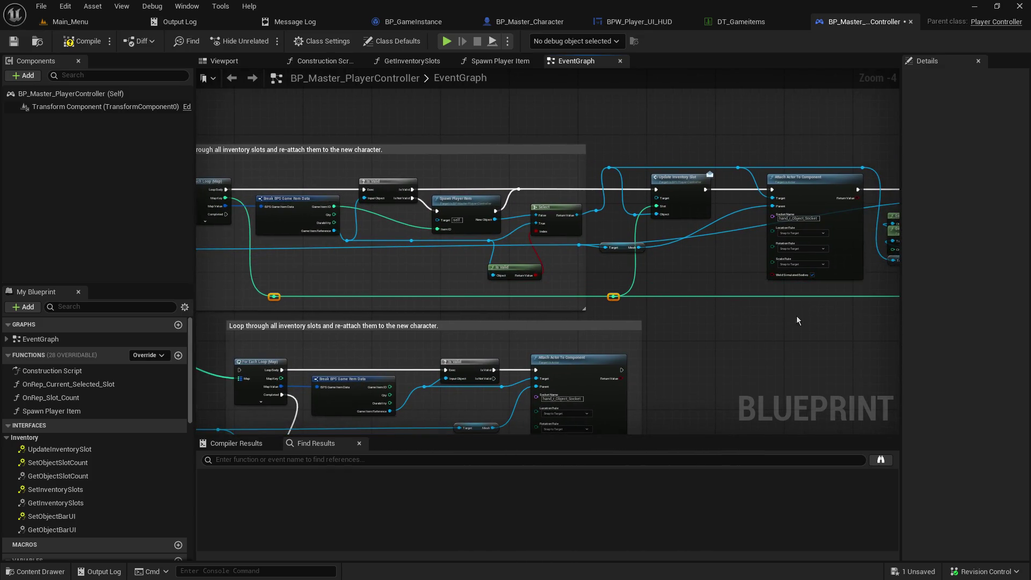
key("Down")
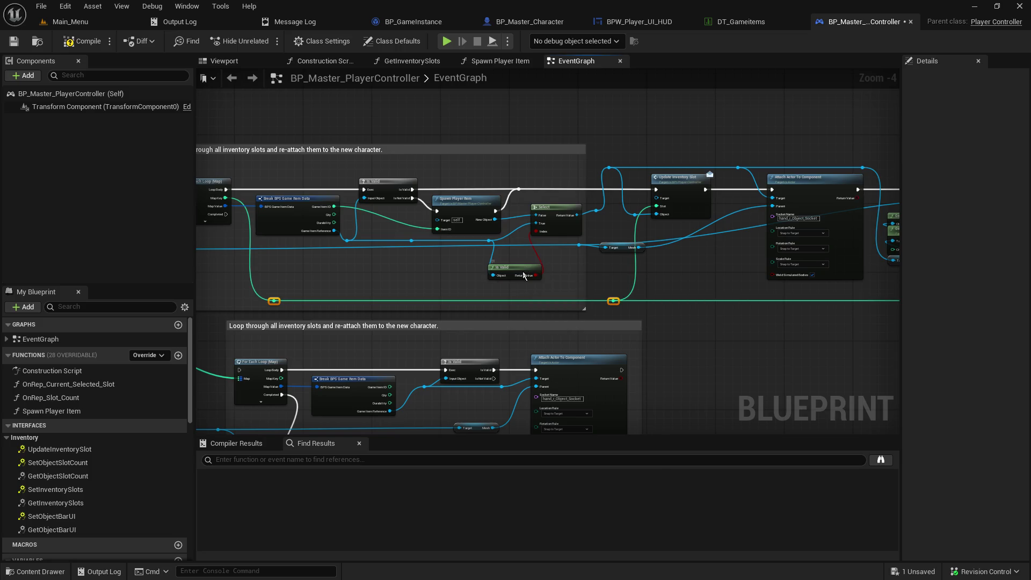
left_click_drag(525, 275, 524, 267)
scroll(521, 272, "up", 2)
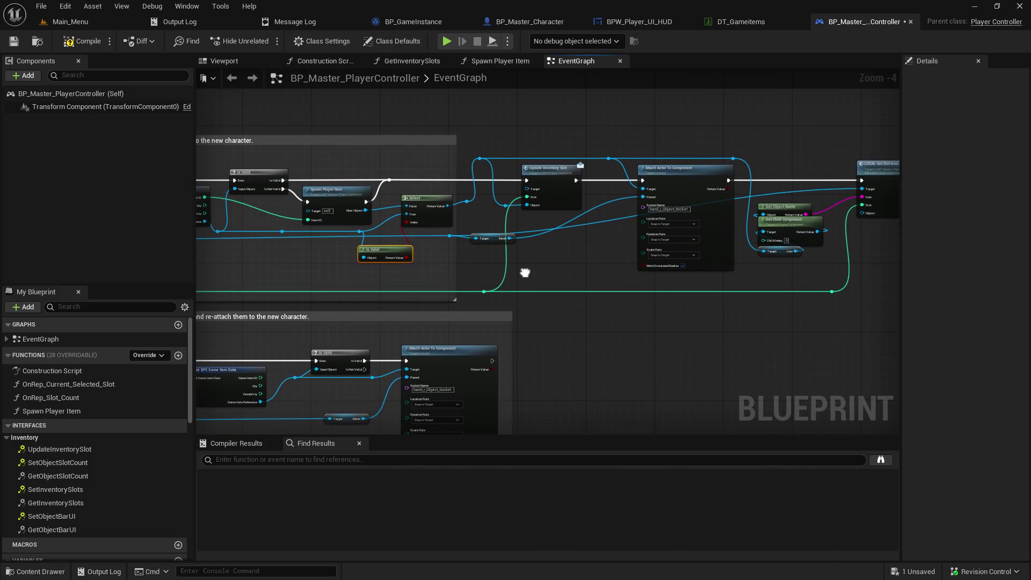
- Reposition the New Character wire reroutes and add a reroute on the blue wire beneath the loop
mouse_move(404, 265)
left_mouse_down()
mouse_move(856, 285)
mouse_move(713, 290)
left_mouse_up()
mouse_move(713, 274)
left_mouse_down()
mouse_move(276, 231)
mouse_move(526, 218)
mouse_move(693, 226)
mouse_move(614, 243)
left_mouse_up()
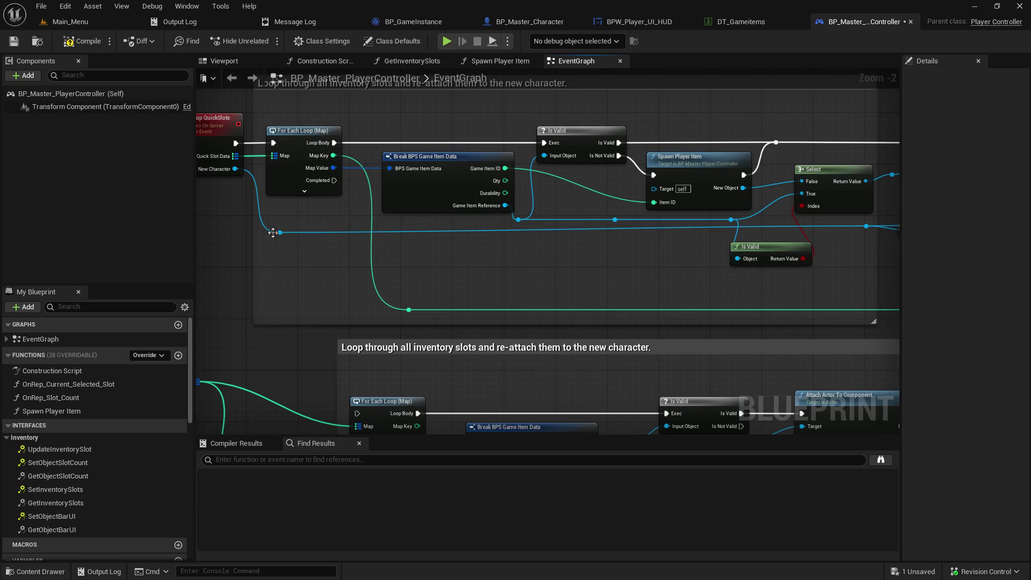
left_click_drag(273, 232, 283, 305)
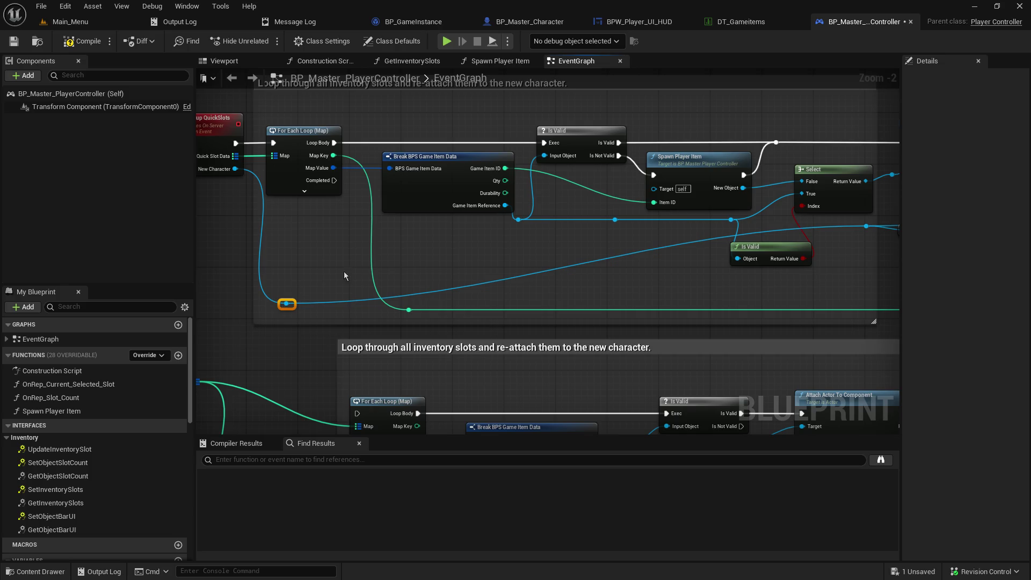
left_click_drag(344, 276, 0, 254)
mouse_move(40, 280)
left_mouse_down()
mouse_move(355, 297)
mouse_move(375, 311)
mouse_move(886, 328)
mouse_move(838, 331)
left_mouse_up()
left_click_drag(771, 322, 774, 297)
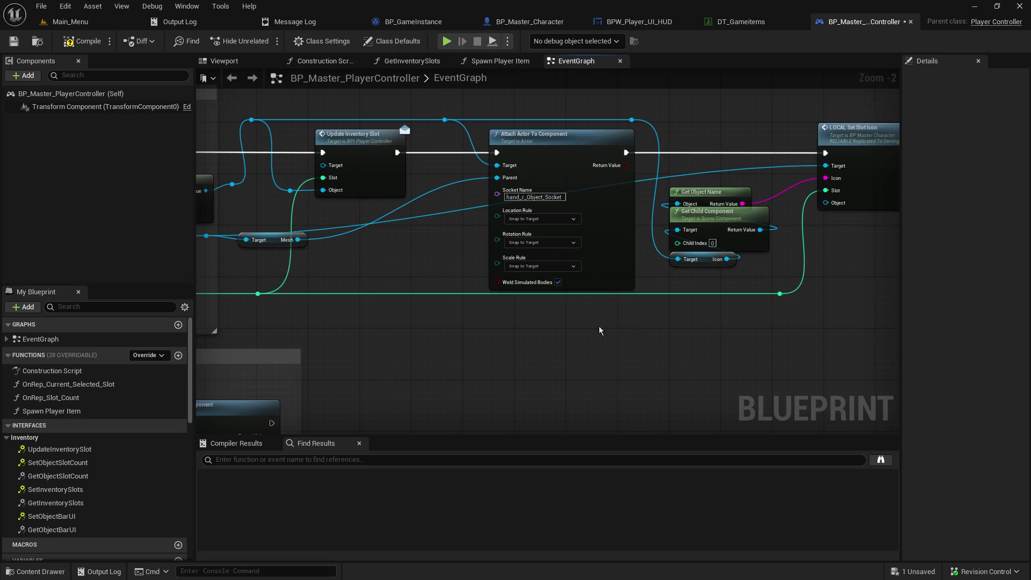
left_click_drag(599, 329, 580, 221)
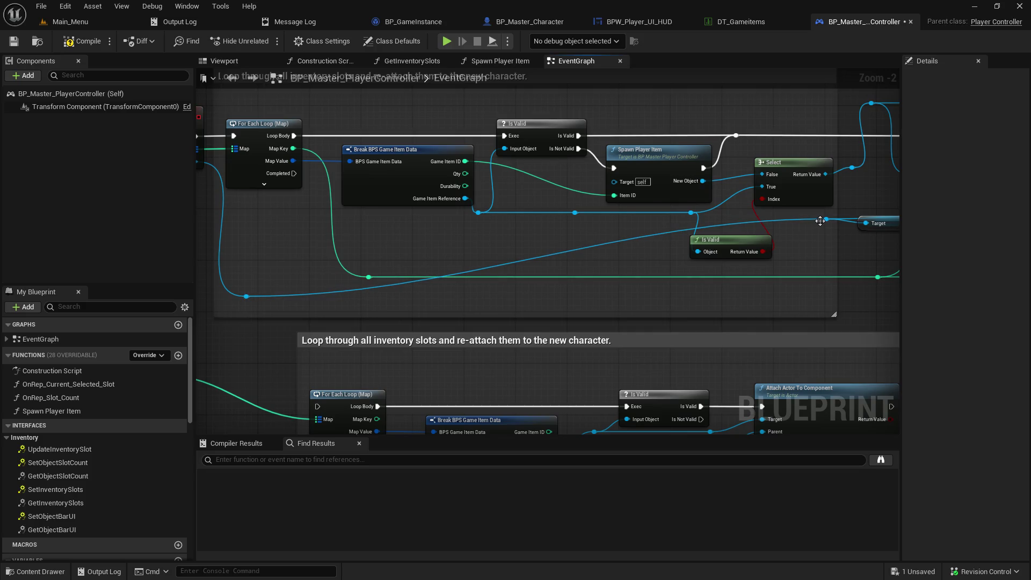
mouse_move(820, 221)
left_mouse_down()
mouse_move(814, 304)
mouse_move(748, 246)
mouse_move(395, 234)
left_mouse_up()
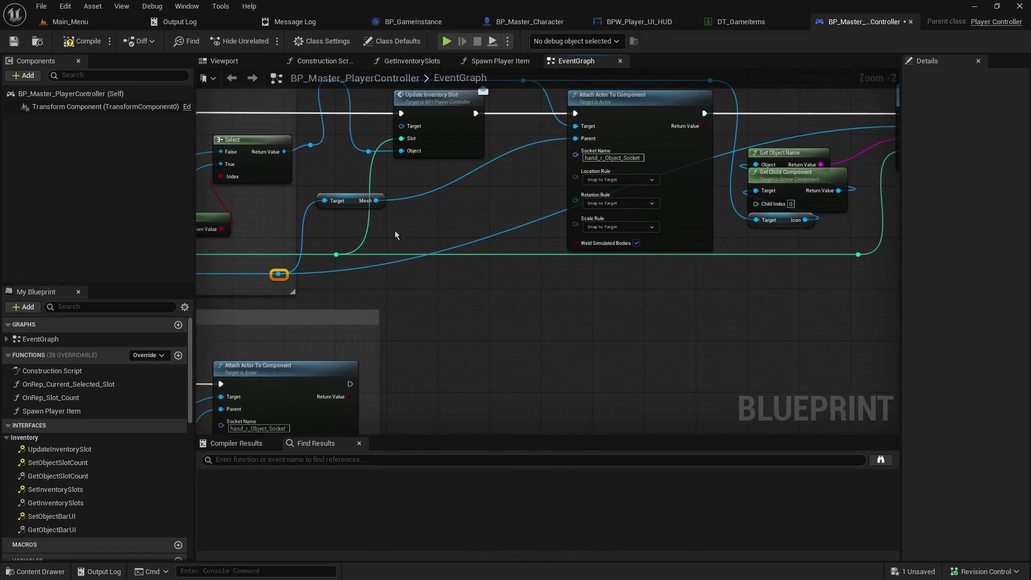
double_click(510, 232)
mouse_move(510, 236)
left_mouse_down()
mouse_move(882, 291)
mouse_move(805, 290)
mouse_move(832, 282)
mouse_move(822, 282)
left_mouse_up()
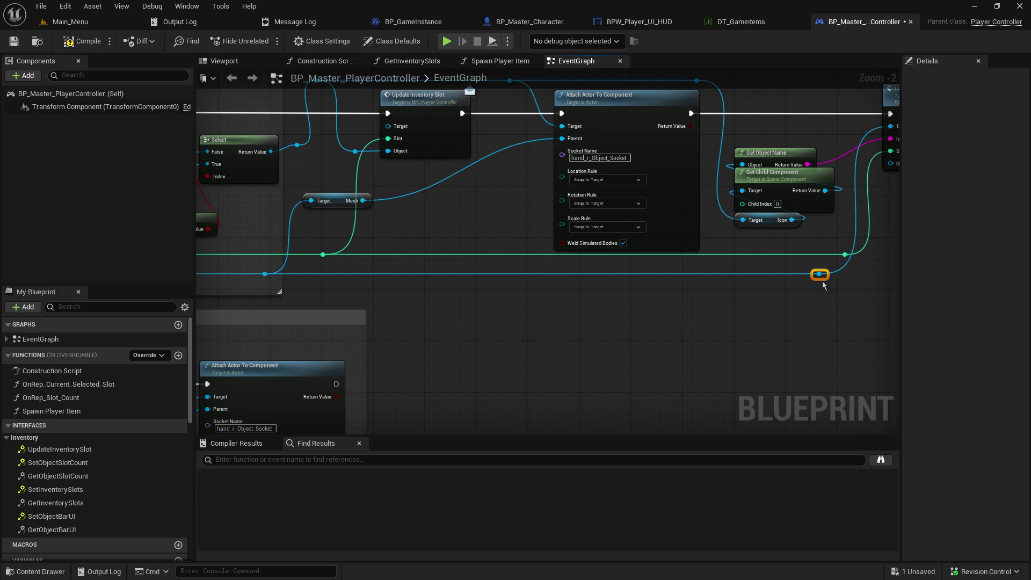
left_click(750, 310)
- Shift the Mesh getter node right and save BP_Master_PlayerController
left_click_drag(445, 231, 412, 292)
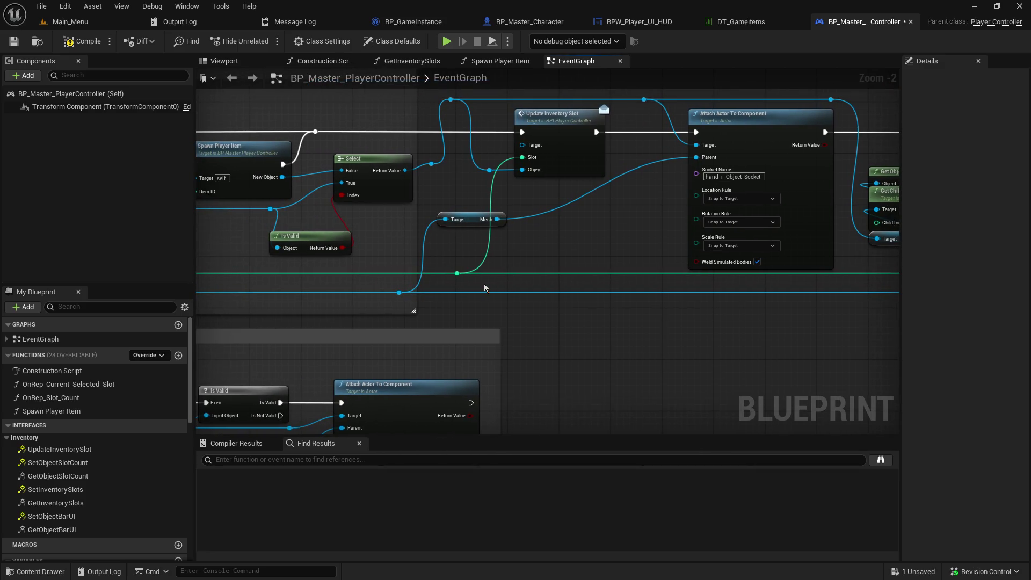
left_click(463, 220)
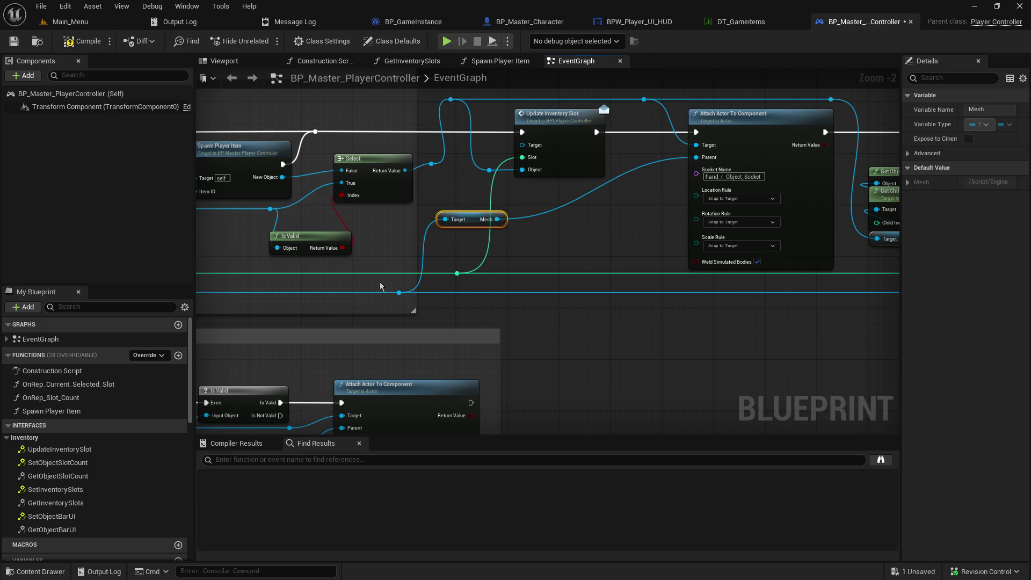
left_click_drag(409, 307, 410, 307)
mouse_move(497, 219)
left_mouse_down()
mouse_move(489, 230)
mouse_move(487, 222)
mouse_move(648, 218)
left_mouse_up()
left_click(483, 223)
left_click(538, 228)
left_click_drag(530, 233, 632, 291)
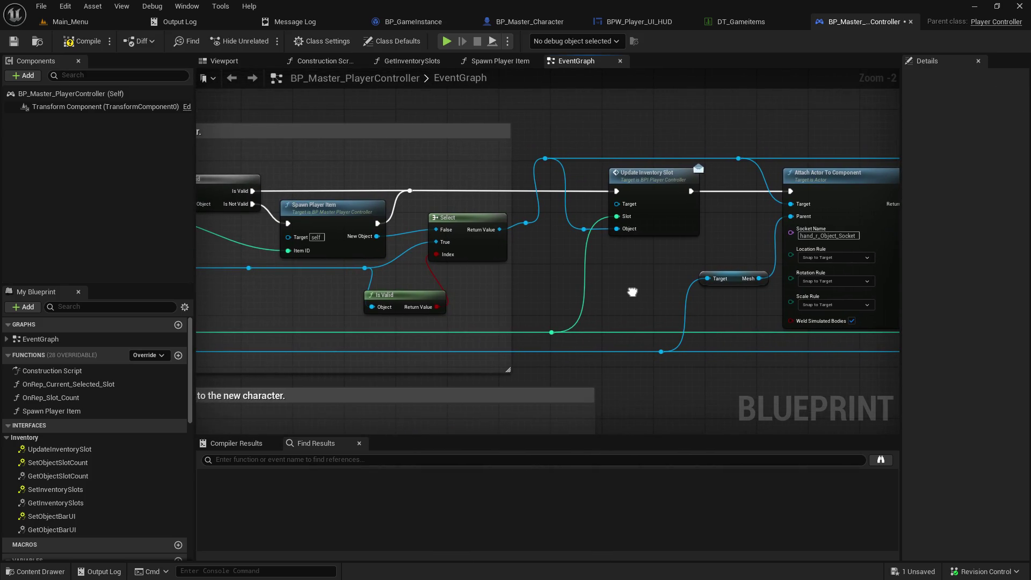
left_click_drag(633, 291, 631, 291)
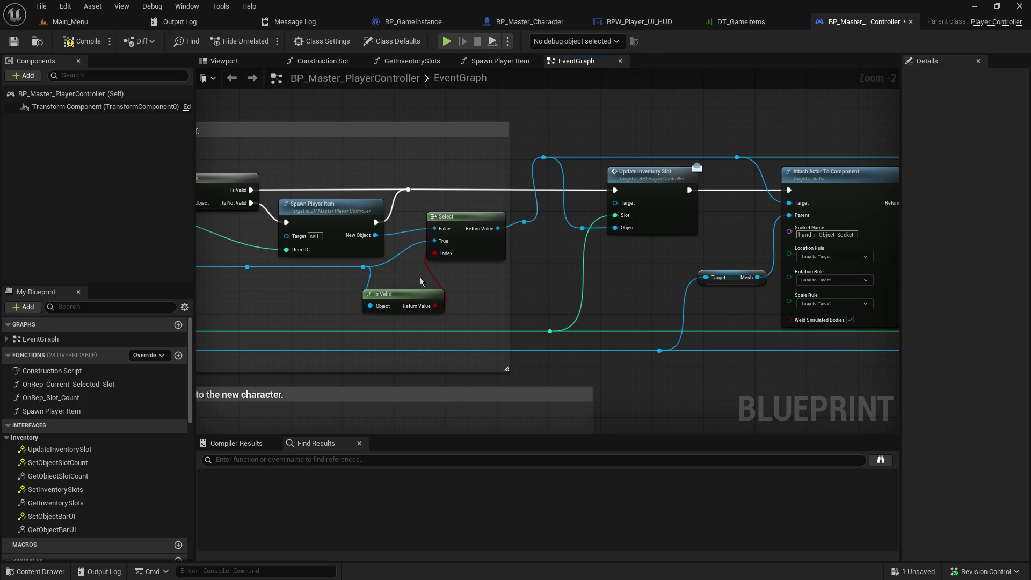
left_click(14, 41)
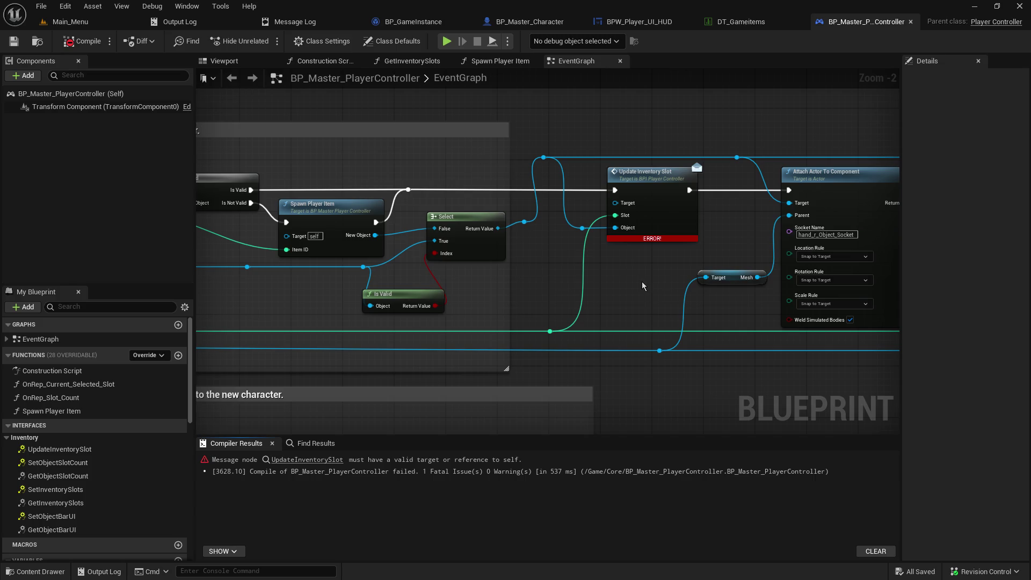
- Connect a Self reference to the Target input of Update Inventory Slot
mouse_move(649, 239)
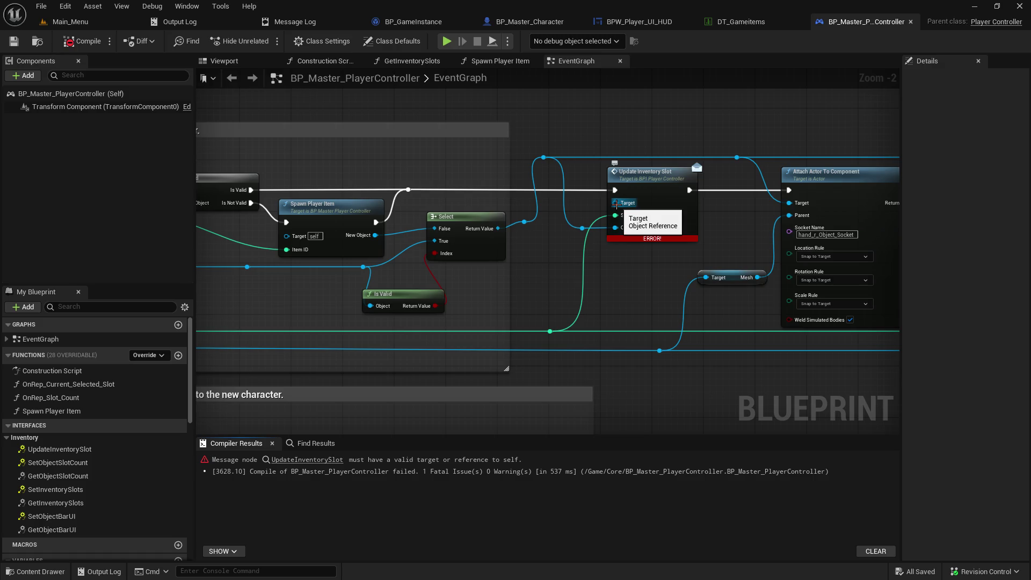
left_click_drag(616, 204, 548, 240)
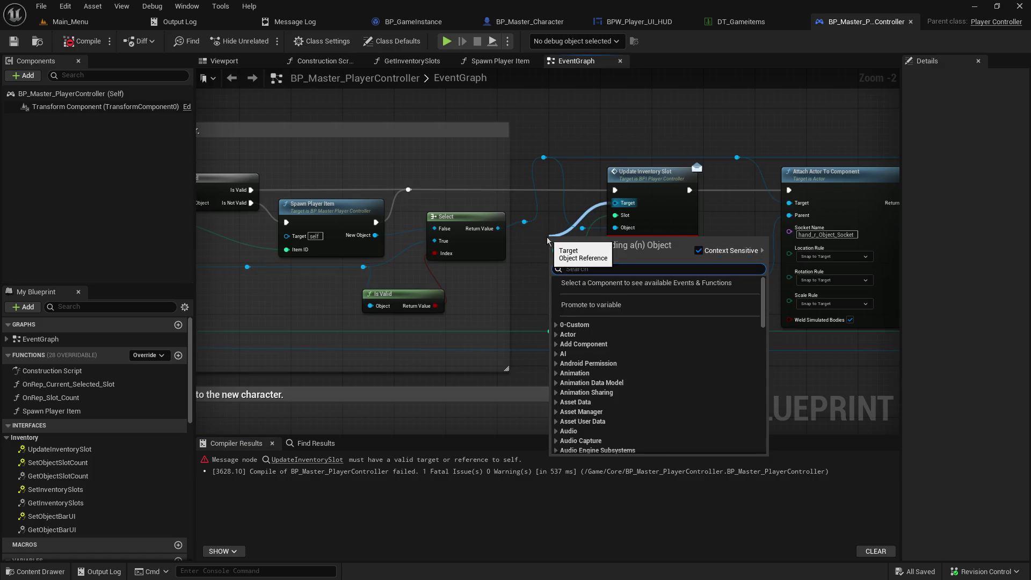
type("self")
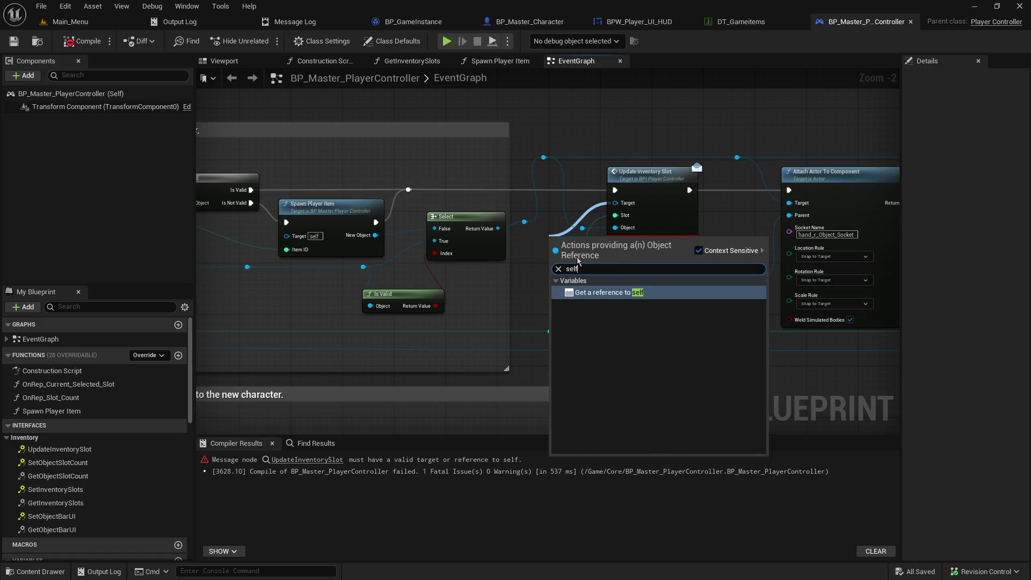
left_click(681, 292)
- Line up Update Inventory Slot with its Self node, then save and compile BP_Master_PlayerController
left_click_drag(639, 178, 684, 179)
left_click_drag(550, 240, 588, 210)
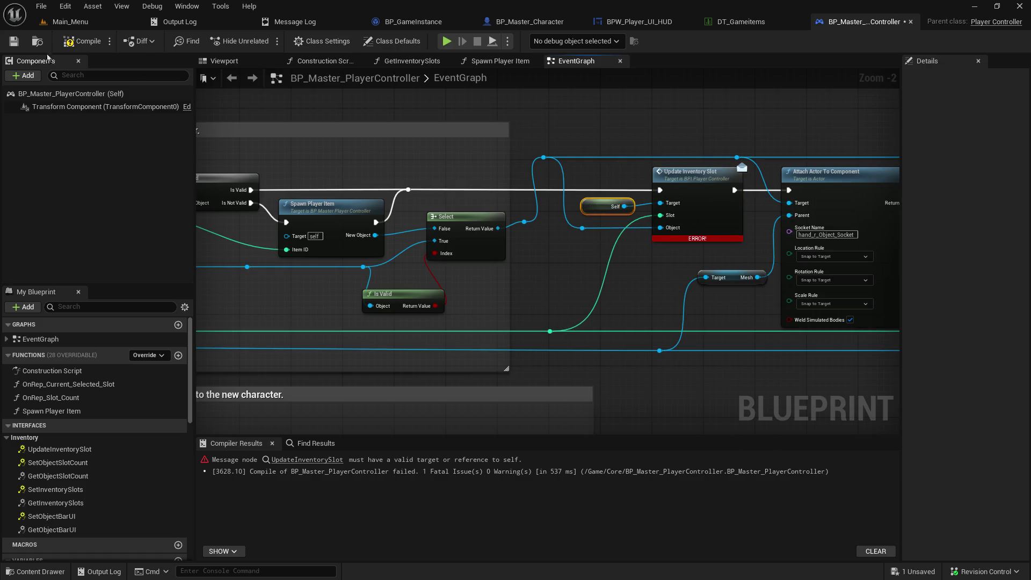
left_click(24, 44)
left_click(74, 45)
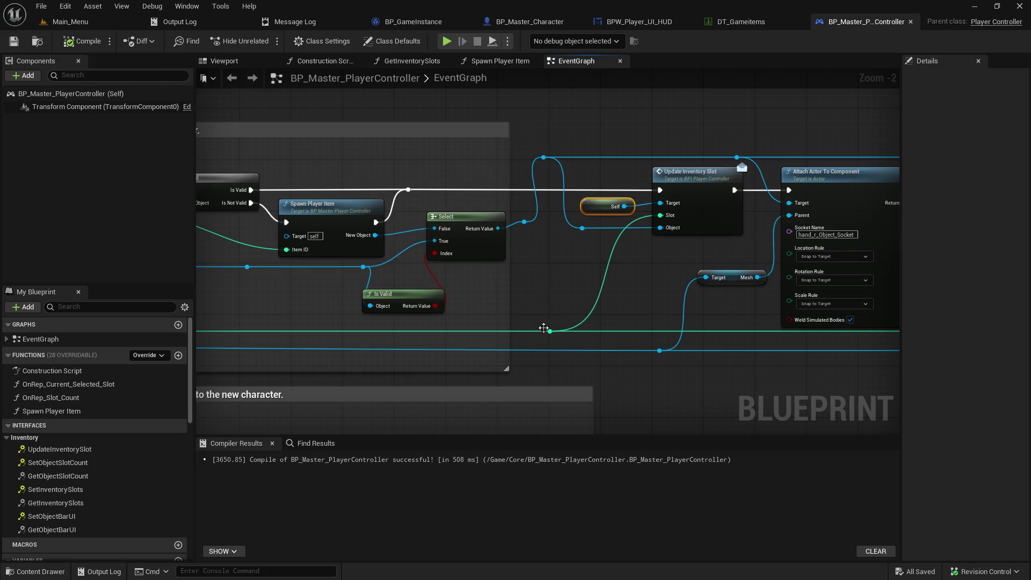
- Shift the reroute knot along the green wire and recenter the graph on Update Inventory Slot
mouse_move(544, 328)
left_mouse_down()
mouse_move(619, 331)
mouse_move(591, 329)
left_mouse_up()
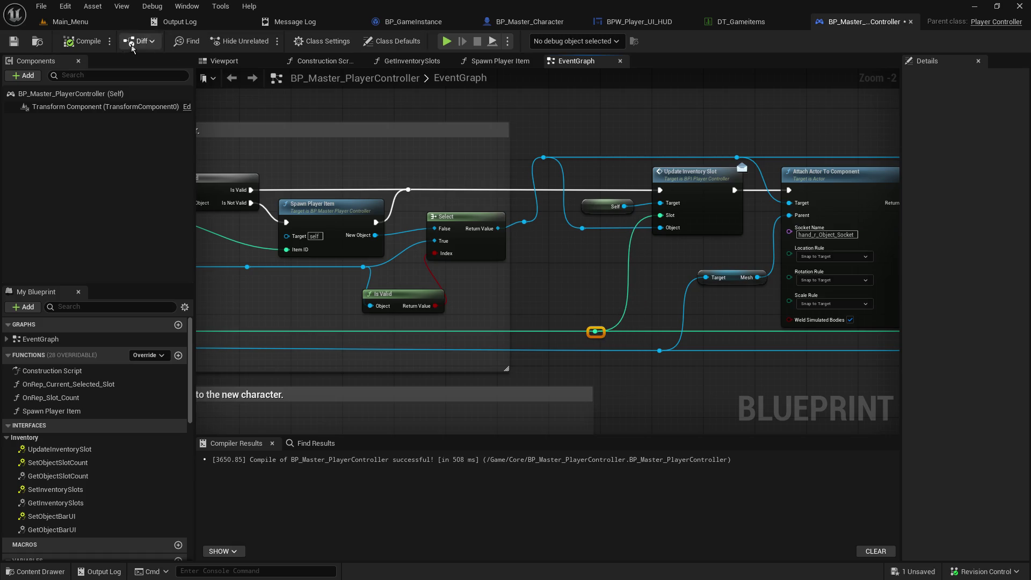
left_click_drag(714, 156, 220, 126)
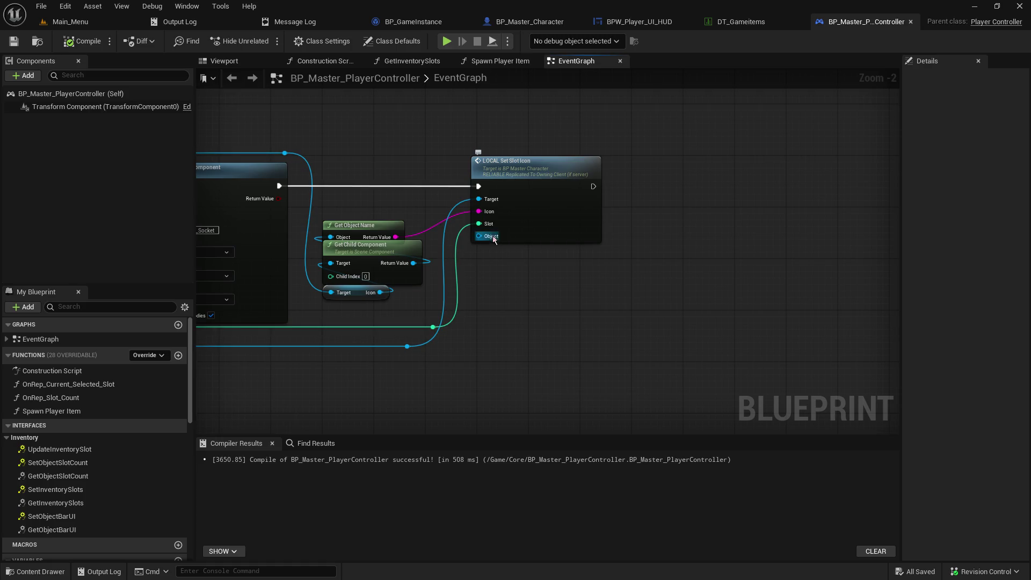
left_click_drag(421, 295, 804, 292)
- Start a play-in-editor session from Main_Menu, host a game, and resume past the first breakpoint
left_click(80, 24)
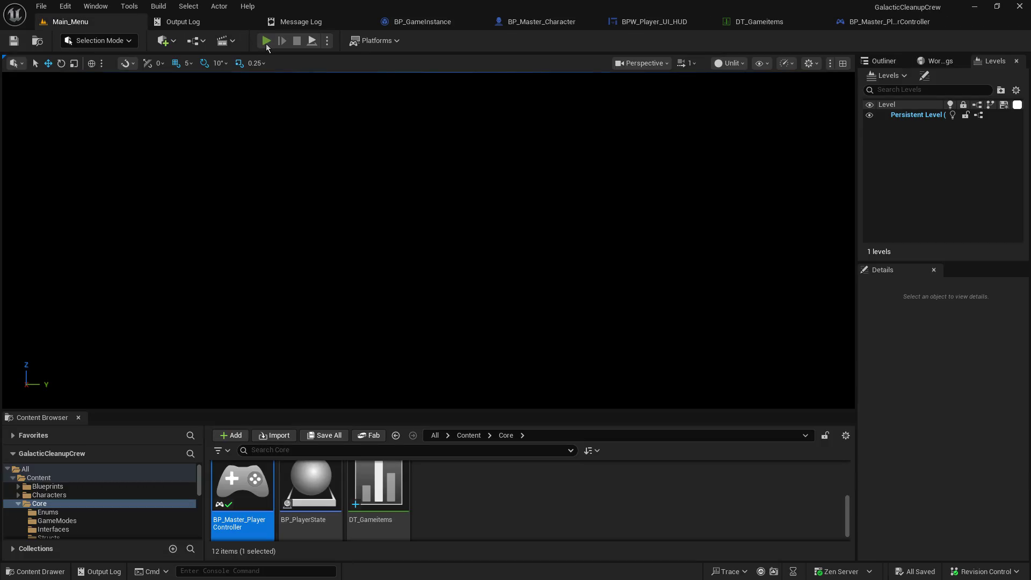
left_click(266, 43)
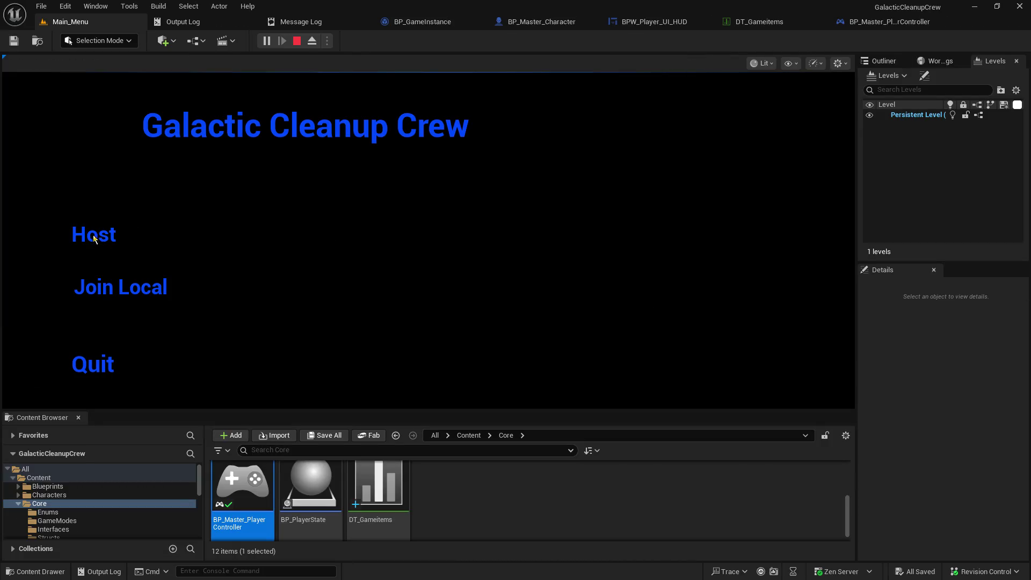
left_click(91, 233)
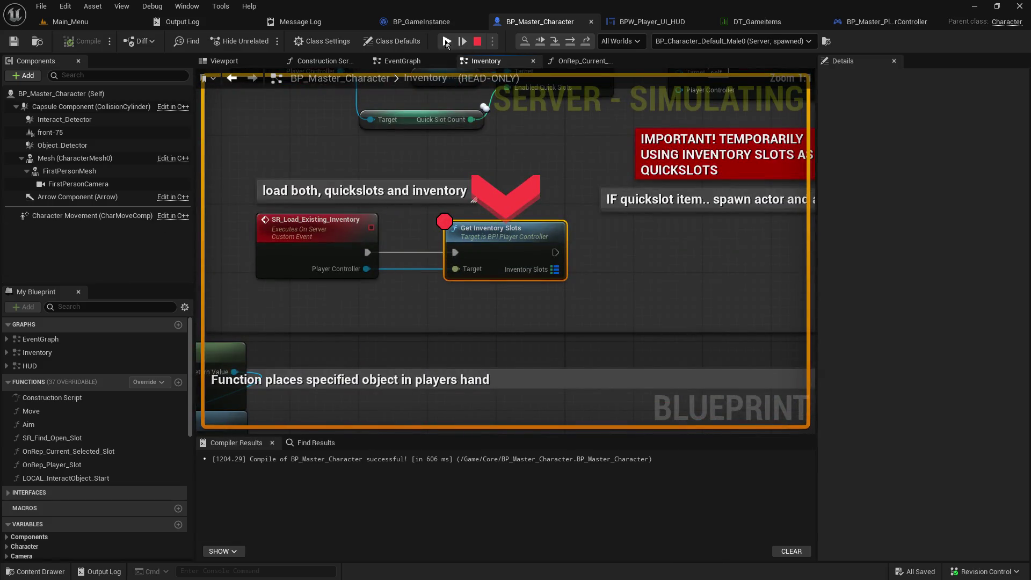
left_click(447, 42)
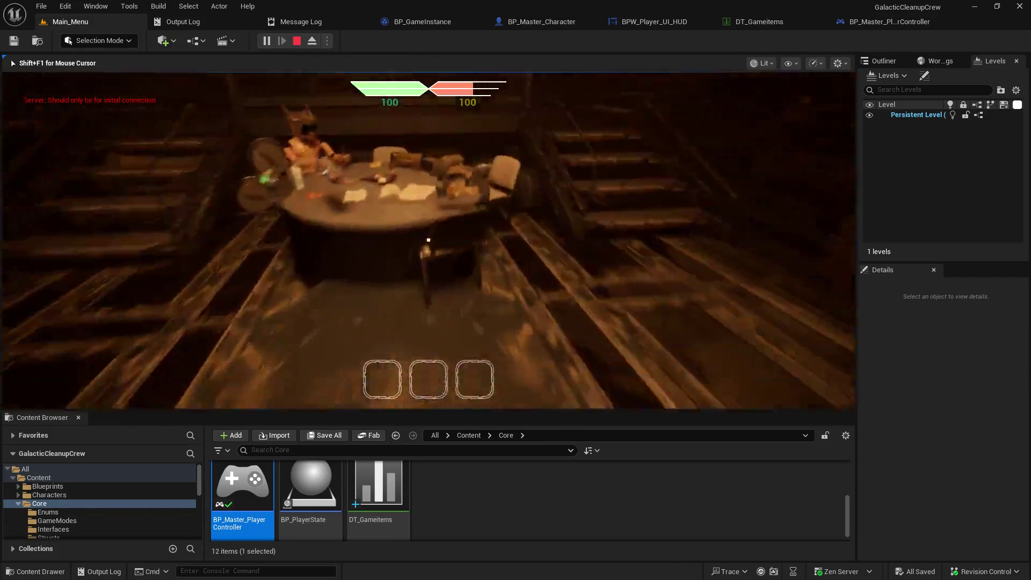
- Pick up an item, trigger a map load at the console, and step into SR_Load_Character
key("e")
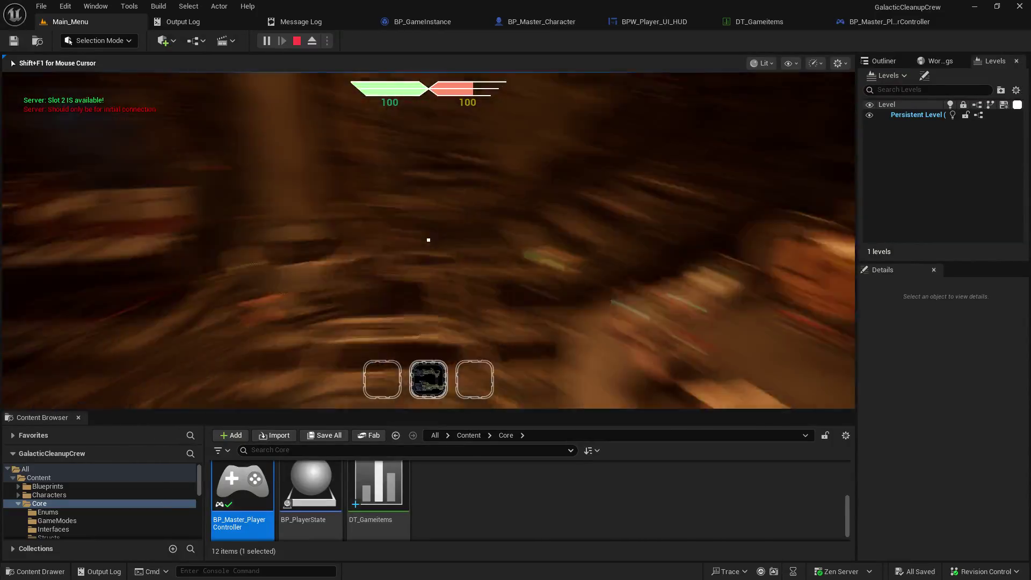
key("e")
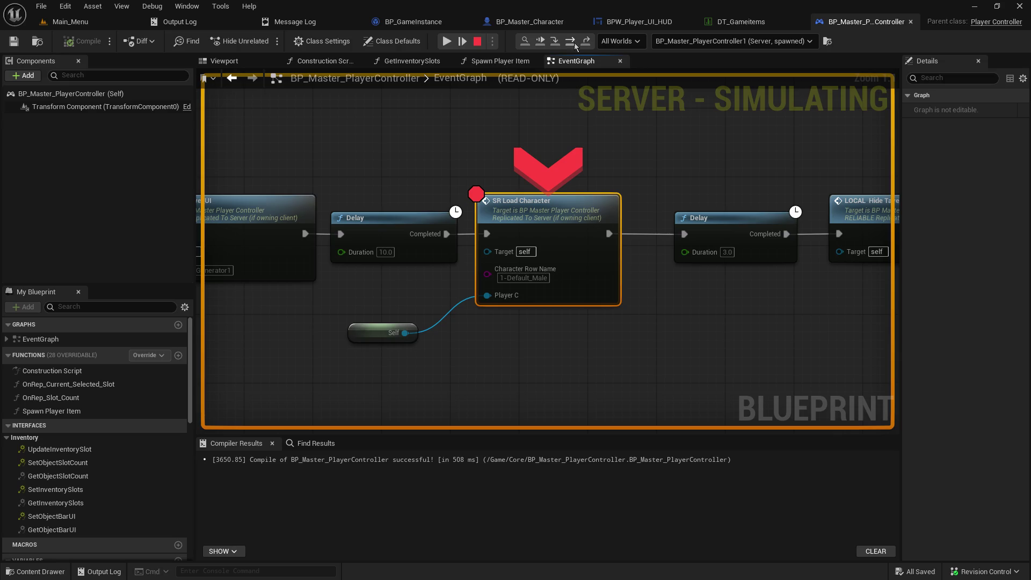
left_click(553, 46)
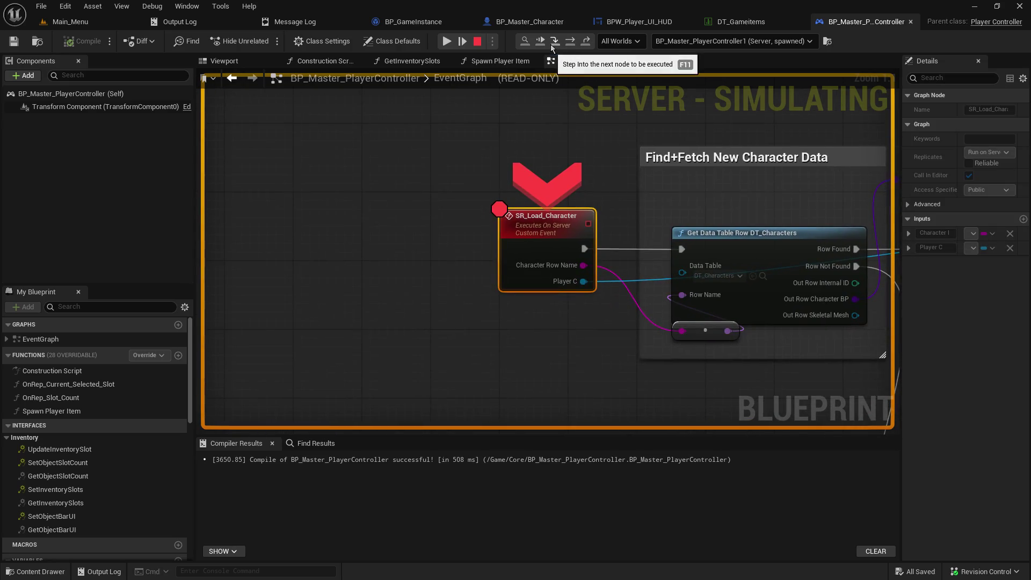
- Step over Get Data Table Row, Get Inventory Slots and SpawnActor toward SR Setup Quick Slots
left_click(569, 45)
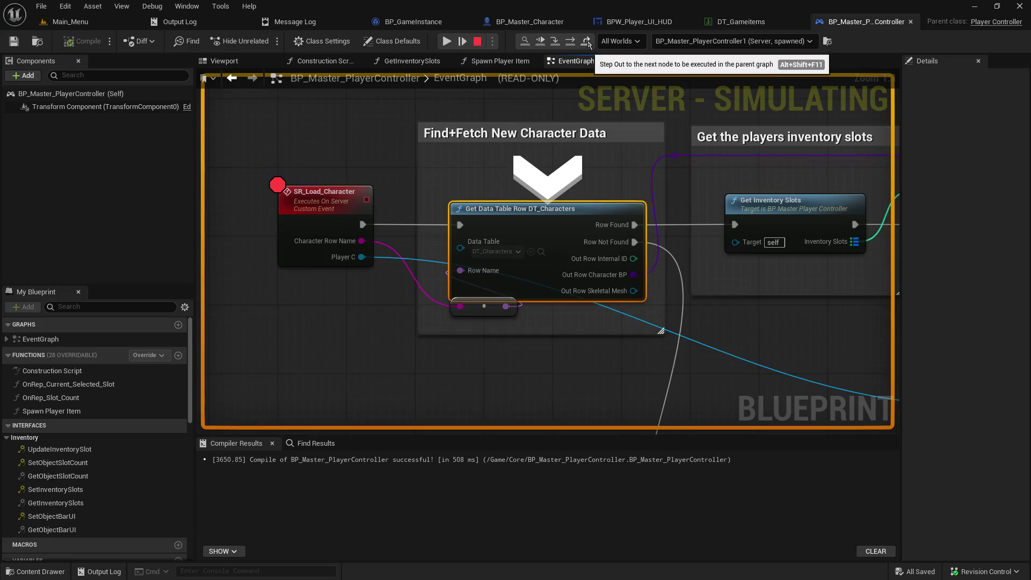
left_click(569, 42)
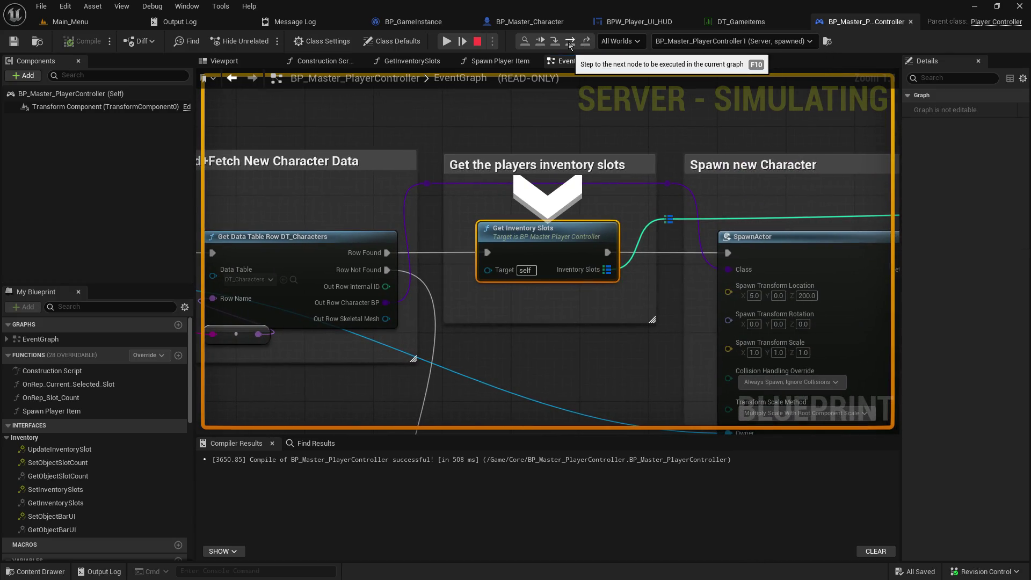
left_click(570, 45)
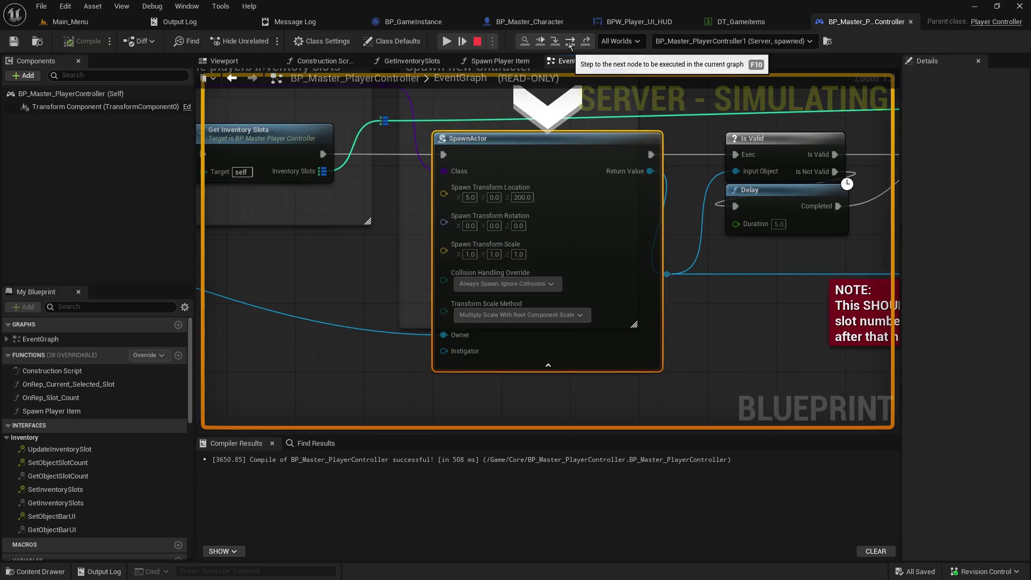
left_click(569, 45)
left_click(569, 45)
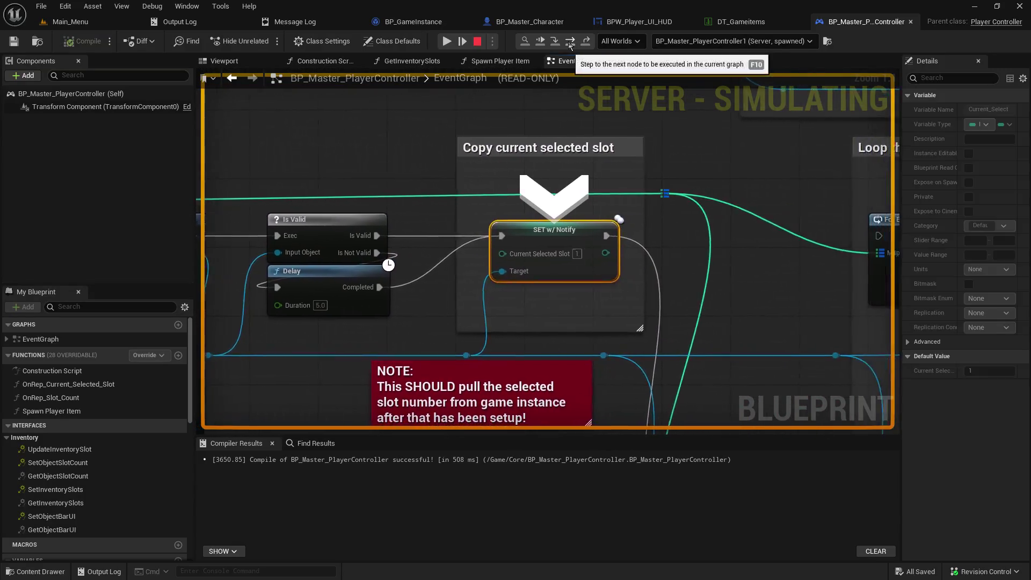
left_click(570, 45)
- Step through OnRep_Current_Selected_Slot and into the SR Setup QuickSlots event
left_click(556, 45)
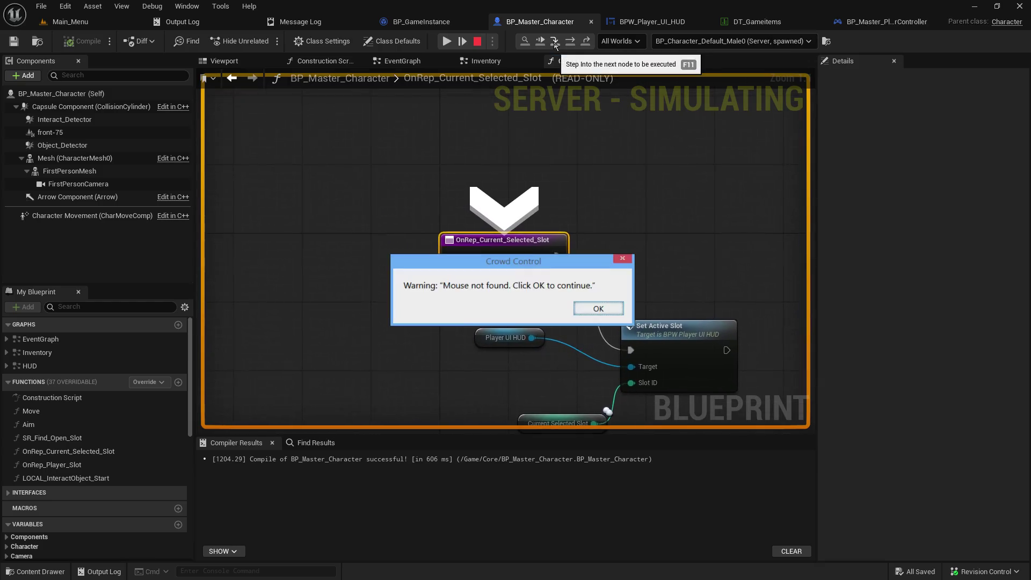
left_click(556, 45)
left_click(555, 45)
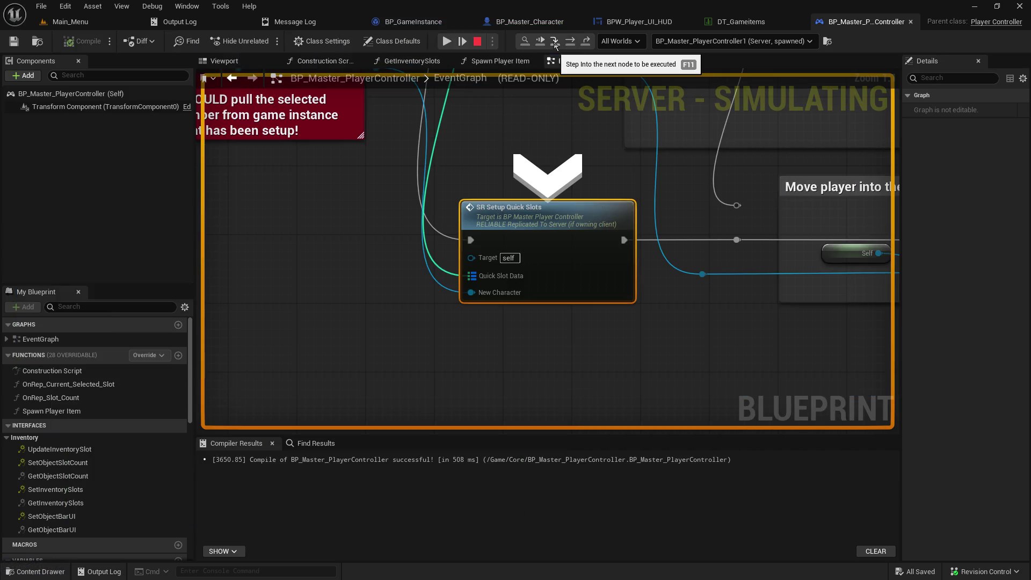
left_click(554, 45)
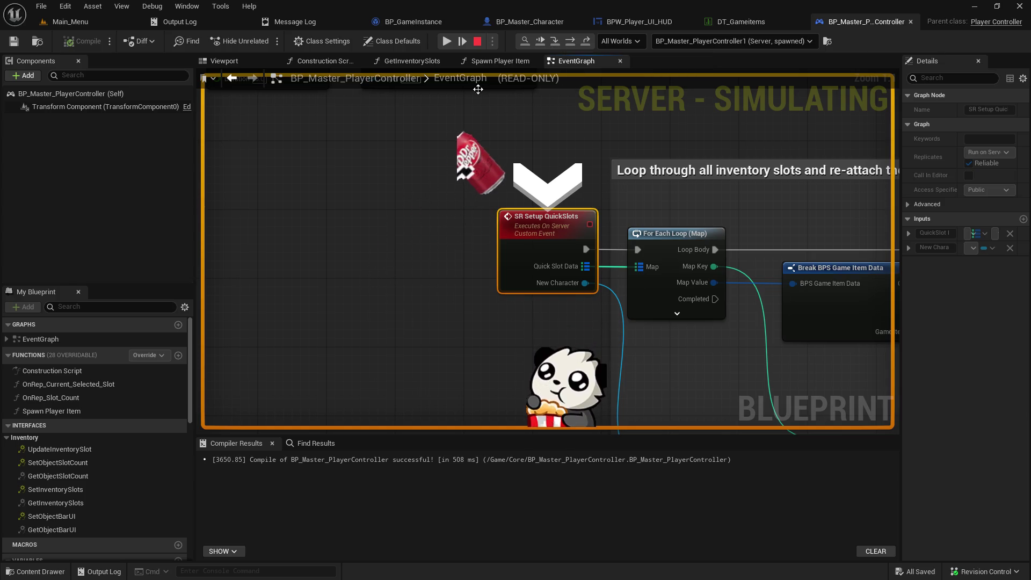
- Step the For Each Loop through the IsValid macro's Branch to Spawn Player Item
left_click_drag(478, 89, 344, 110)
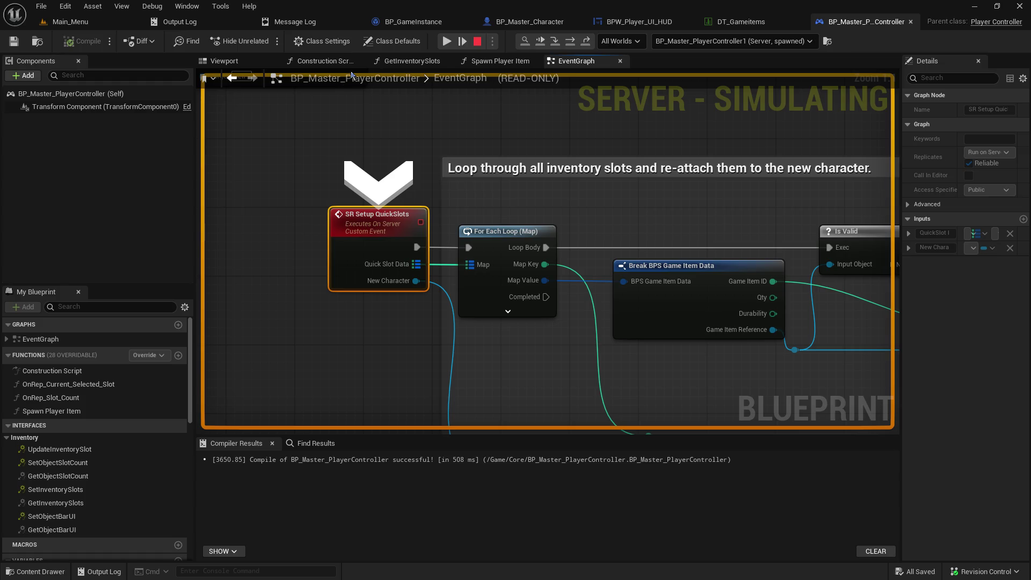
left_click(558, 43)
left_click(559, 43)
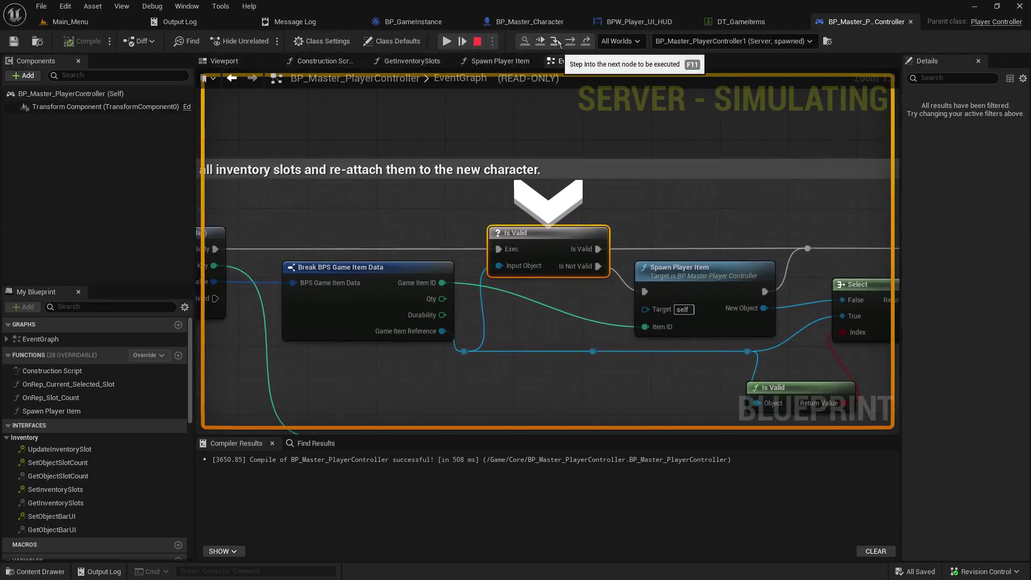
left_click(558, 43)
left_click(558, 43)
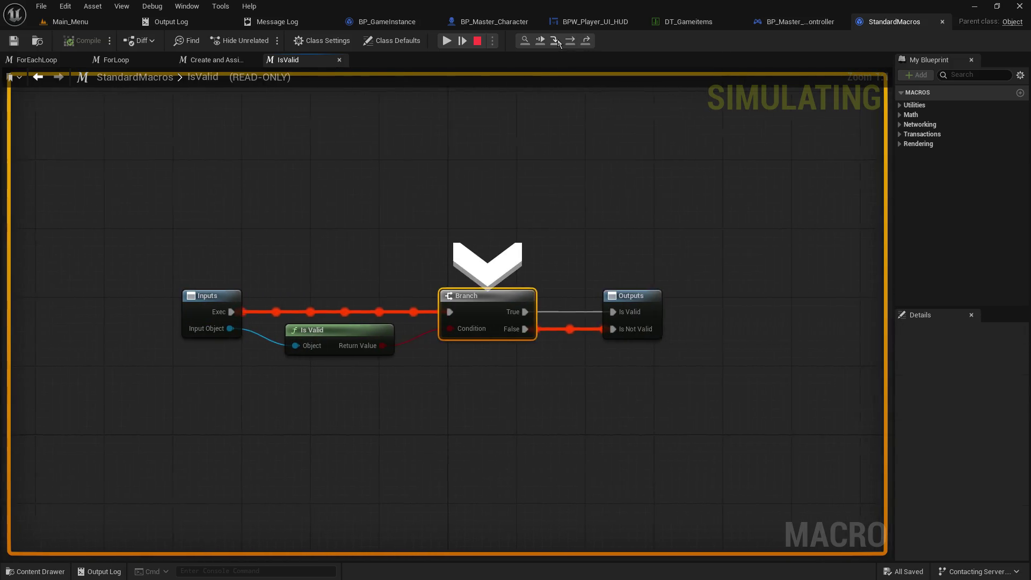
left_click(558, 43)
left_click(559, 43)
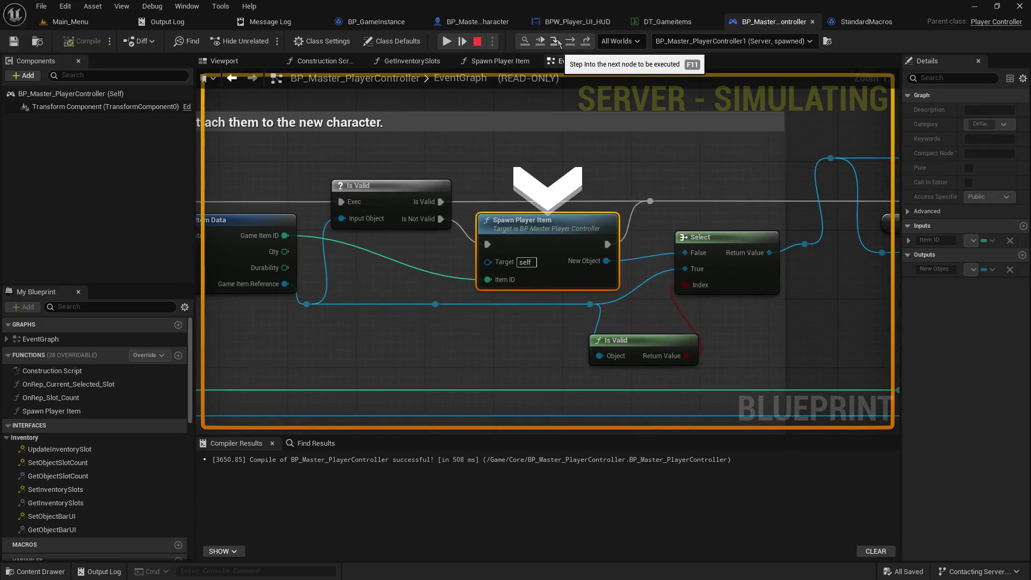
- Step through Spawn Player Item, its SpawnActor and overlap event, back to Update Inventory Slot
left_click(558, 43)
left_click(558, 43)
left_click(559, 43)
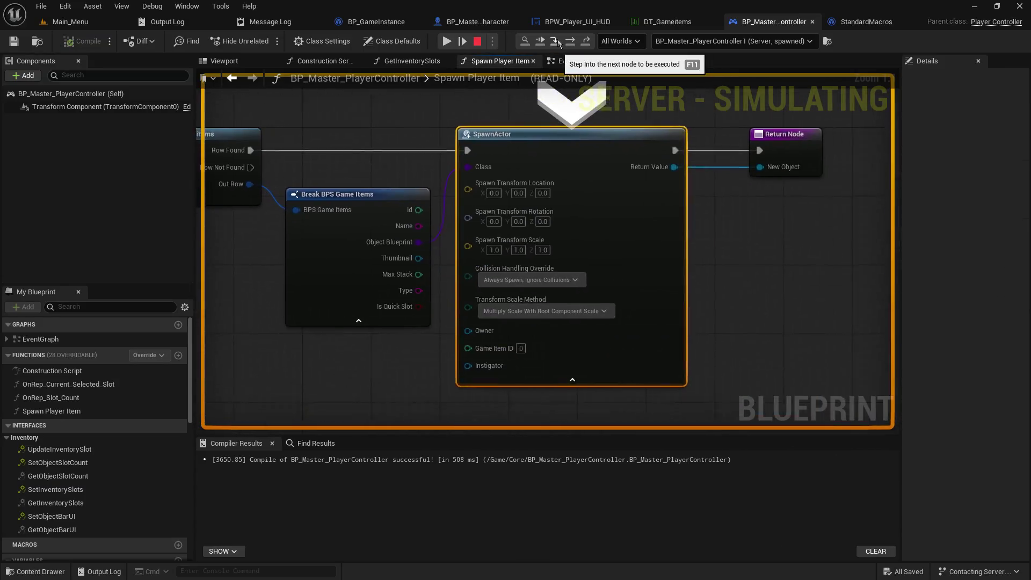
left_click(558, 43)
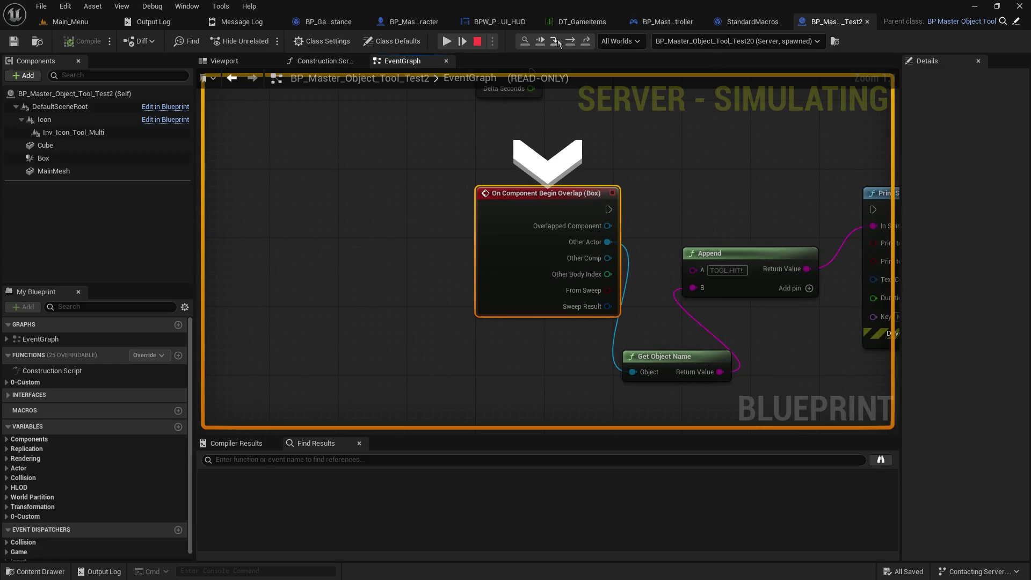
left_click(558, 43)
left_click(559, 43)
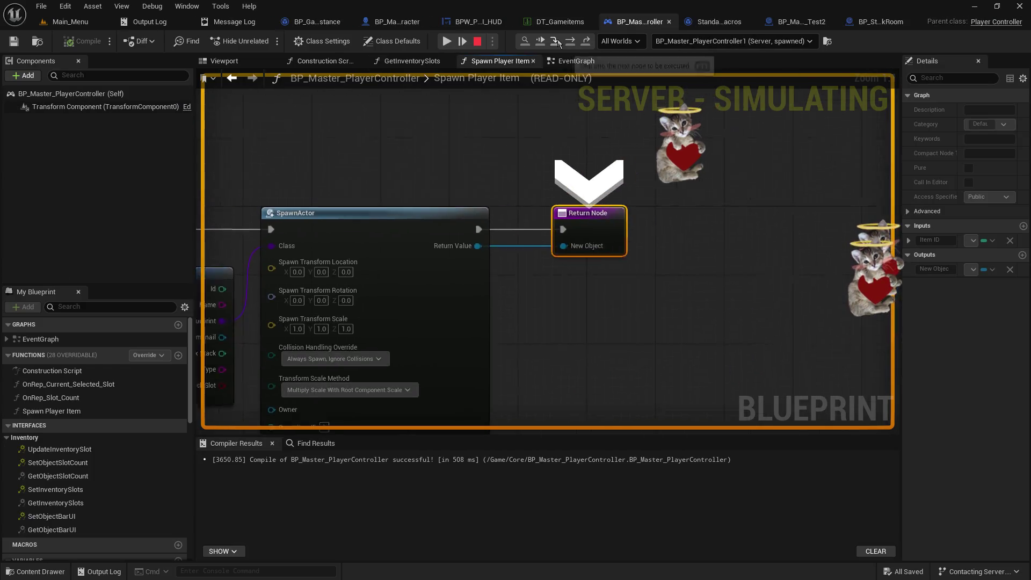
left_click(558, 43)
left_click(559, 43)
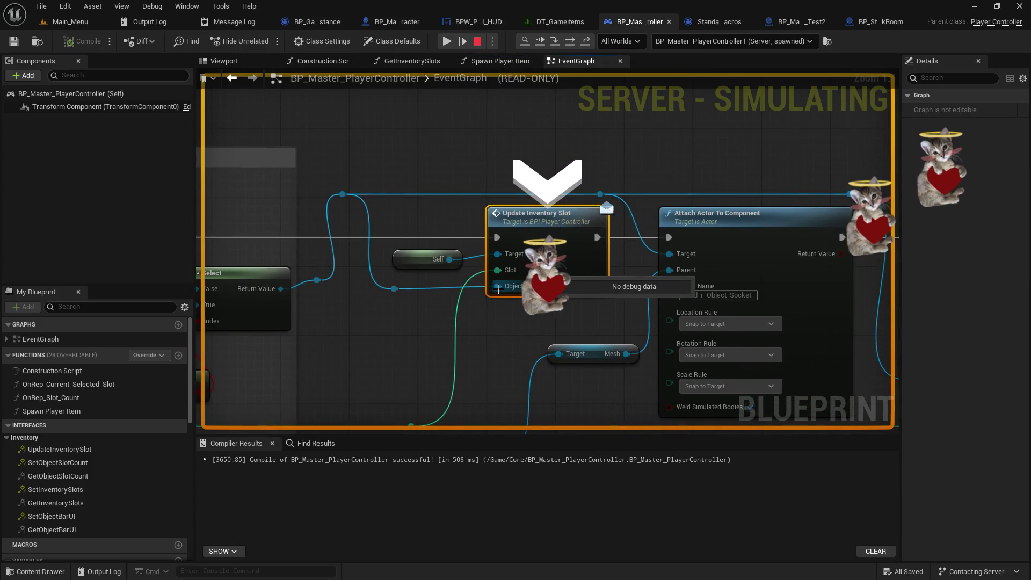
- Check the Slot value, step into Player Update Inventory Slot, then resume execution
mouse_move(497, 269)
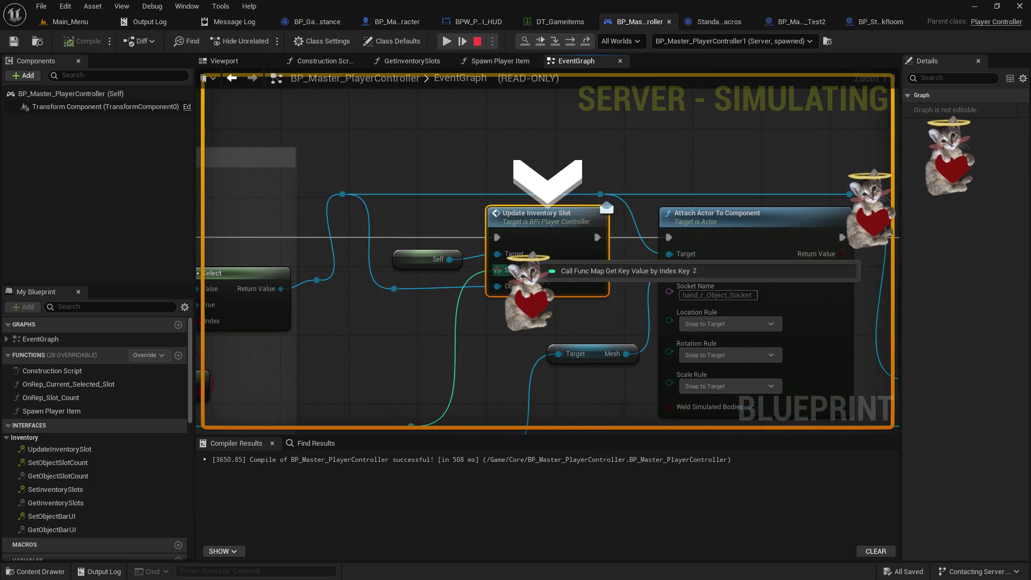
left_click(557, 43)
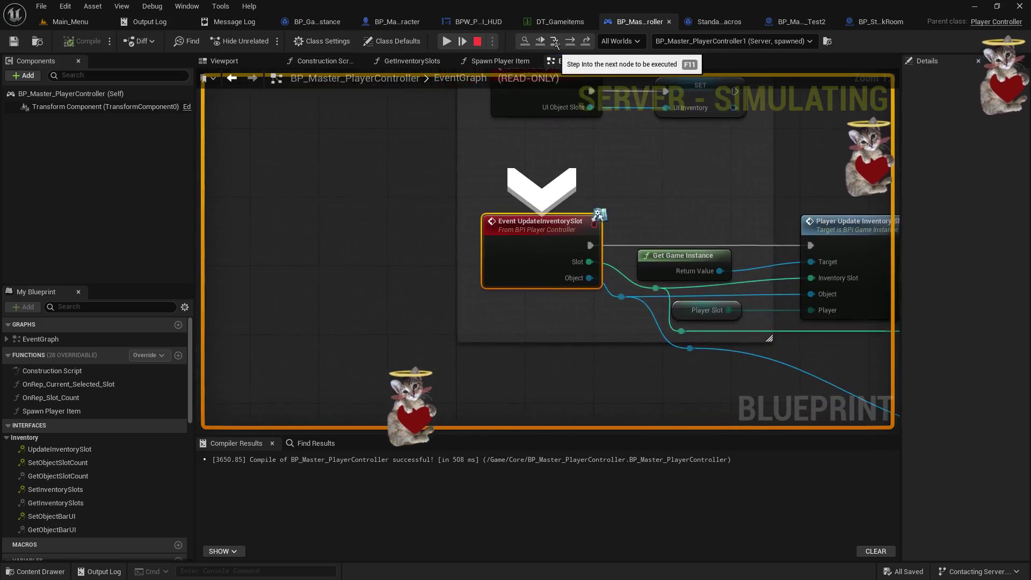
left_click(557, 43)
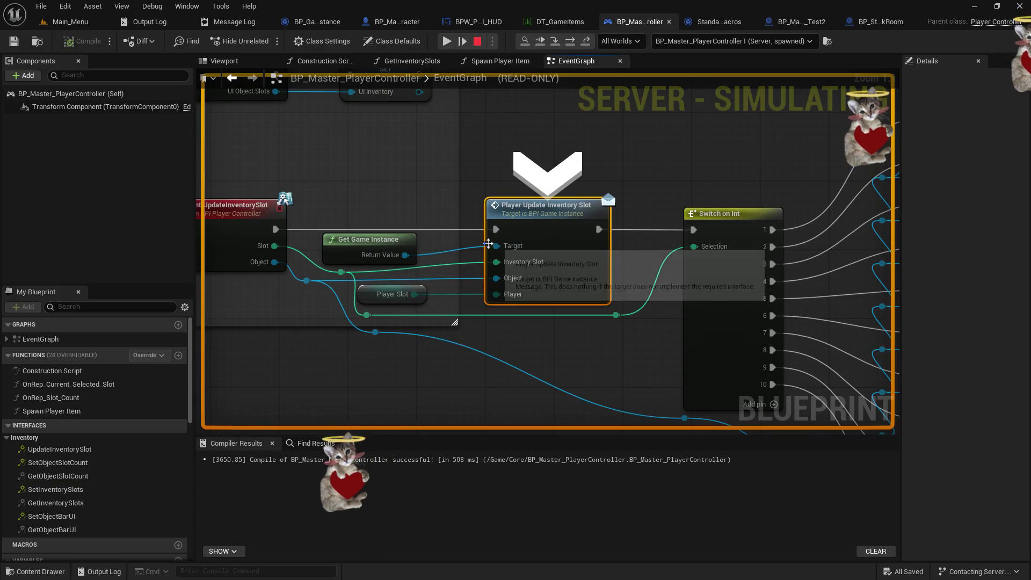
mouse_move(276, 247)
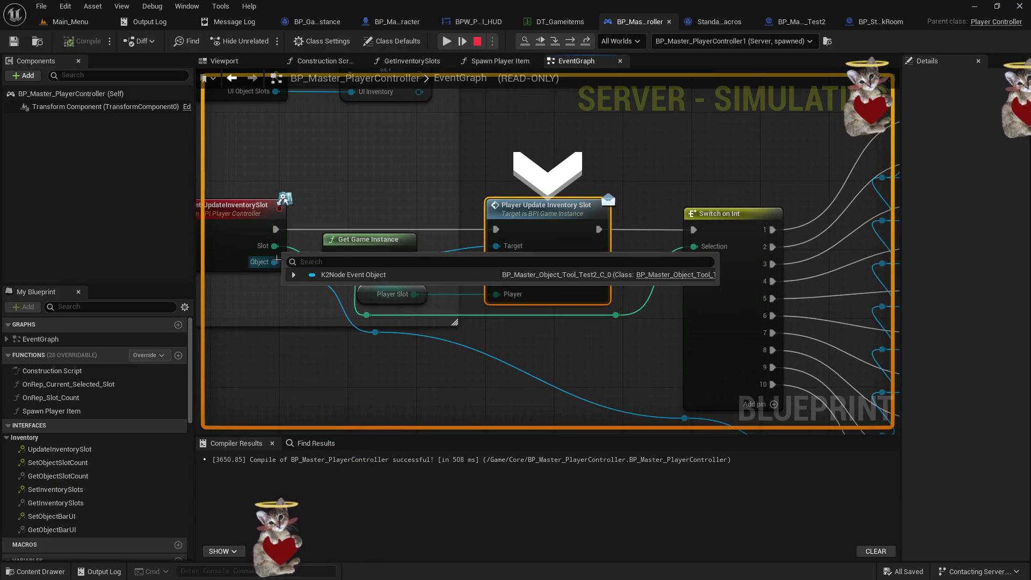
left_click(446, 42)
- Resume from the breakpoint, then stop the play session with Esc to bring up the Play In Editor log
left_click(444, 51)
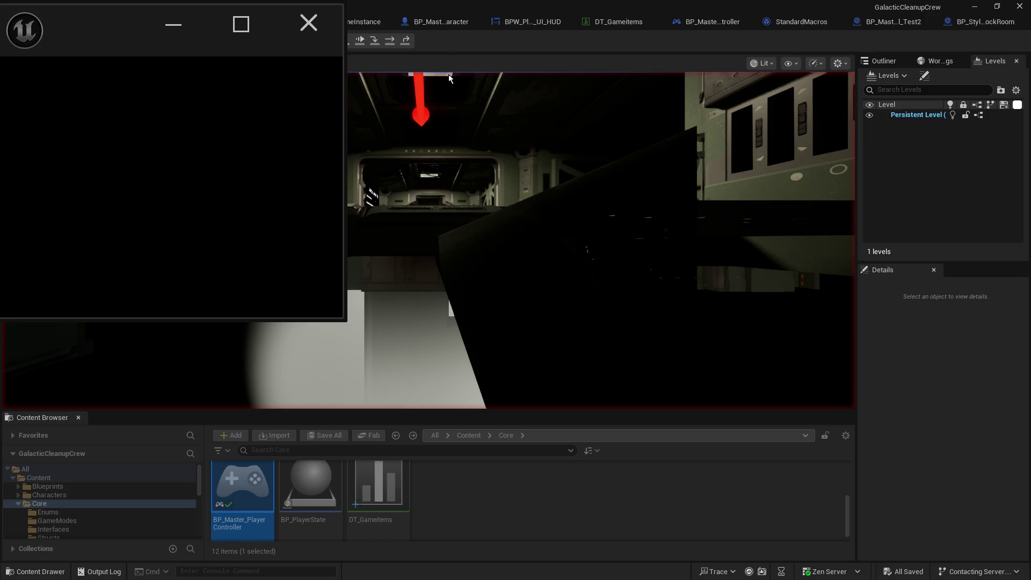
left_click(544, 169)
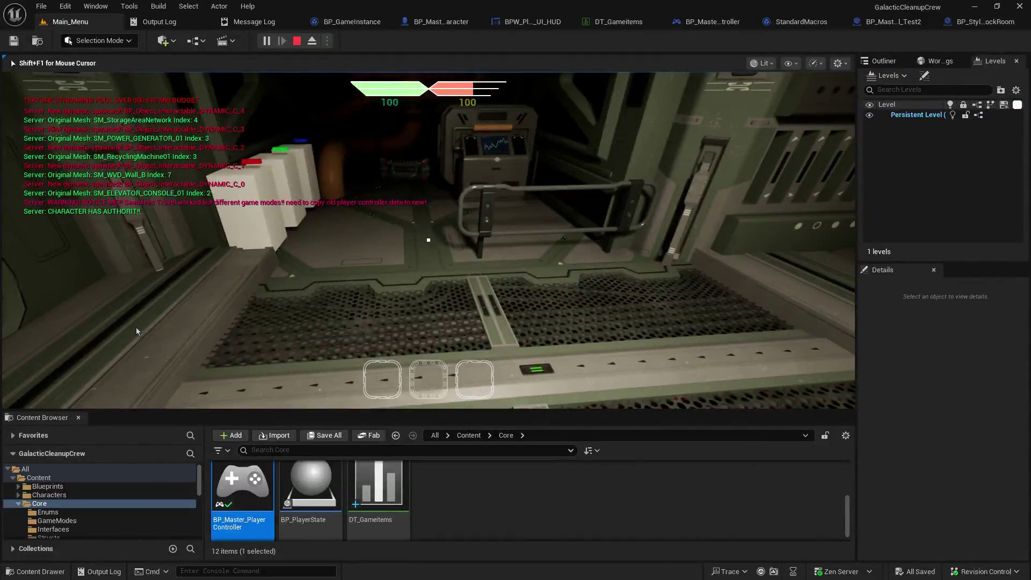
key("Escape")
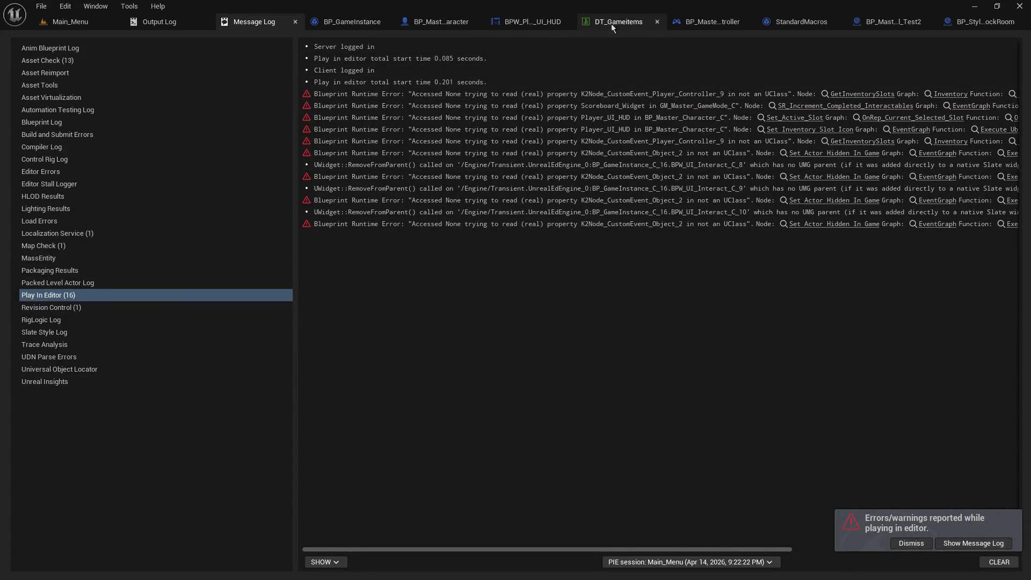
- Close DT_Gameitems and pan the BP_Master_PlayerController EventGraph to reveal more nodes
left_click(656, 21)
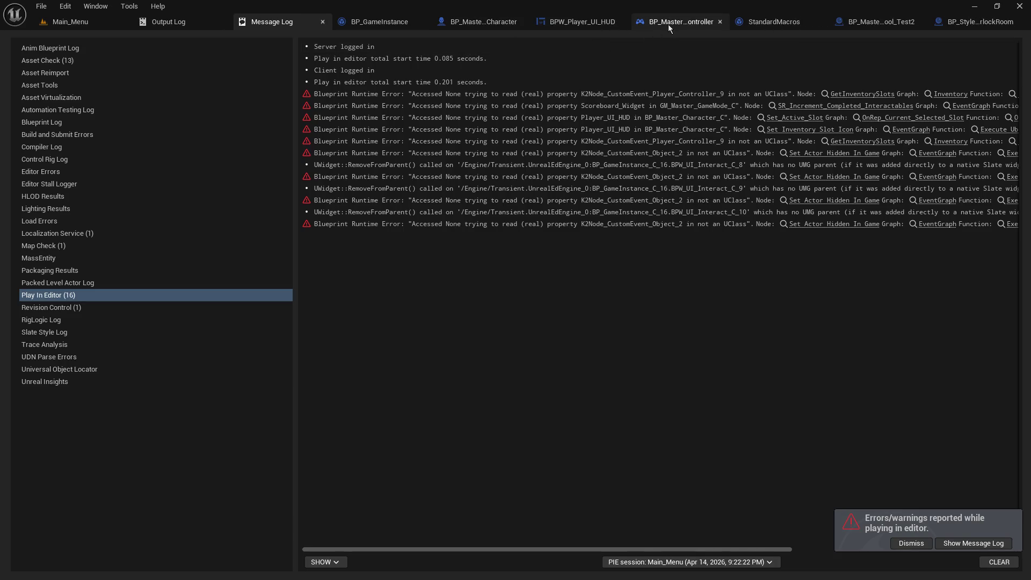
left_click(668, 24)
mouse_move(618, 110)
left_mouse_down()
mouse_move(543, 269)
mouse_move(524, 263)
left_mouse_up()
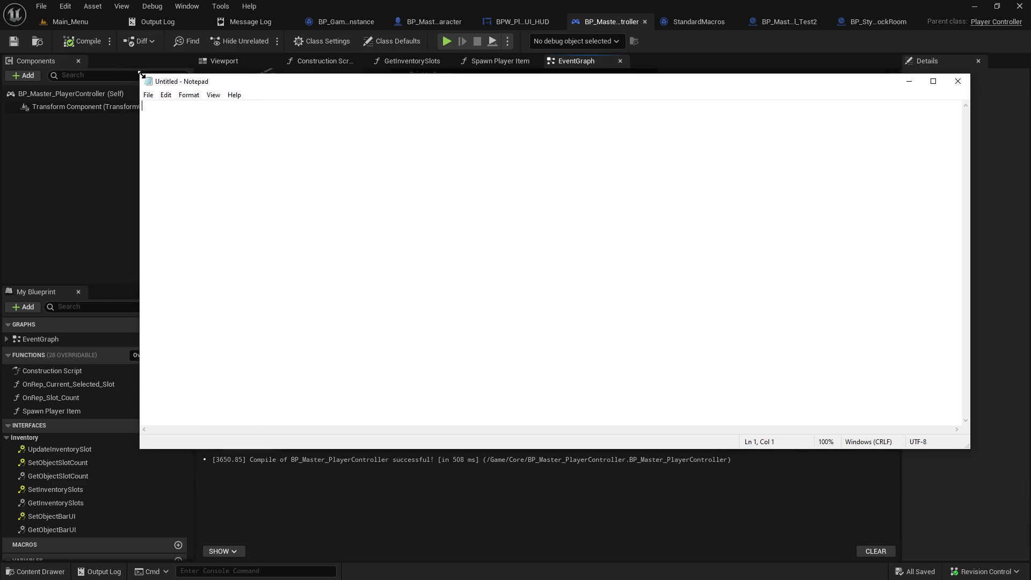
- Shrink Notepad and close the StandardMacros, BP_Master_Object_Tool_Test2 and BP_StyleA_AirlockRoom tabs
left_click_drag(141, 74, 366, 208)
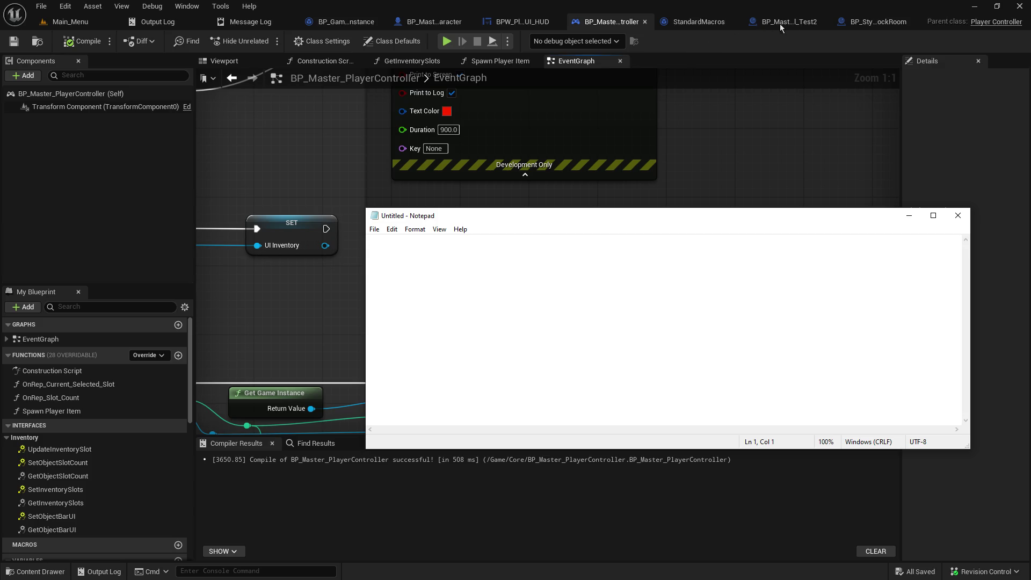
left_click(736, 22)
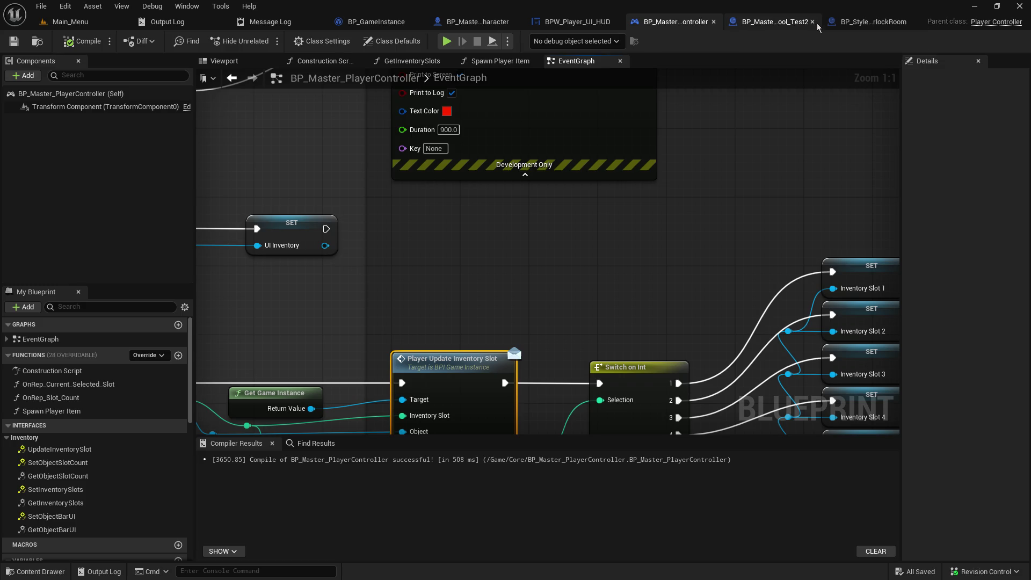
left_click(812, 21)
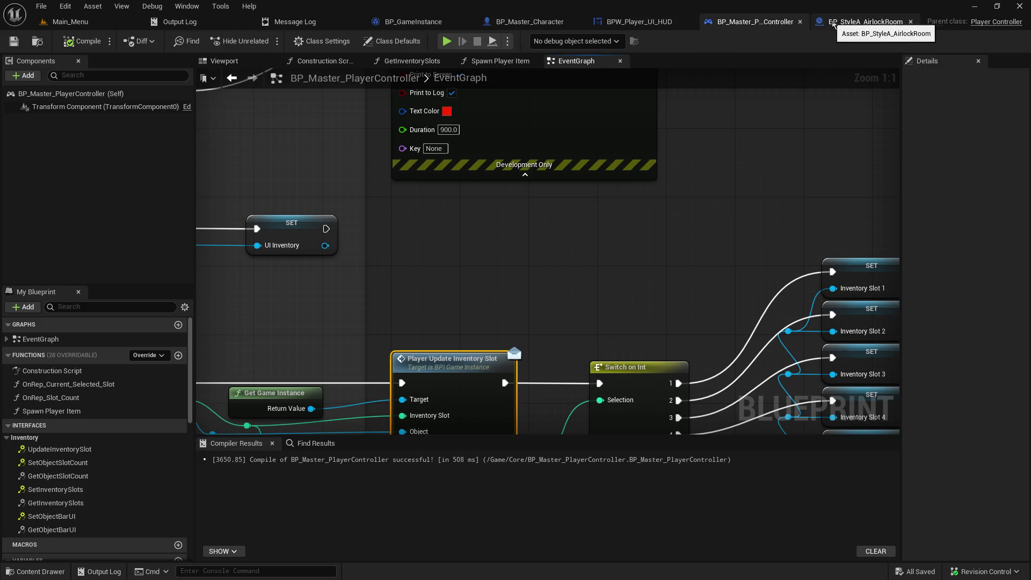
left_click(910, 22)
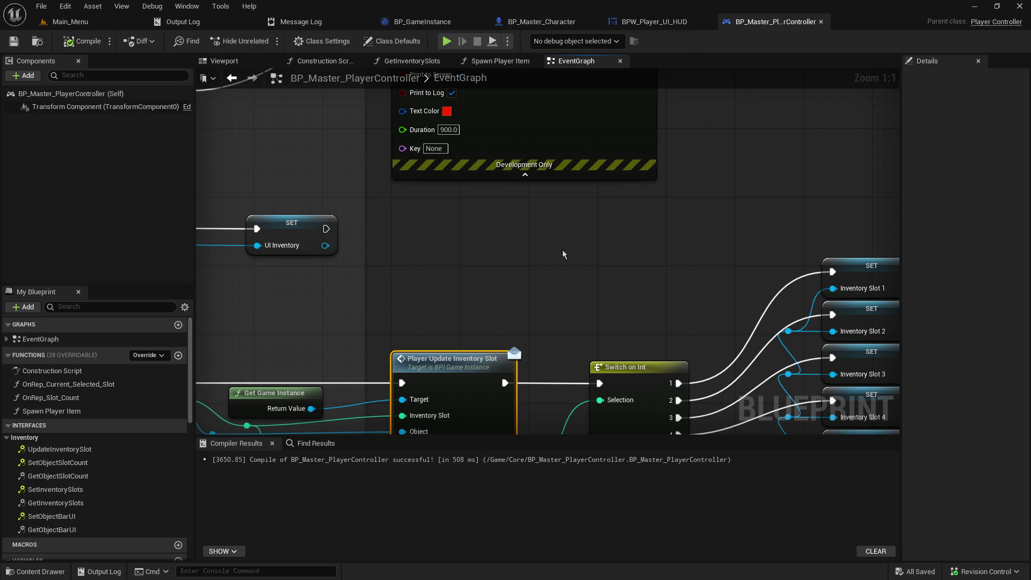
- Pan and zoom the EventGraph to the Find+Fetch New Character Data section
left_click_drag(566, 256, 1030, 154)
scroll(607, 377, "down", 8)
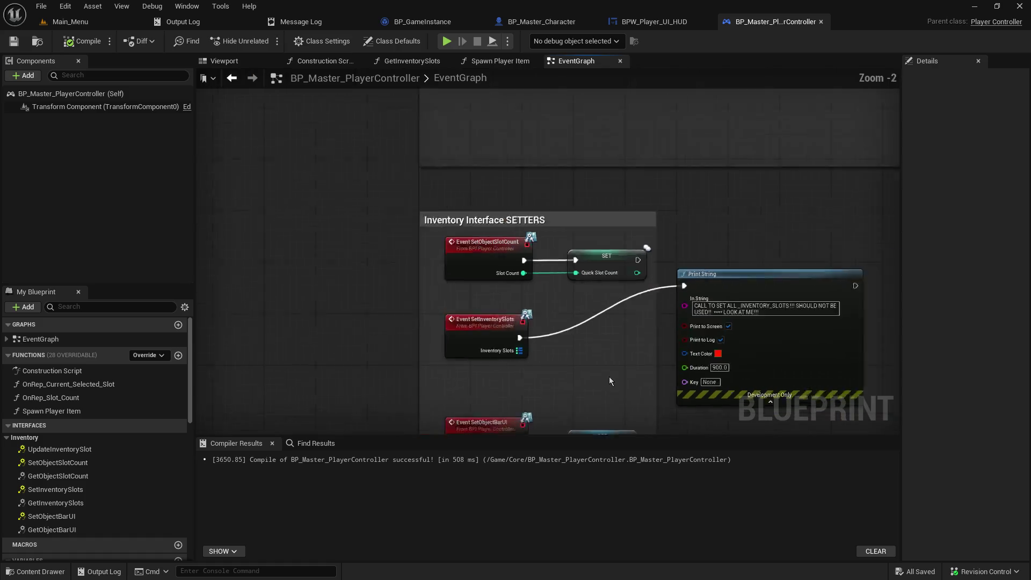
scroll(605, 378, "down", 3)
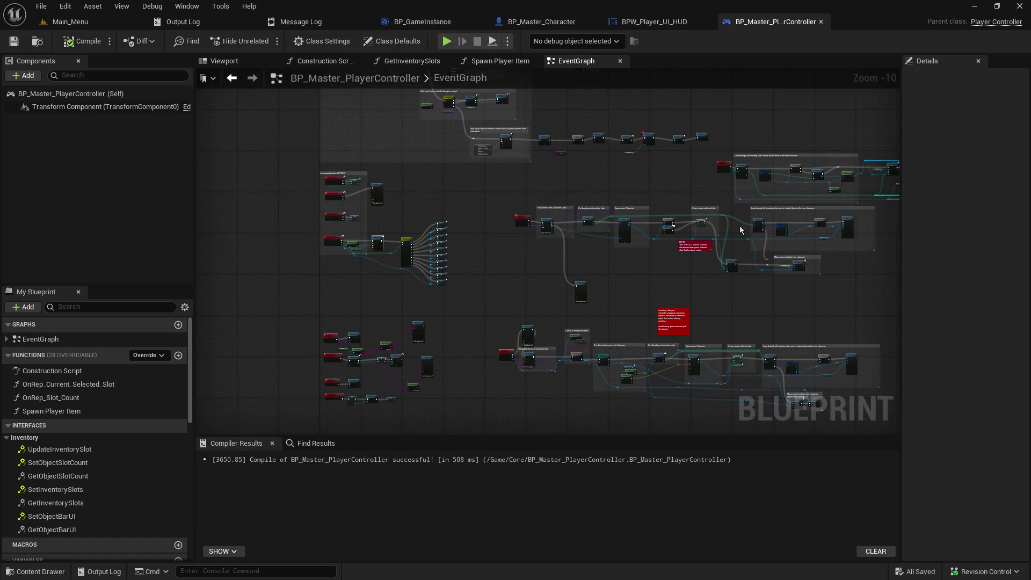
scroll(543, 224, "up", 3)
scroll(515, 240, "up", 6)
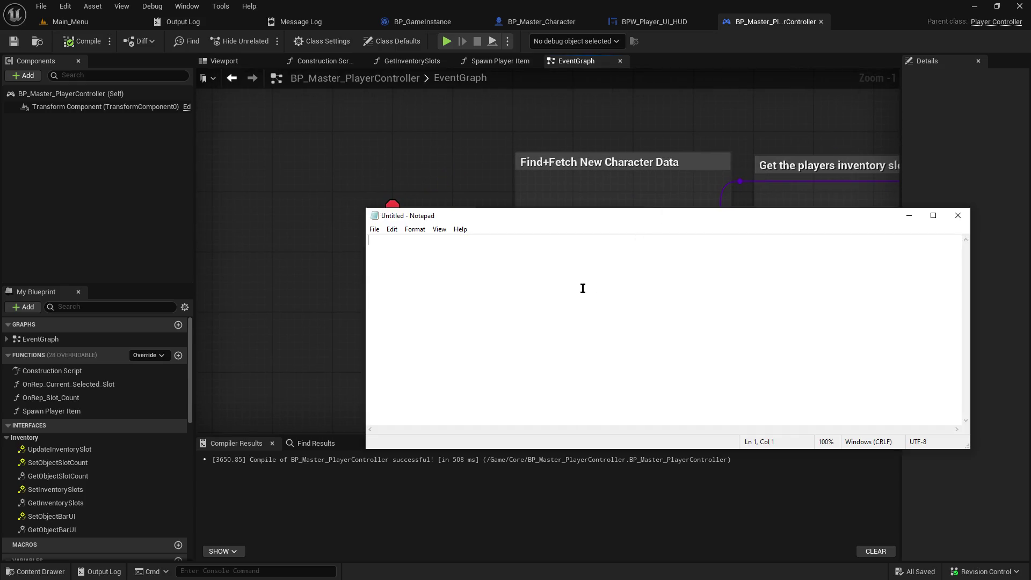
- Head the note 'in the BP_Master_Player_Controller:', correcting the typos
type("in the ")
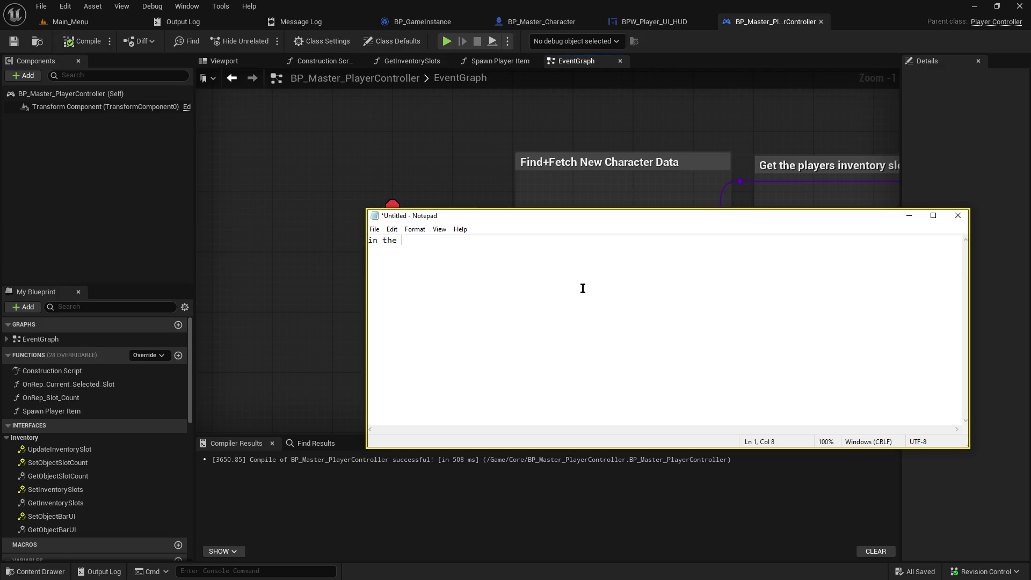
type("BP_")
type("Maser")
key("BackSpace")
key("BackSpace")
type("ter_Controlle")
type("r")
type("Okayer_")
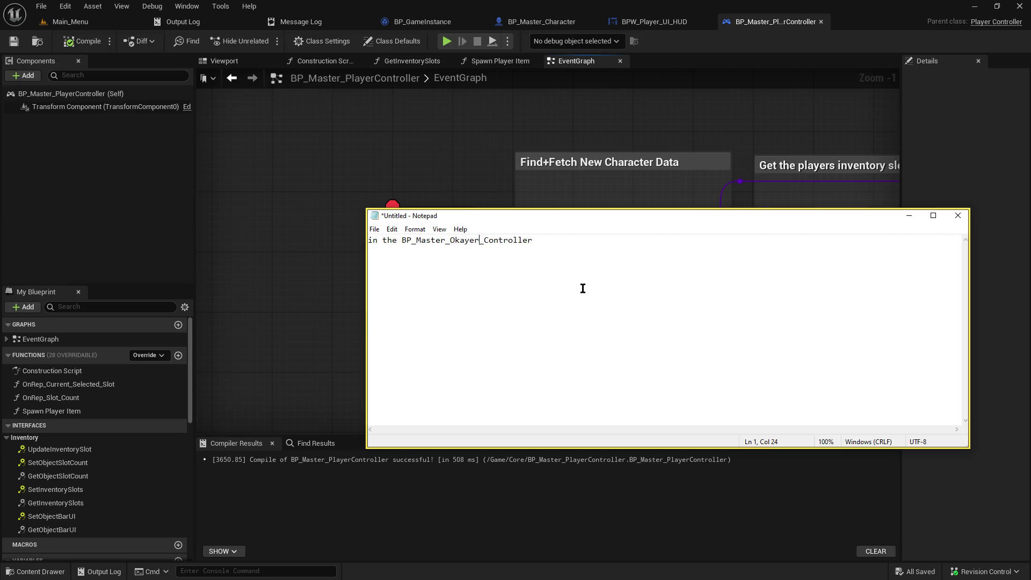
key("Left")
key("BackSpace")
key("BackSpace")
type("Pl")
type(":")
key("Return")
- Place Notepad below the graph nodes and write 'SR_Load_Character -- This loads existing quickslot items, however'
mouse_move(962, 444)
left_mouse_down()
mouse_move(762, 438)
mouse_move(761, 376)
mouse_move(725, 348)
left_mouse_up()
left_click_drag(584, 217, 572, 340)
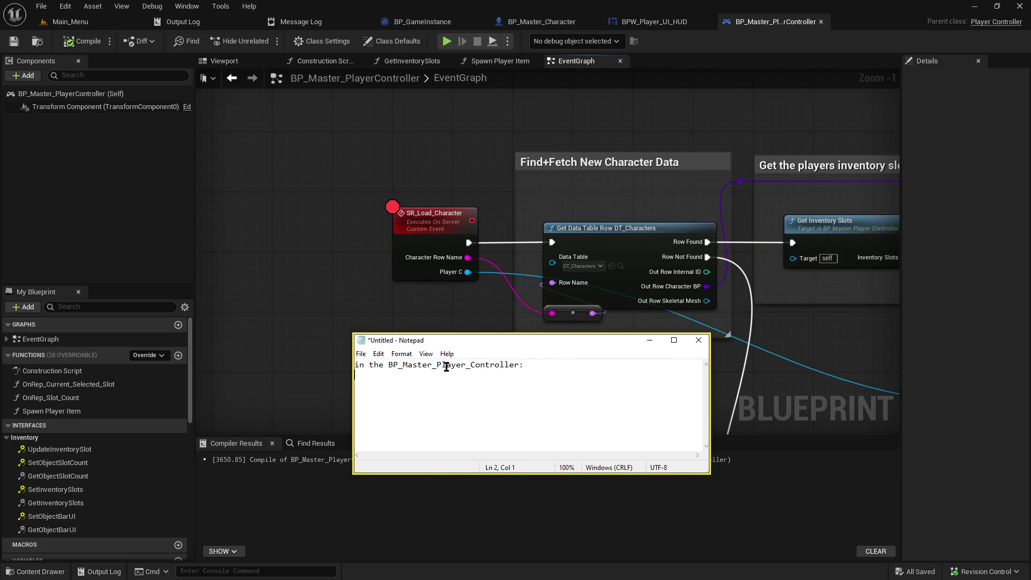
type("SR_Lo")
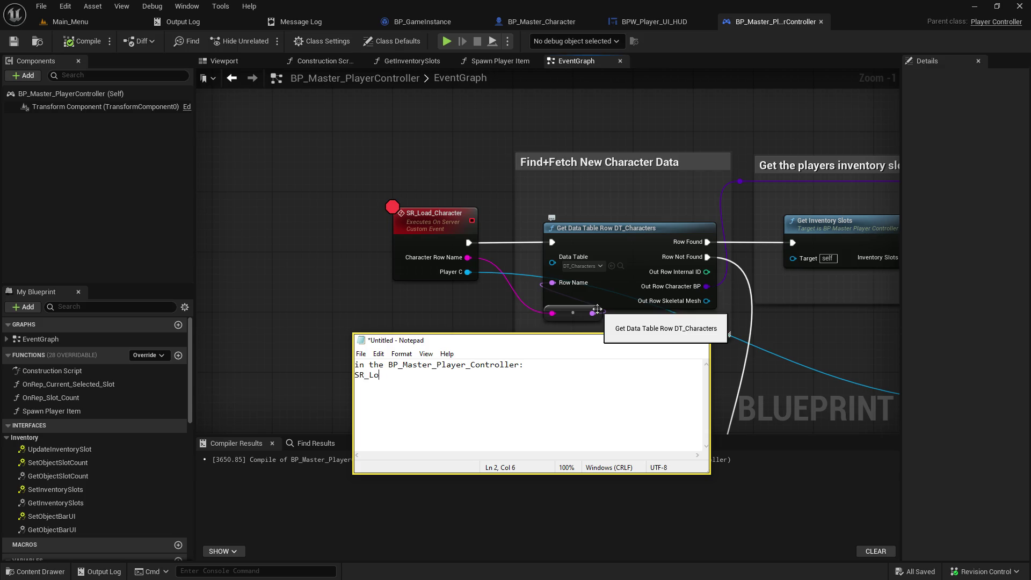
type("ad_Character")
type(" --")
key("End")
type("Need to finish")
key("BackSpace")
key("BackSpace")
key("BackSpace")
type("This l")
type("oads ")
type("existing ")
type("quickslot items, ")
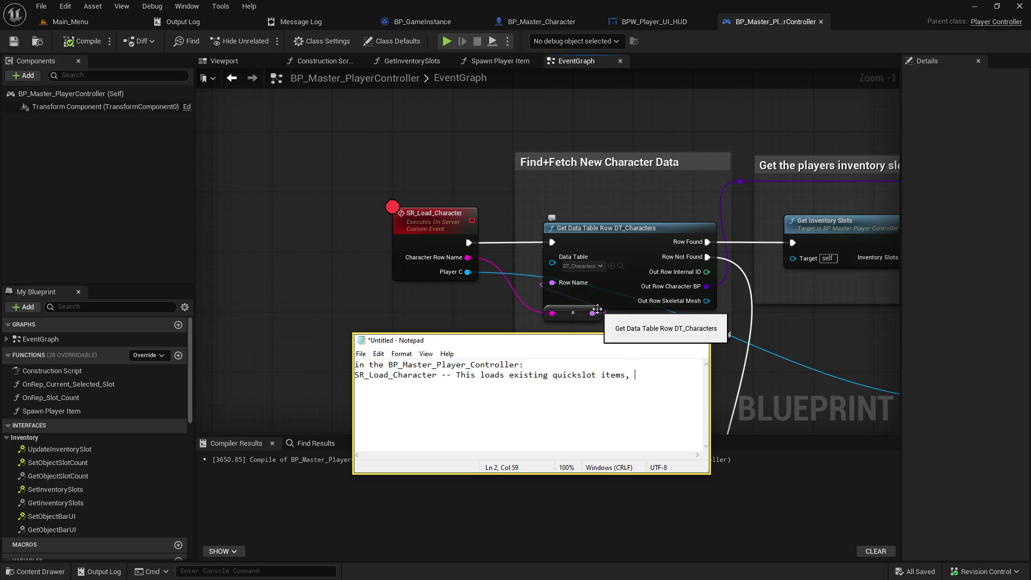
type("however")
- Widen Notepad and finish the note with 'they go byebye changing quickslots.'
left_click_drag(710, 383, 945, 399)
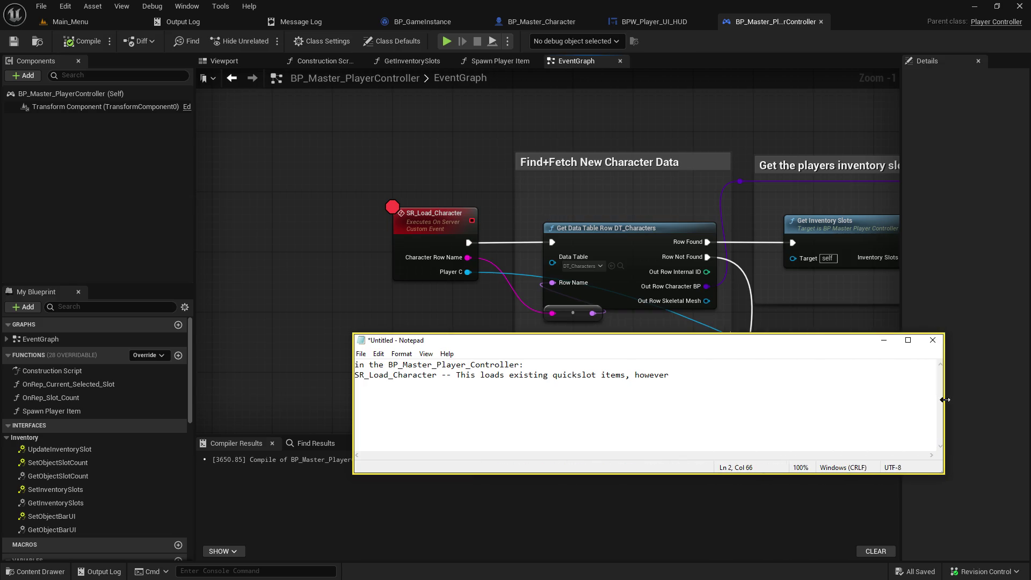
type("t")
type("hey go byeb")
type("ye changing ")
type("quickslots.")
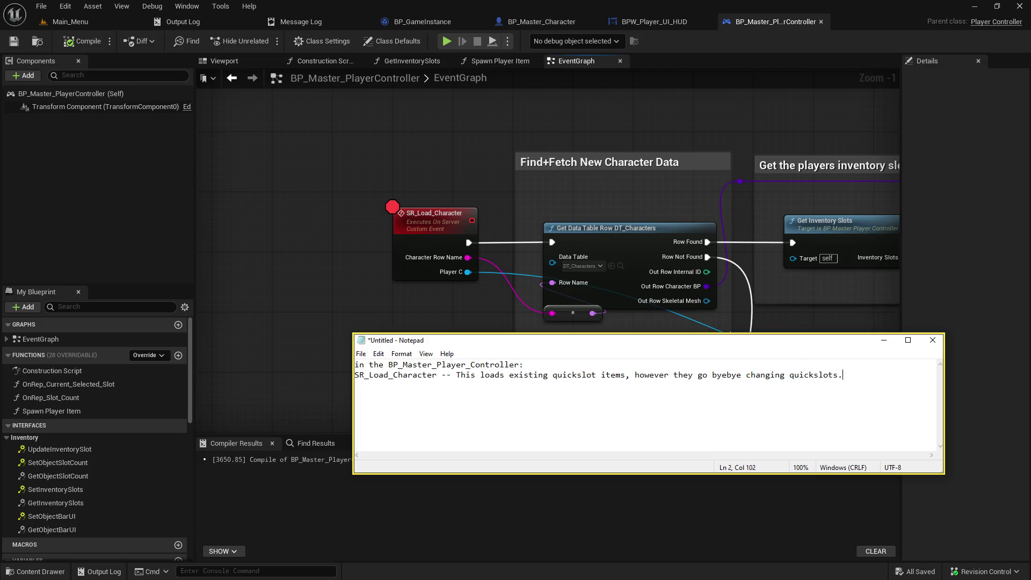
key("shift+Up")
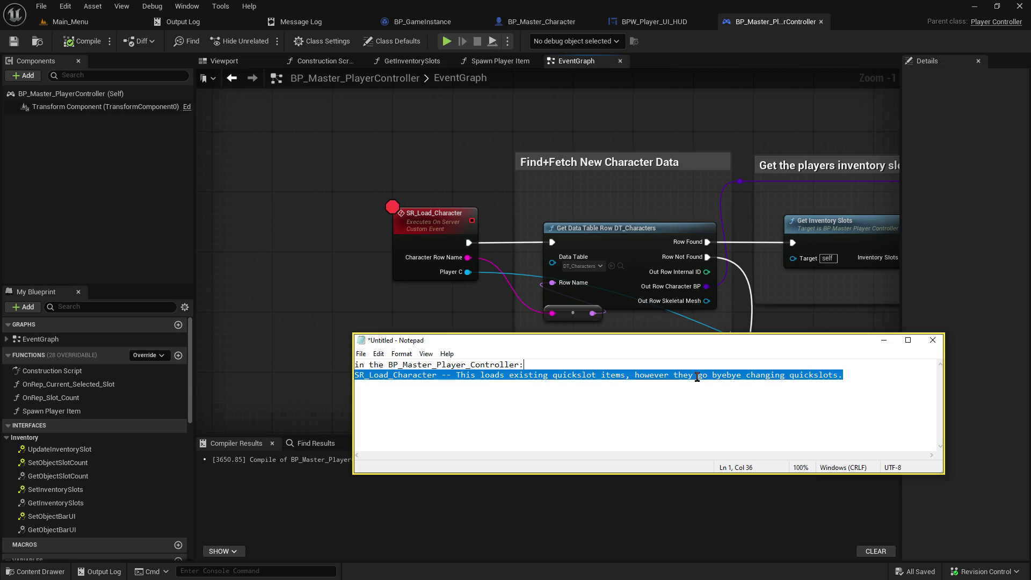
key("shift+Up")
key("ctrl+End")
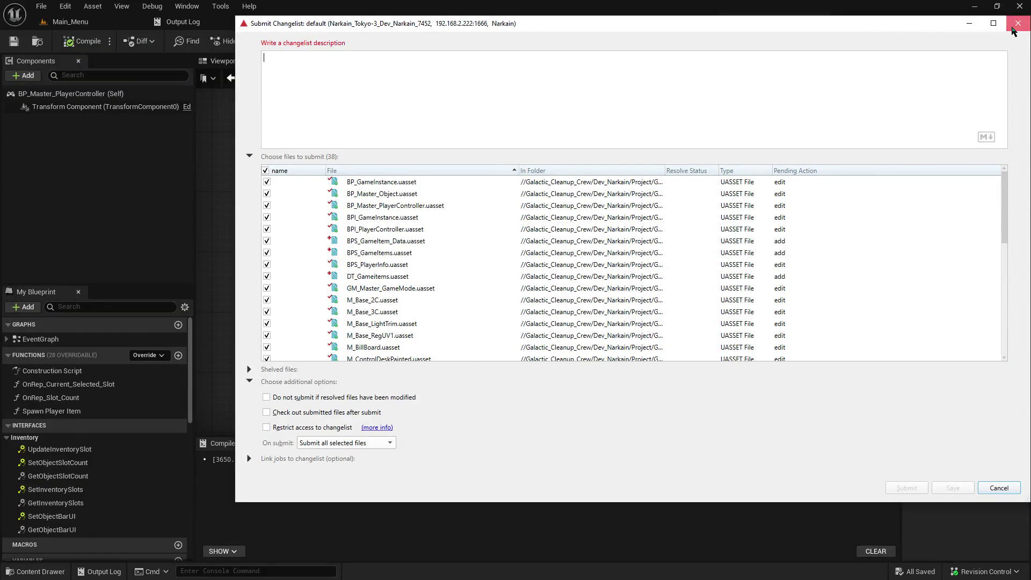
- Cancel the Submit Changelist dialog and close Notepad without saving the note
left_click(1012, 27)
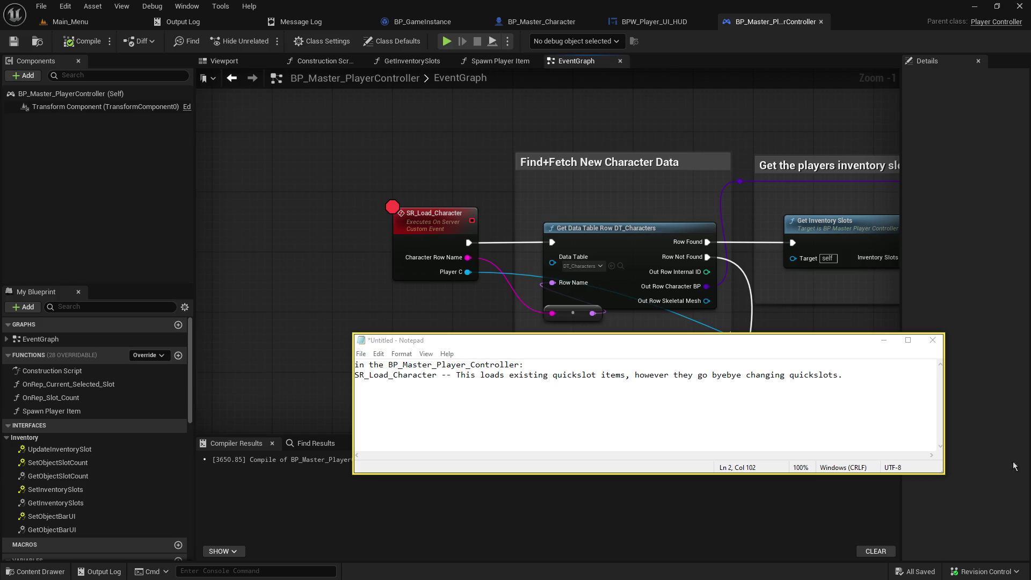
left_click(933, 340)
left_click(542, 295)
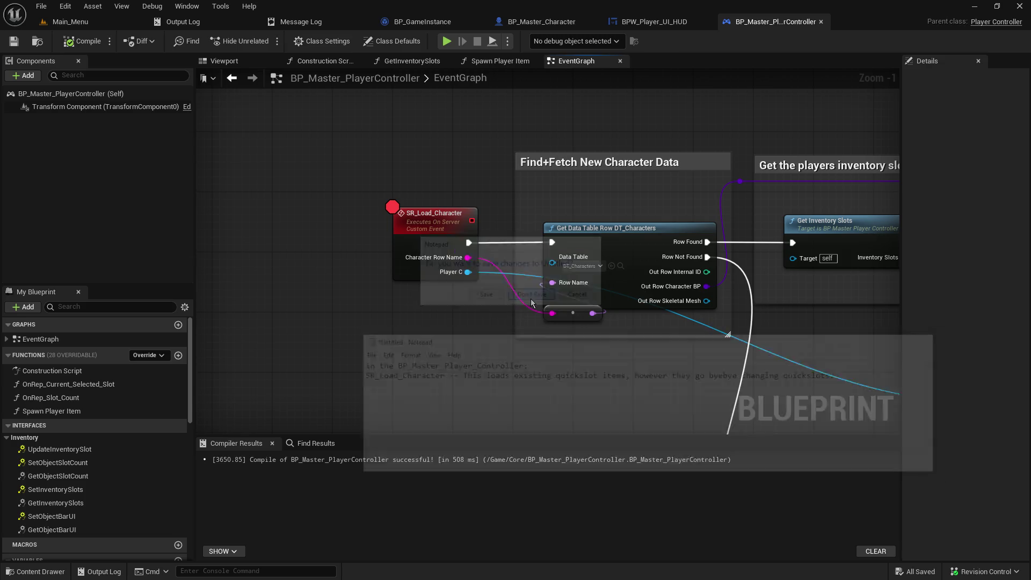
left_click(46, 82)
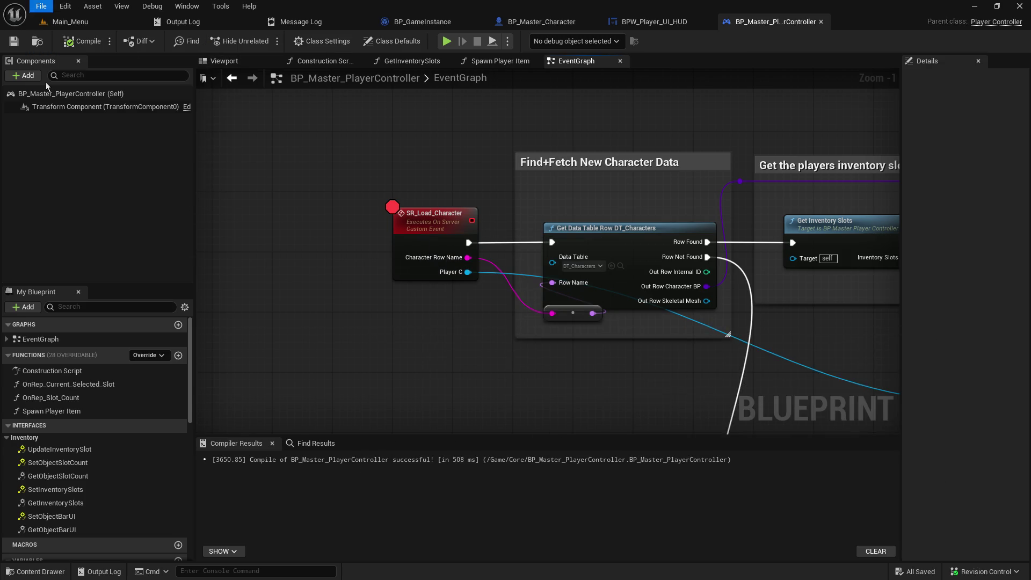